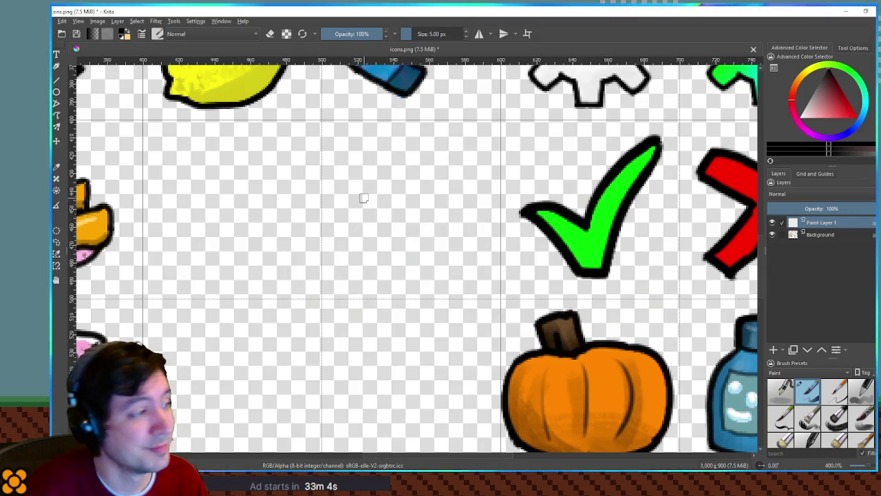
- Replace a rough loop with a clean black circle outline in the empty cell left of the checkmark
mouse_move(408, 163)
left_mouse_down()
mouse_move(410, 227)
mouse_move(435, 182)
left_mouse_up()
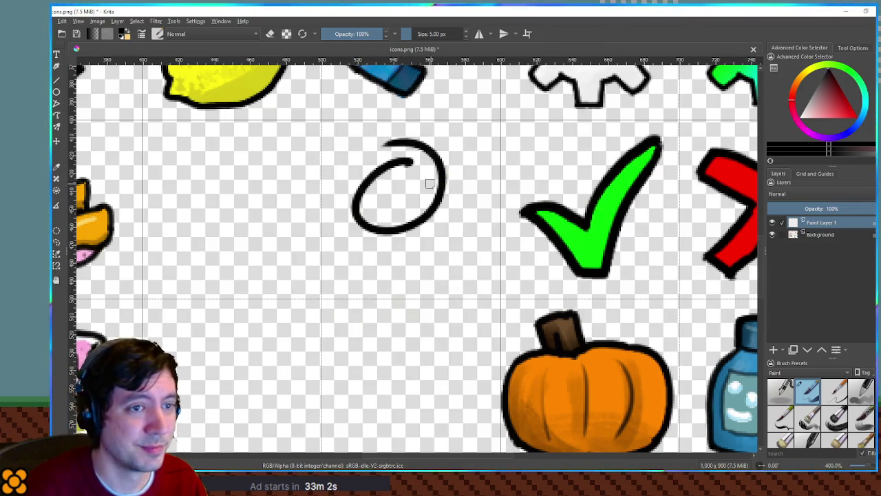
key("ctrl+z")
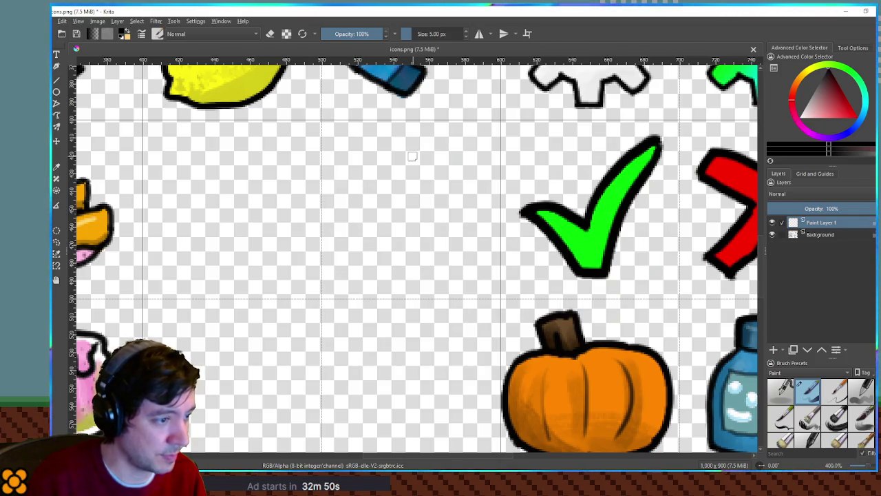
mouse_move(414, 156)
left_mouse_down()
mouse_move(368, 169)
mouse_move(347, 212)
mouse_move(363, 252)
mouse_move(406, 268)
mouse_move(449, 260)
mouse_move(470, 230)
mouse_move(464, 191)
mouse_move(435, 157)
mouse_move(373, 157)
mouse_move(348, 193)
left_mouse_up()
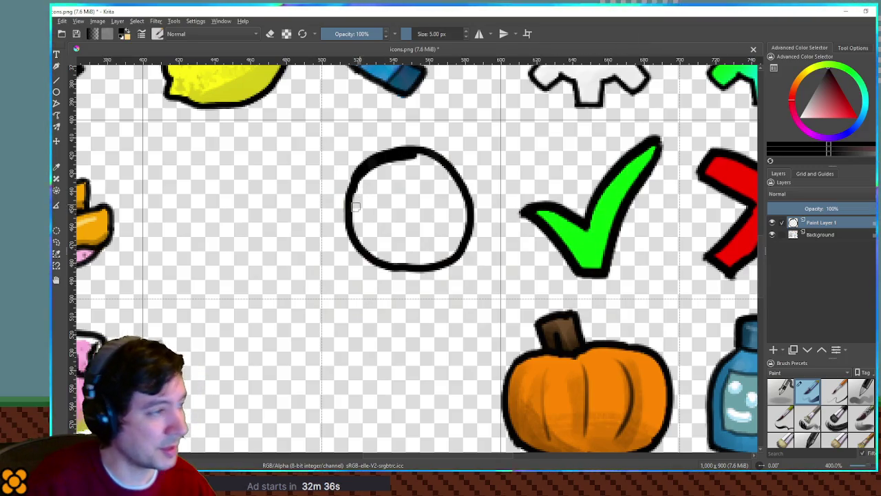
- Thin the circle's thick top-left, shift it down-right, close its bottom gap, and add a stem and cap
key("e")
left_click_drag(360, 181, 383, 163)
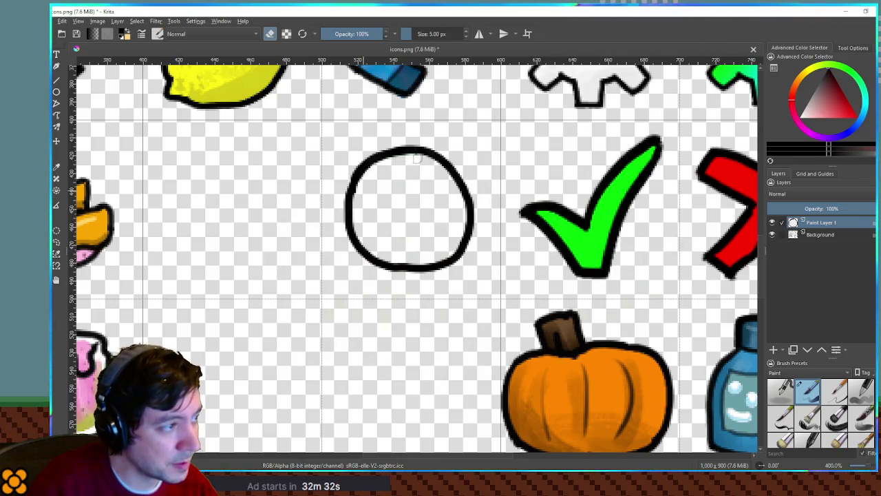
key("e")
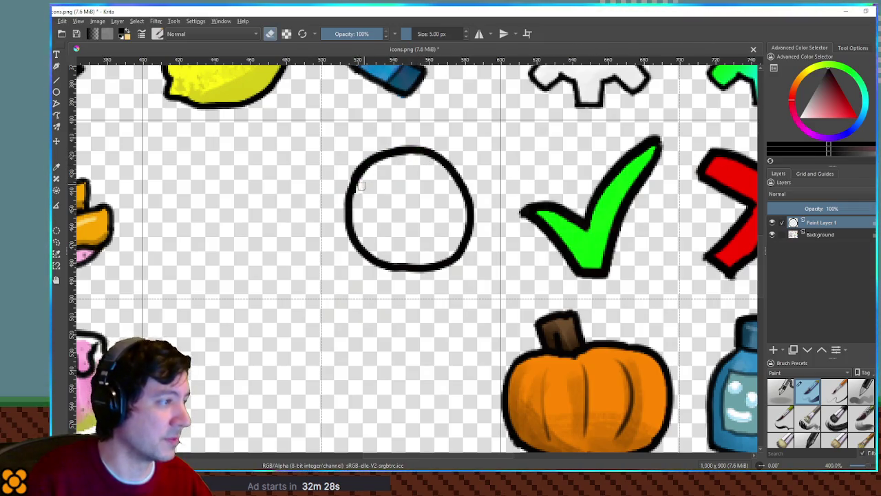
key("t")
left_click_drag(409, 169, 415, 186)
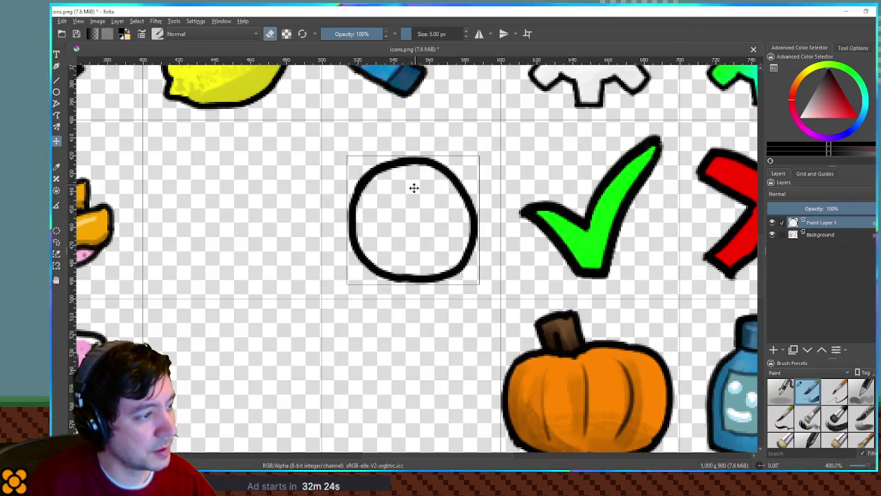
key("b")
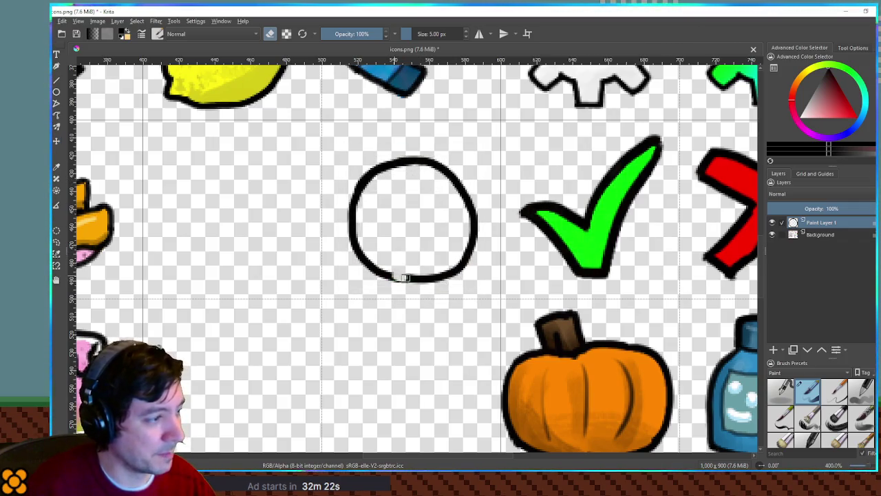
left_click_drag(393, 277, 408, 278)
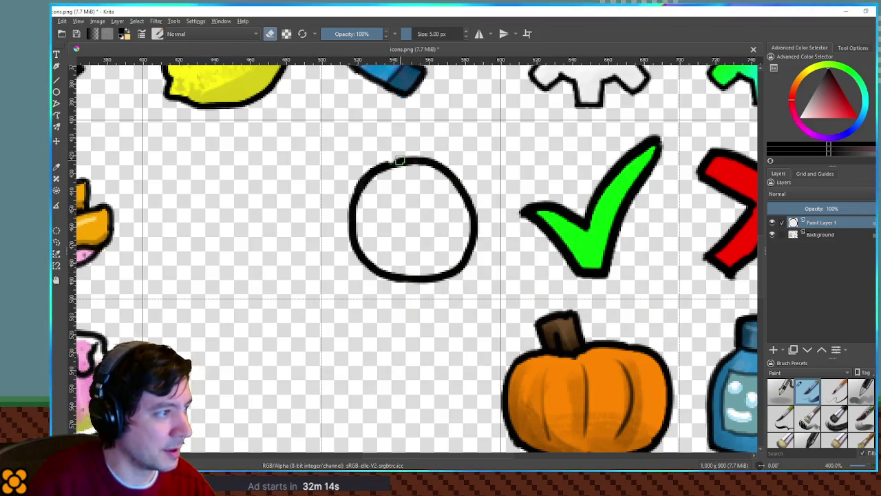
left_click_drag(384, 166, 388, 153)
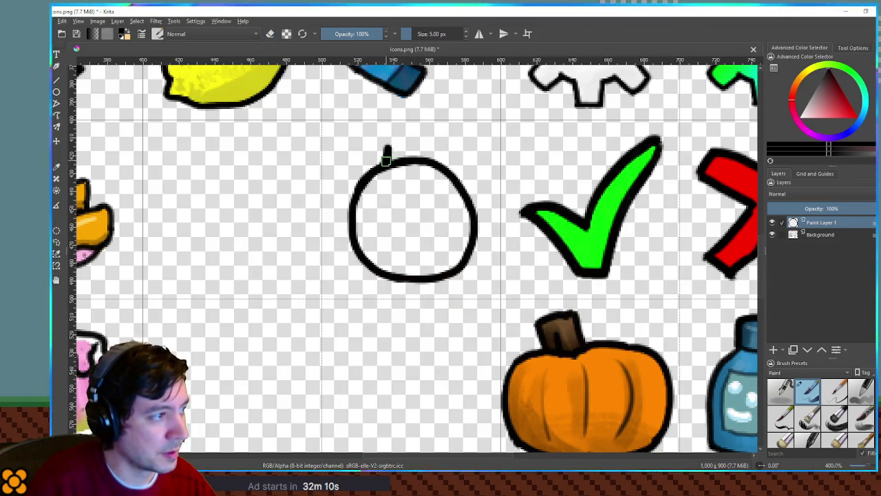
mouse_move(383, 146)
left_mouse_down()
mouse_move(405, 139)
mouse_move(411, 154)
left_mouse_up()
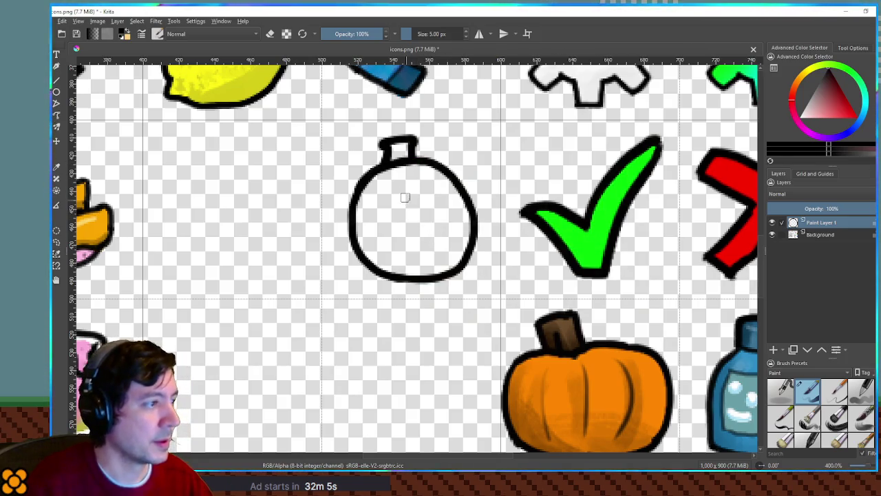
- Draw a thinner 4 px inner ring inside the circle
key("bracketleft")
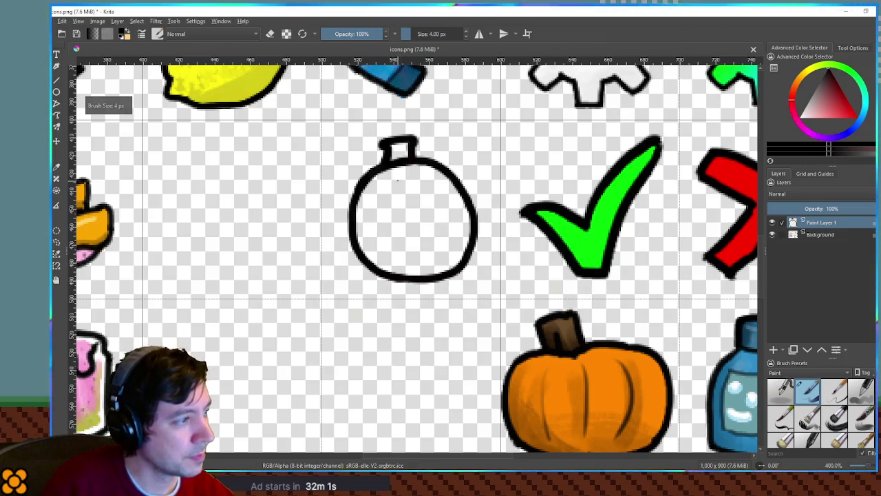
left_click_drag(384, 185, 373, 243)
key("ctrl+z")
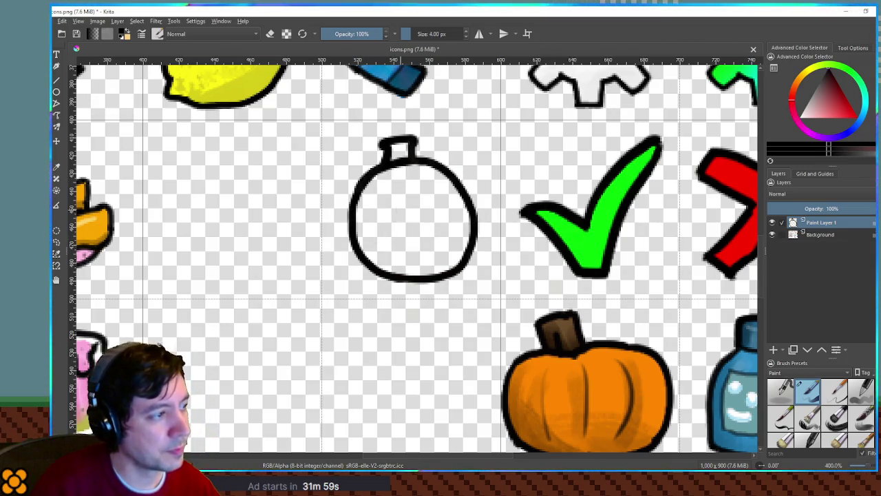
mouse_move(422, 181)
left_mouse_down()
mouse_move(389, 200)
mouse_move(390, 248)
left_mouse_up()
key("ctrl+z")
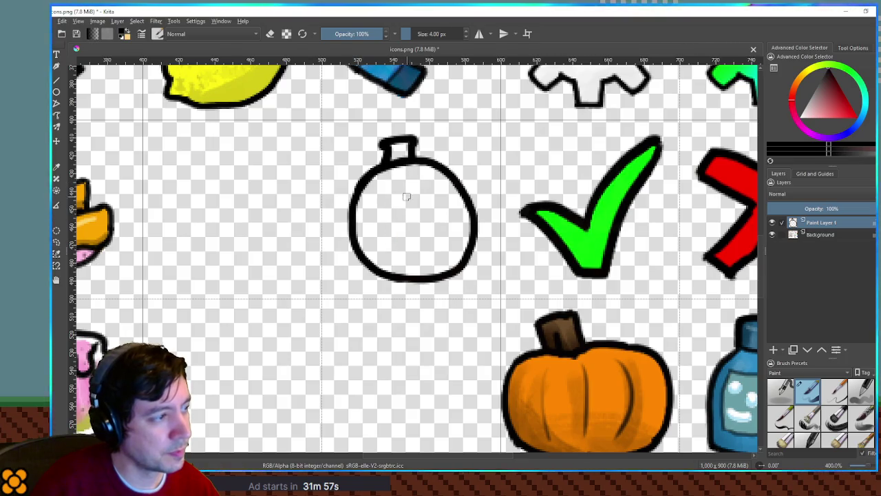
mouse_move(409, 176)
left_mouse_down()
mouse_move(377, 207)
mouse_move(372, 241)
mouse_move(390, 260)
mouse_move(427, 260)
mouse_move(452, 240)
mouse_move(450, 201)
mouse_move(422, 178)
mouse_move(400, 178)
left_mouse_up()
- Dot the centre, add Paint Layer 2, and fill the outline's selection grown by 3 px with light blue
left_click(416, 217)
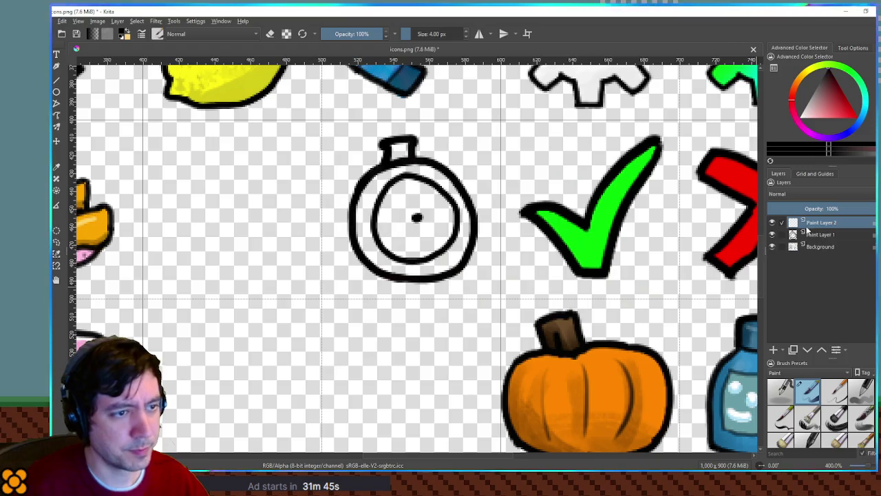
left_click(773, 350)
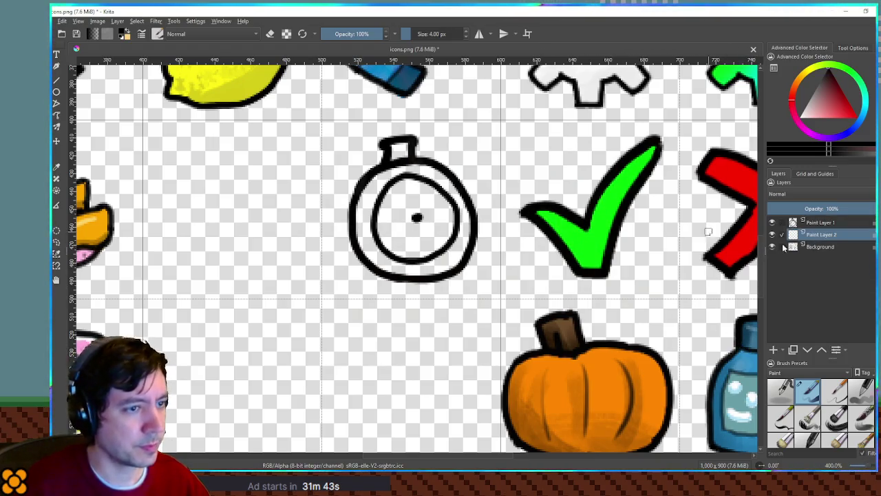
left_click(819, 223)
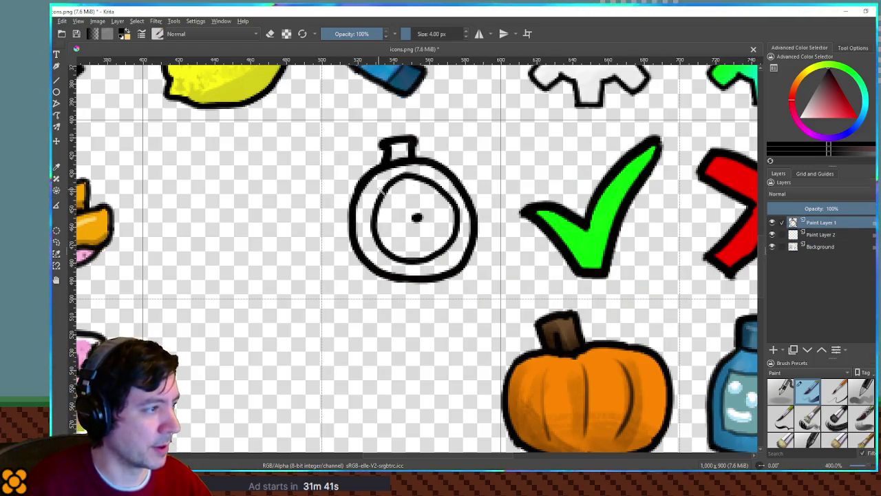
left_click(793, 223, "ctrl")
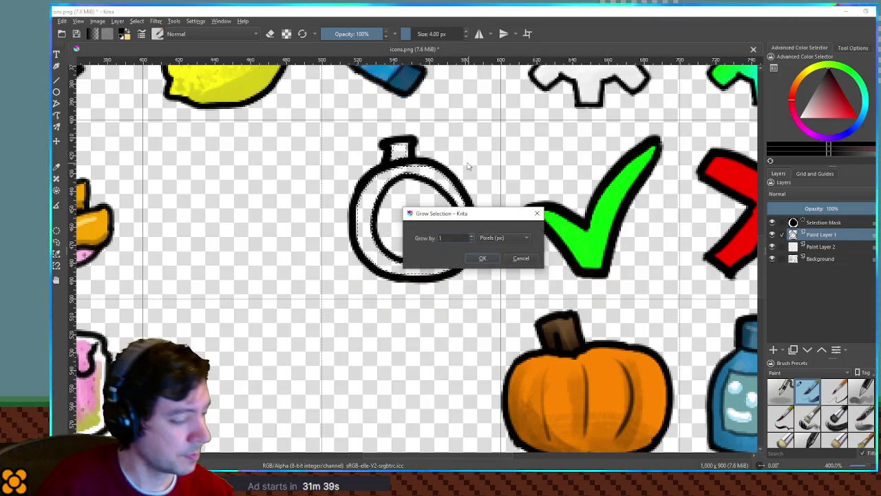
type("3")
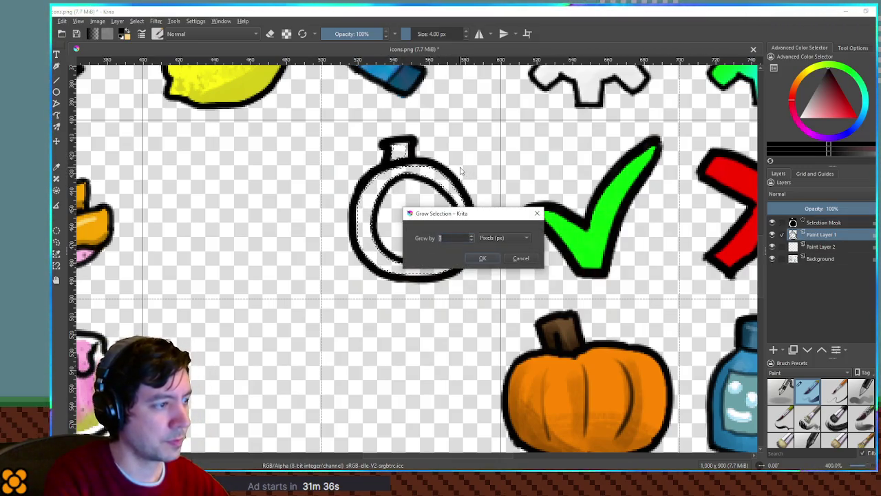
key("Return")
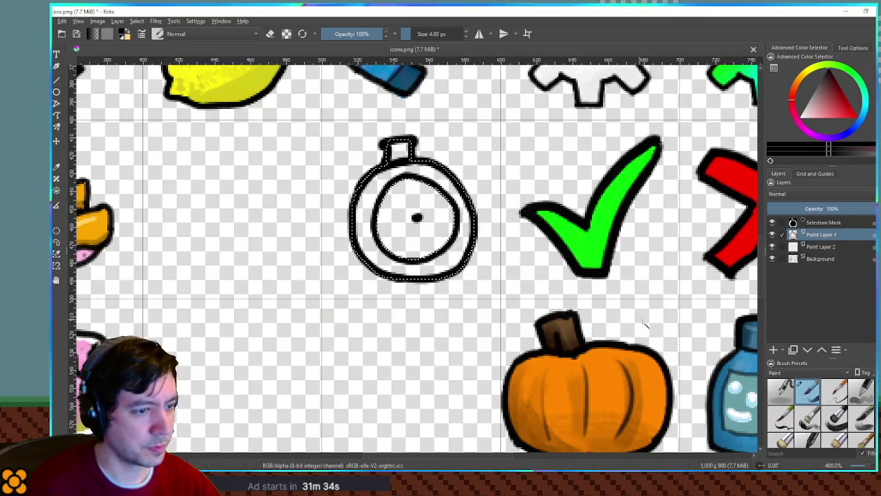
left_click(740, 349, "ctrl")
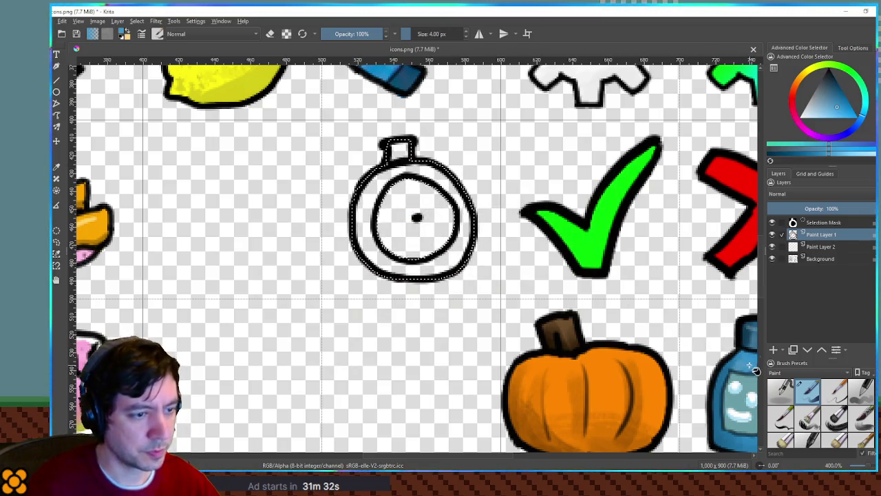
left_click(819, 247)
key("shift+BackSpace")
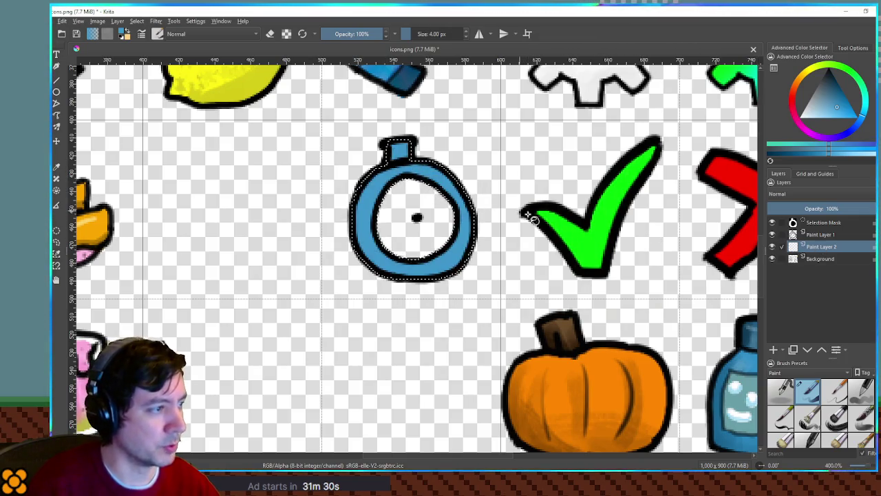
key("ctrl+shift+a")
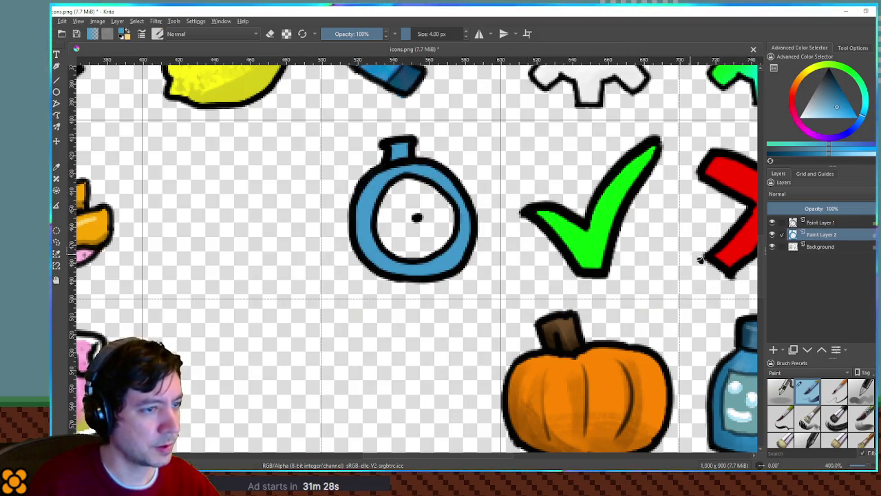
- Fill the area inside the inner ring with near-white on Paint Layer 2
left_click(776, 143)
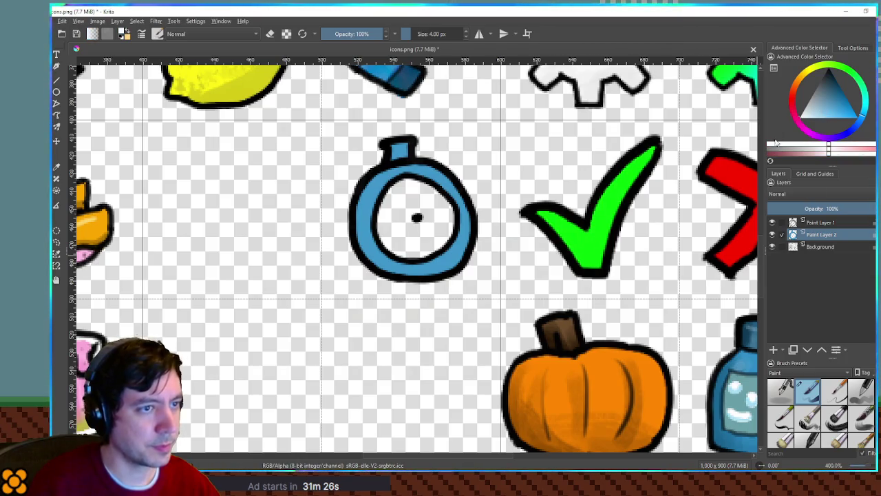
left_click(818, 222)
key("ctrl+shift+d")
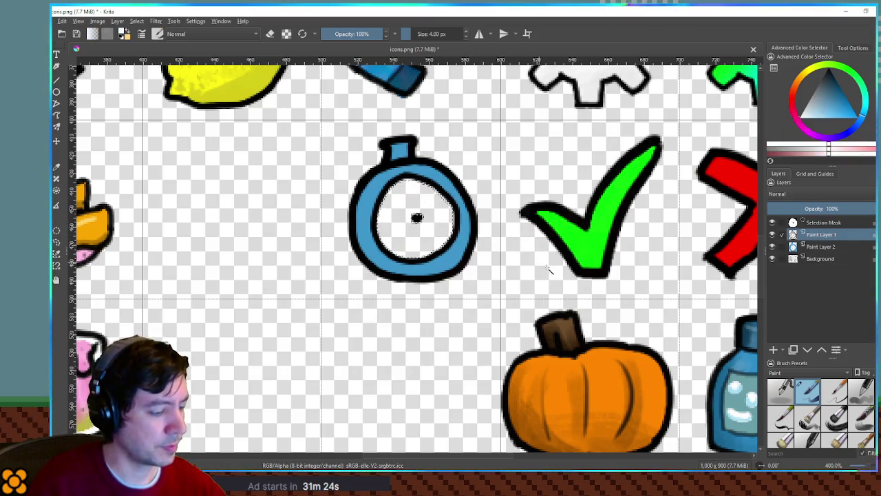
key("Return")
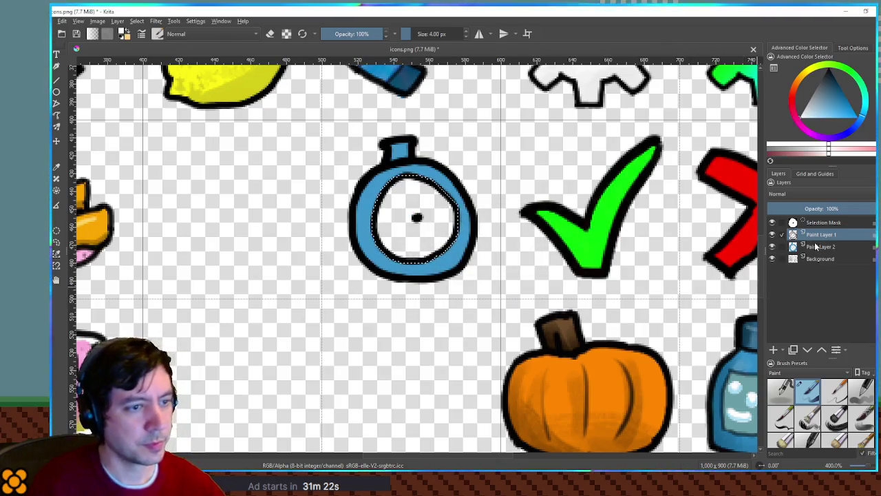
left_click(816, 247)
key("shift+BackSpace")
key("ctrl+shift+a")
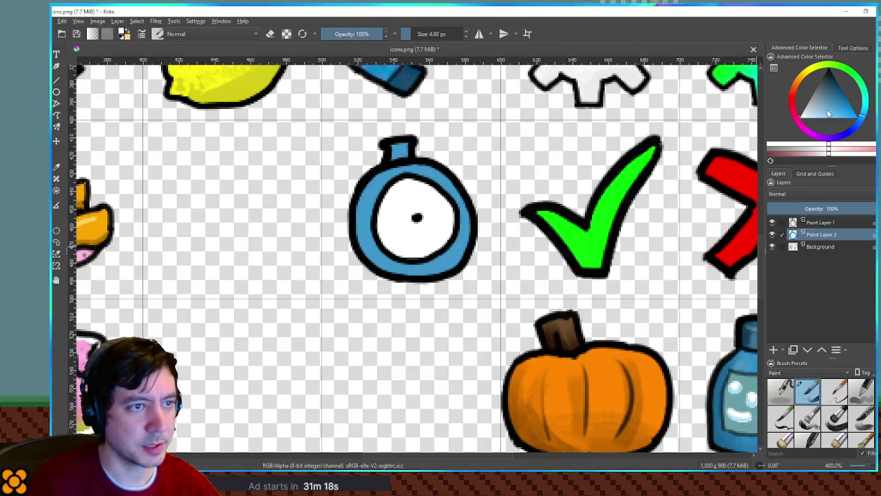
- Shade the left side of the stopwatch face with a soft dark brush at 15% opacity
left_click(731, 399, "ctrl")
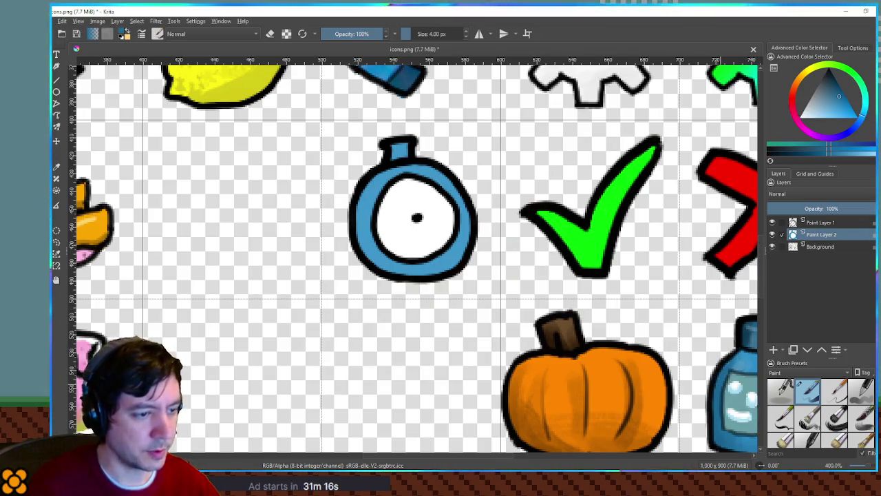
left_click(835, 435)
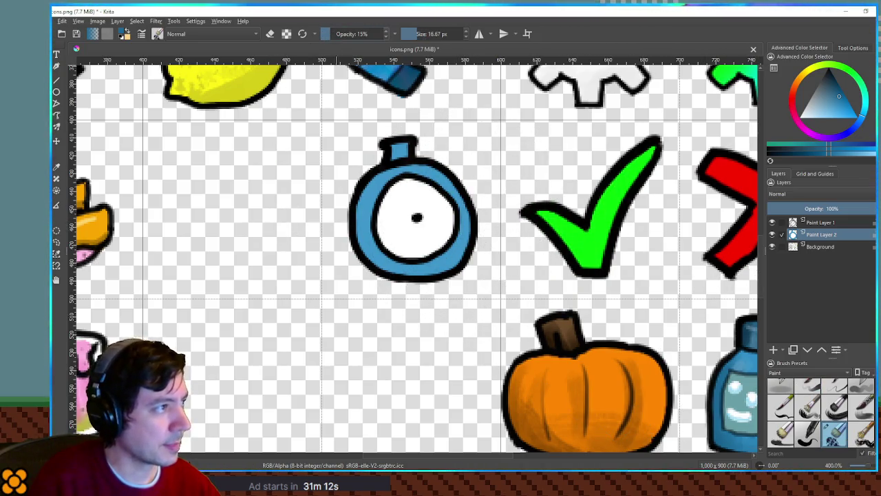
mouse_move(355, 33)
left_mouse_down()
mouse_move(331, 33)
mouse_move(361, 41)
left_mouse_up()
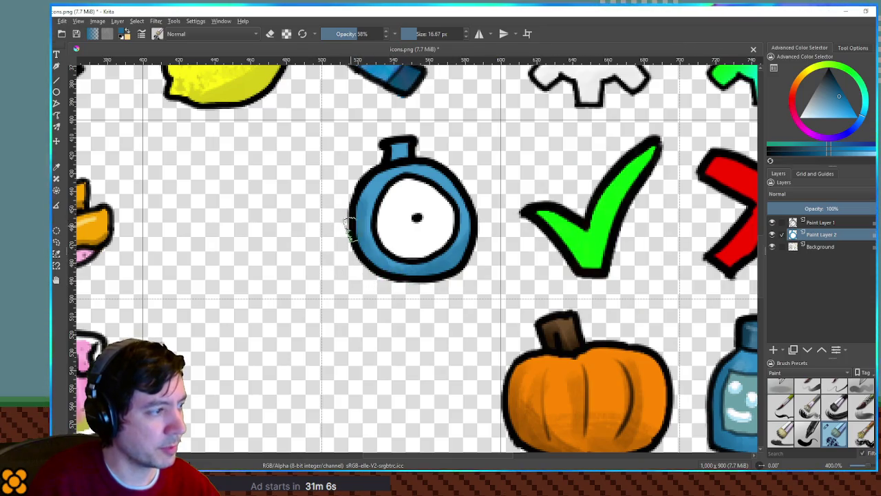
left_click(609, 275, "ctrl")
mouse_move(379, 207)
left_mouse_down()
mouse_move(393, 246)
mouse_move(392, 200)
mouse_move(417, 234)
mouse_move(406, 217)
mouse_move(432, 186)
mouse_move(370, 173)
mouse_move(433, 192)
mouse_move(403, 181)
mouse_move(402, 251)
left_mouse_up()
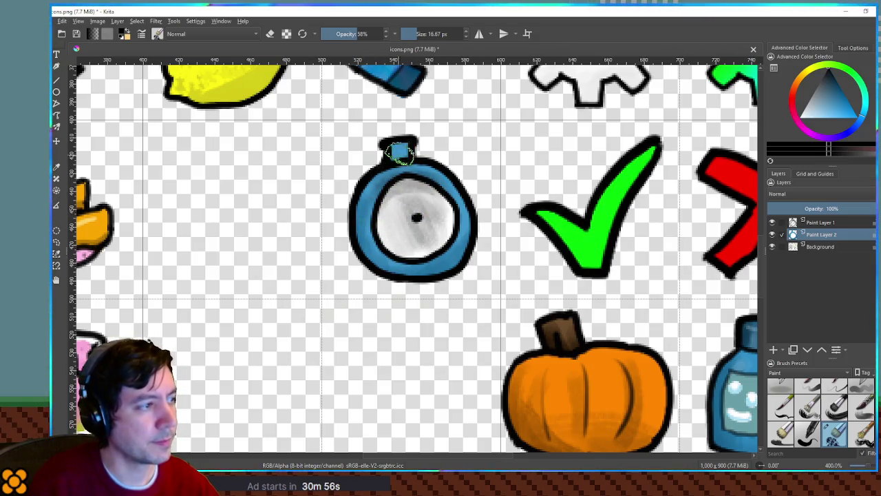
- Draw a clock hand from the centre dot with a thin opaque inking brush, then return to Godot
key("bracketleft")
key("bracketleft")
key("bracketleft")
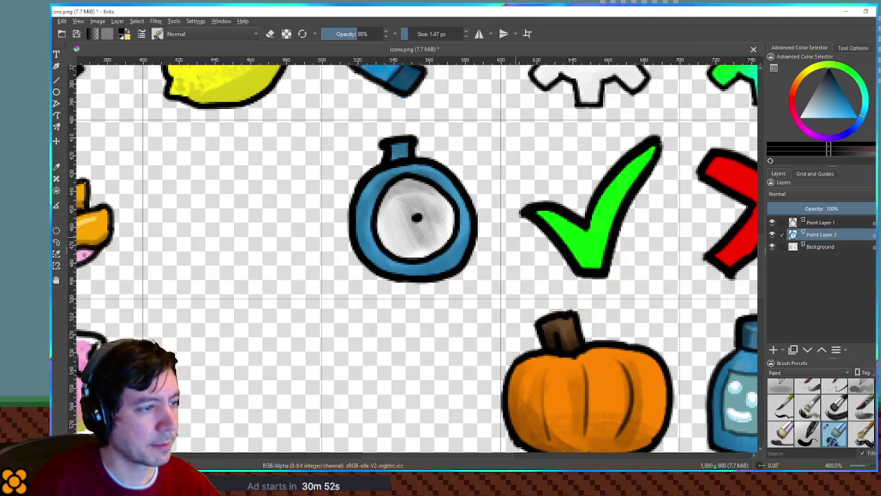
left_click(805, 382)
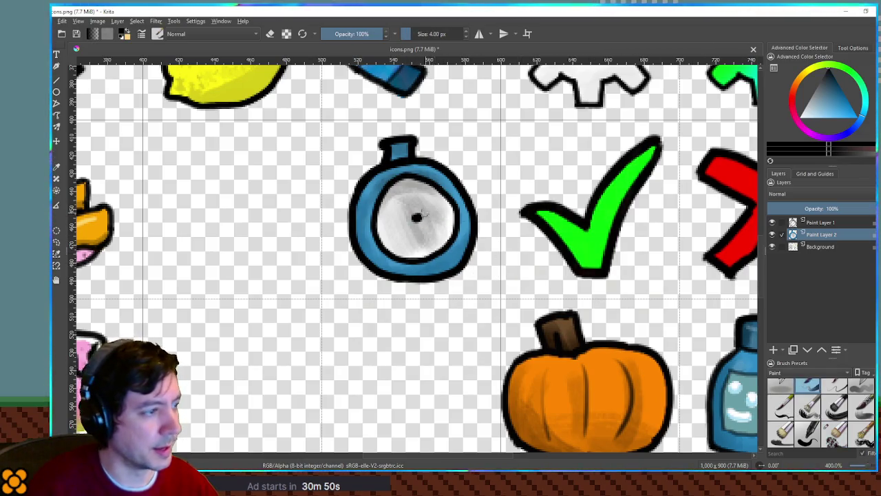
key("bracketleft")
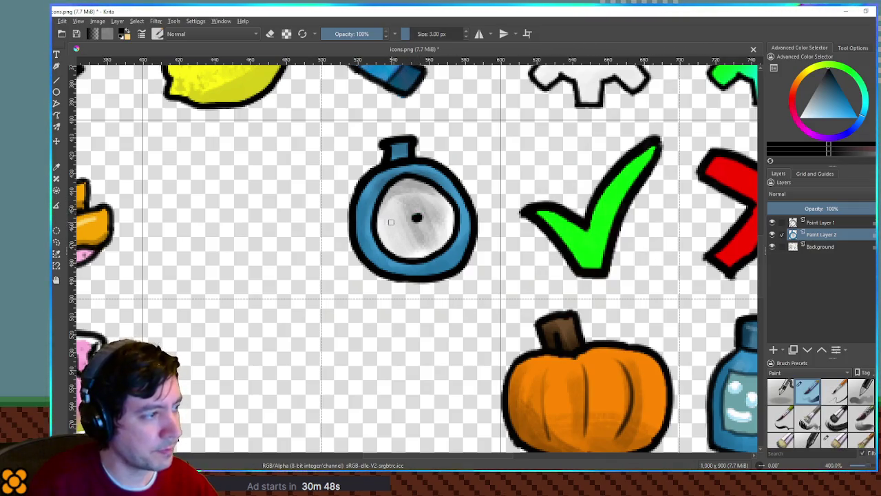
left_click_drag(389, 209, 416, 217)
key("ctrl+z")
key("ctrl+shift+z")
key("ctrl+z")
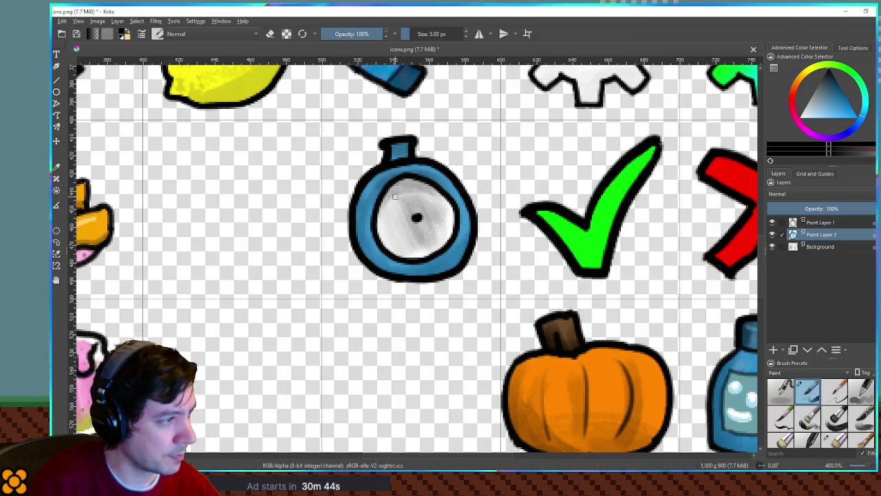
left_click_drag(391, 203, 416, 218)
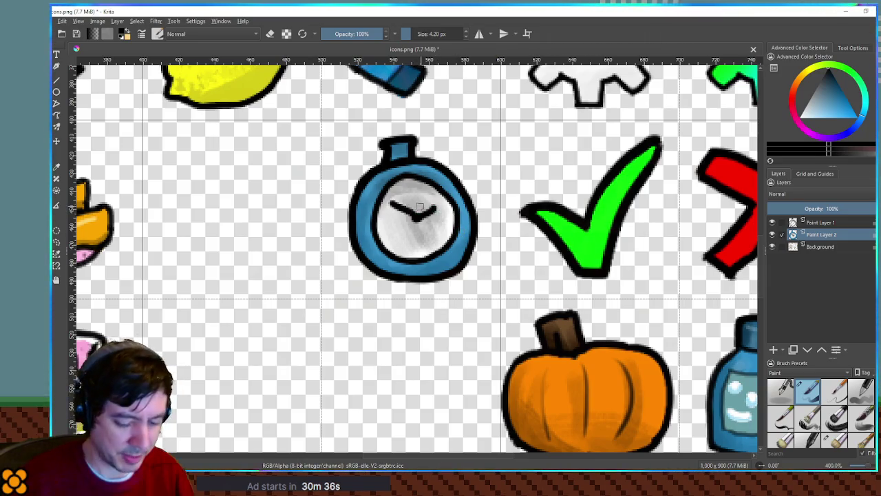
left_click(837, 223)
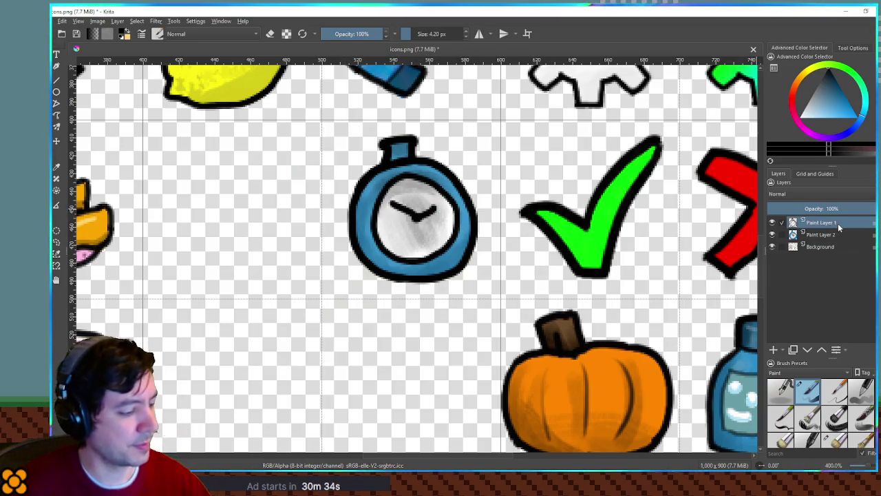
key("alt+Tab")
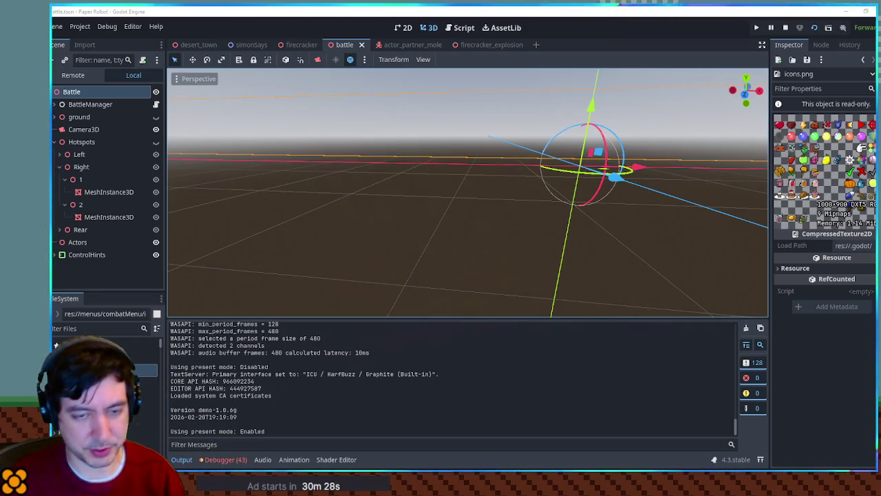
- In the Script workspace with Output collapsed, browse the scripts and open partner_moves.gd
left_click(464, 27)
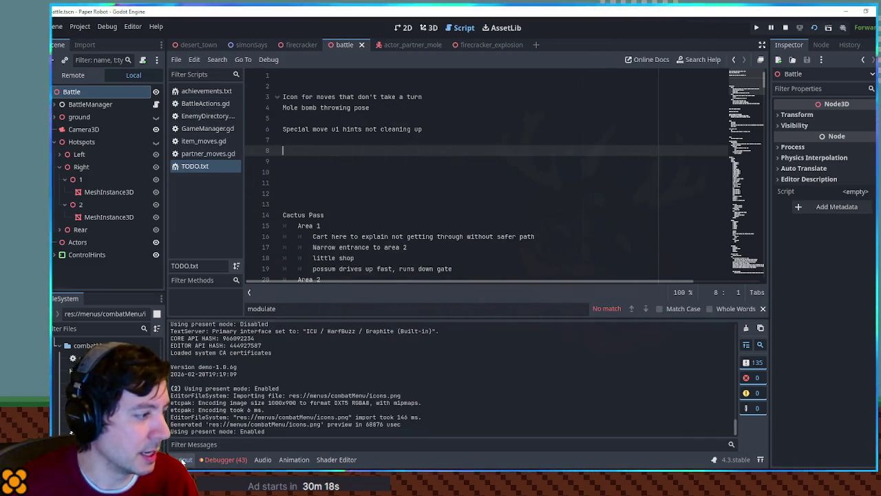
left_click(183, 460)
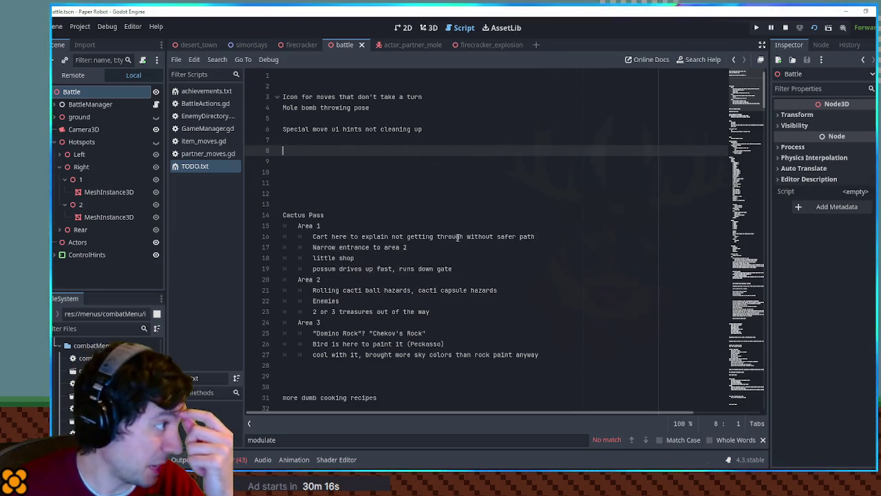
left_click(207, 115)
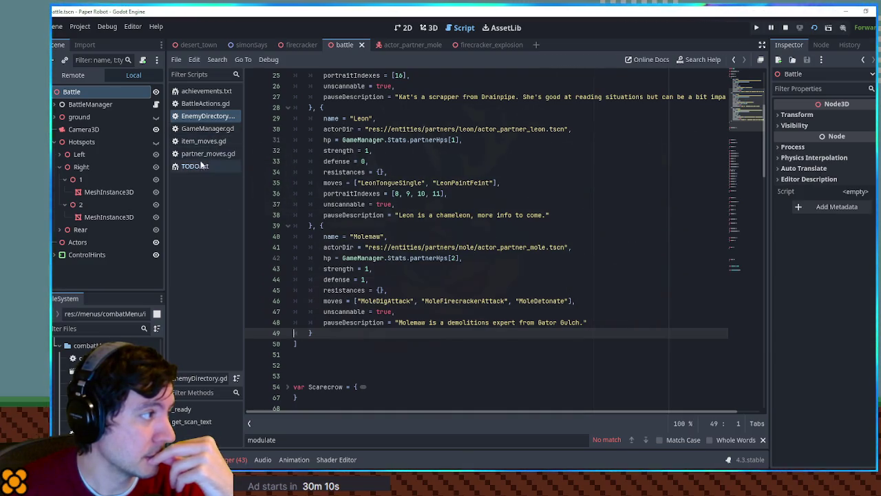
left_click(208, 106)
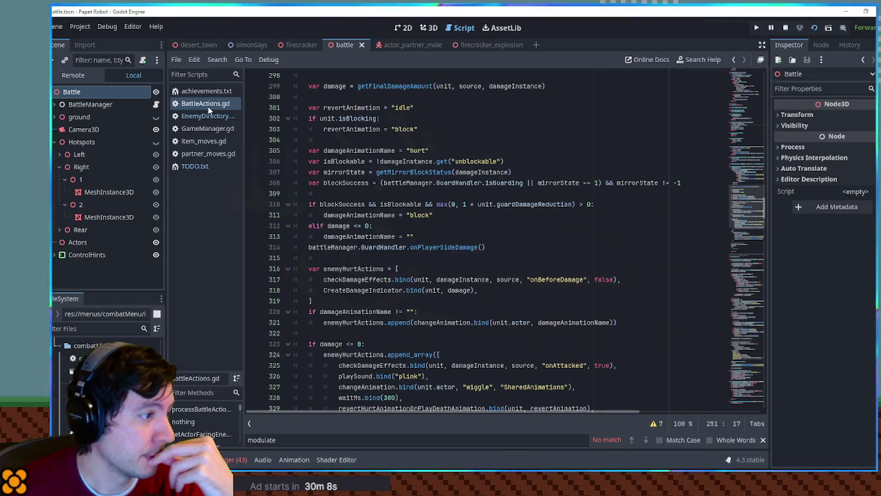
left_click(755, 294)
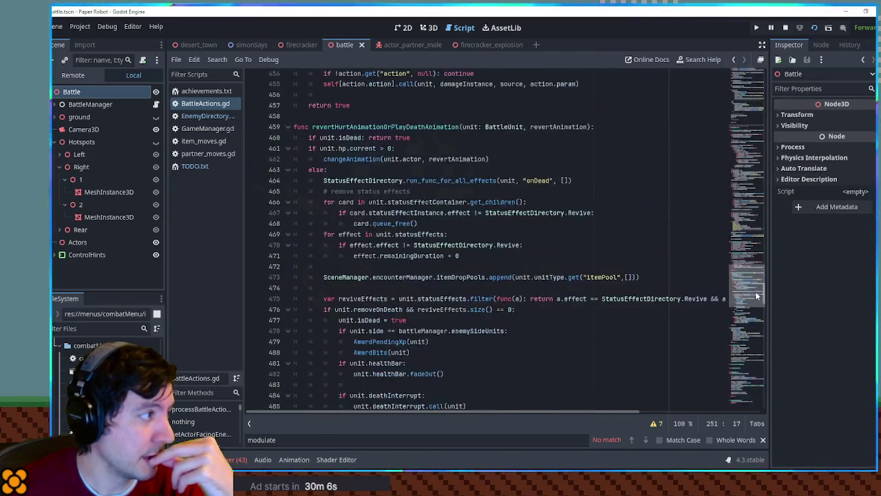
left_click(747, 245)
left_click(207, 154)
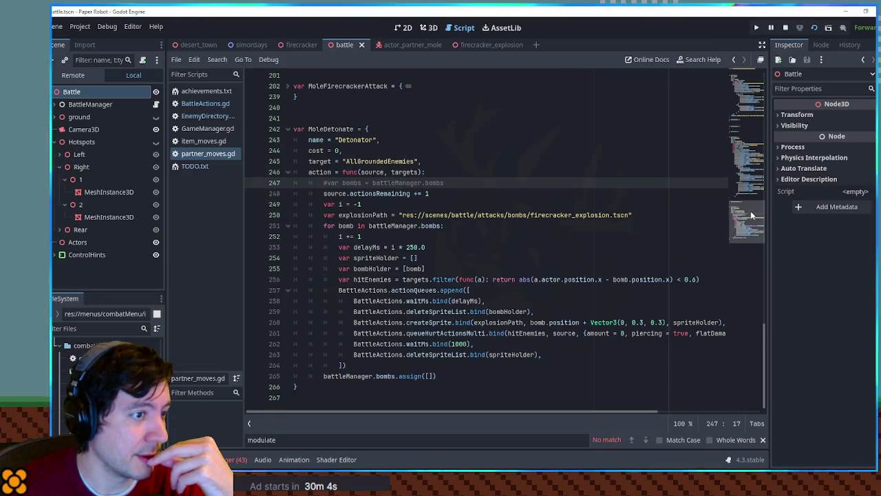
- Add a new line after MoleDetonate's target line reading freeAction = true,
left_click(434, 162)
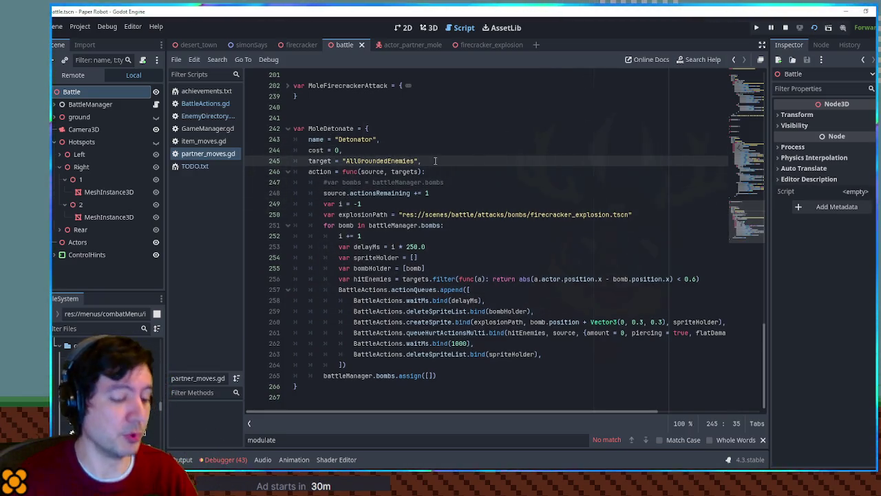
key("Return")
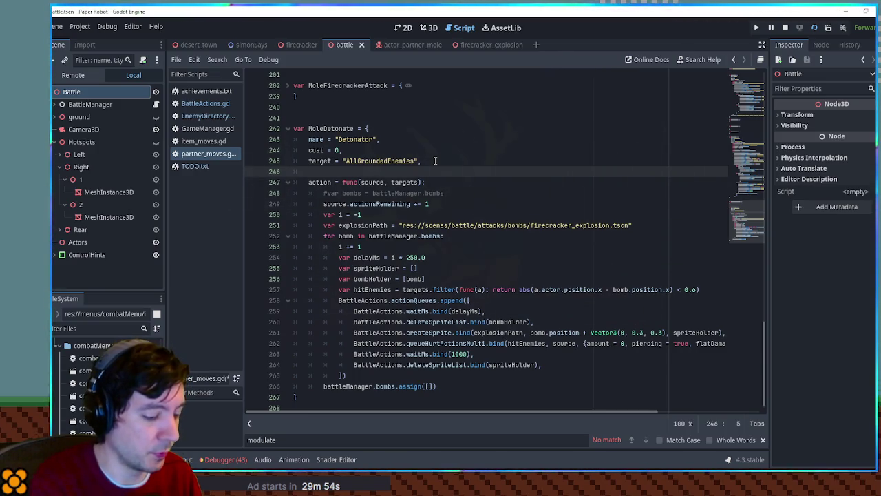
type("freeAction = ")
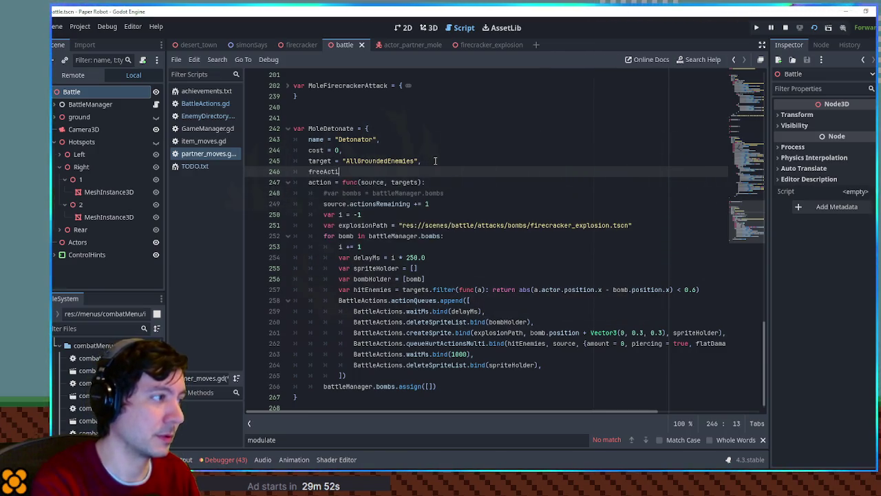
type("true,")
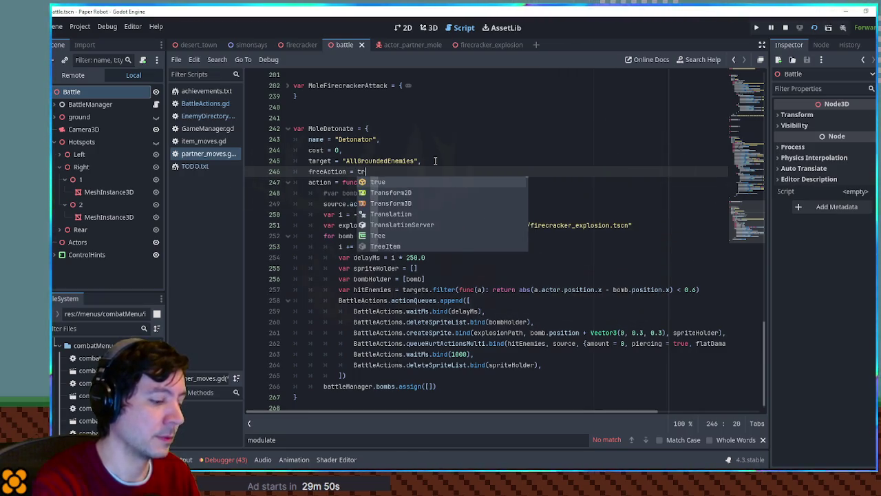
- Finish the freeAction = true line and cut MoleDetonate's actionsRemaining increment line
left_click(496, 151)
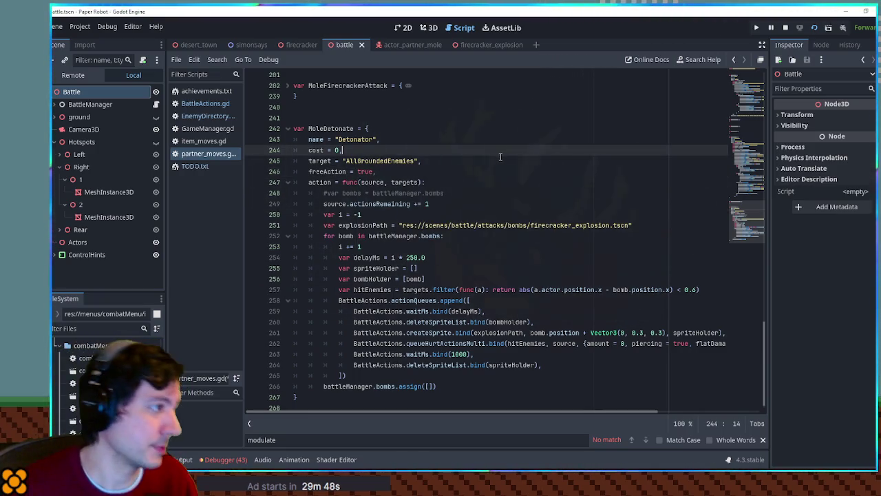
left_click(372, 204)
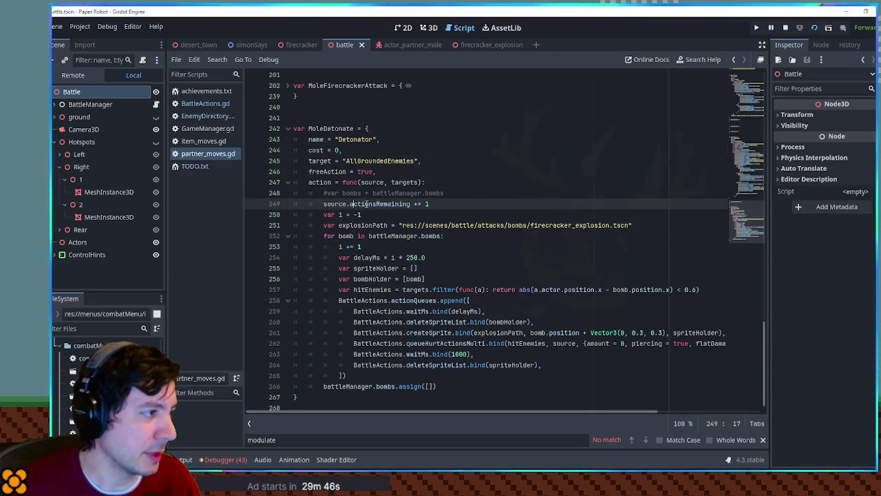
left_click(327, 204)
left_click_drag(326, 204, 430, 204)
left_click_drag(308, 171, 376, 171)
left_click(337, 203)
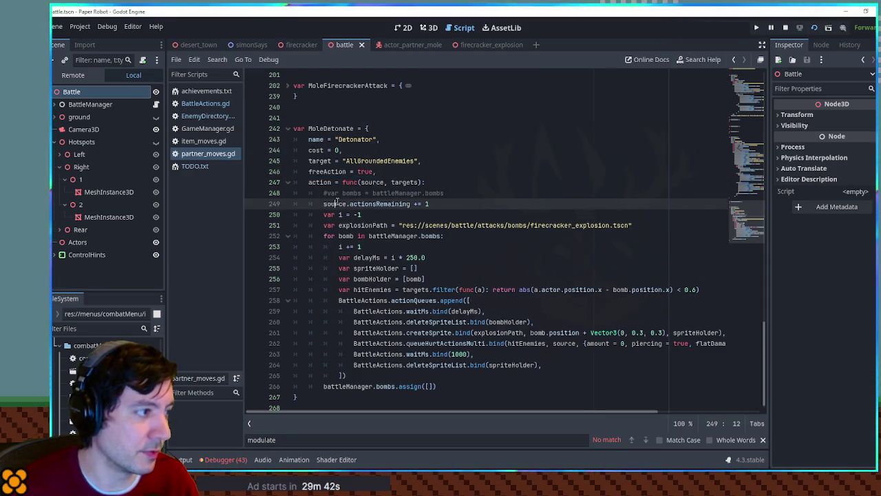
key("ctrl+x")
- Delete the commented-out bombs line and save partner_moves.gd
left_click(433, 193)
left_click(460, 192)
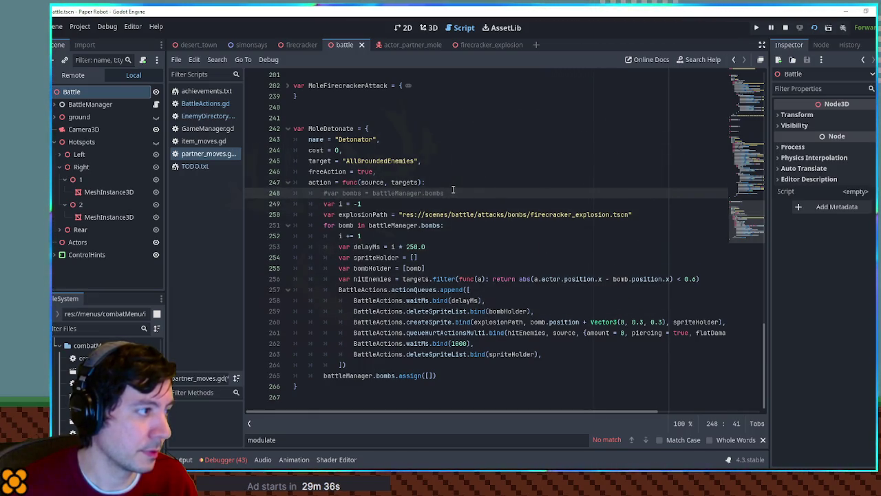
key("ctrl+x")
double_click(327, 172)
key("ctrl+s")
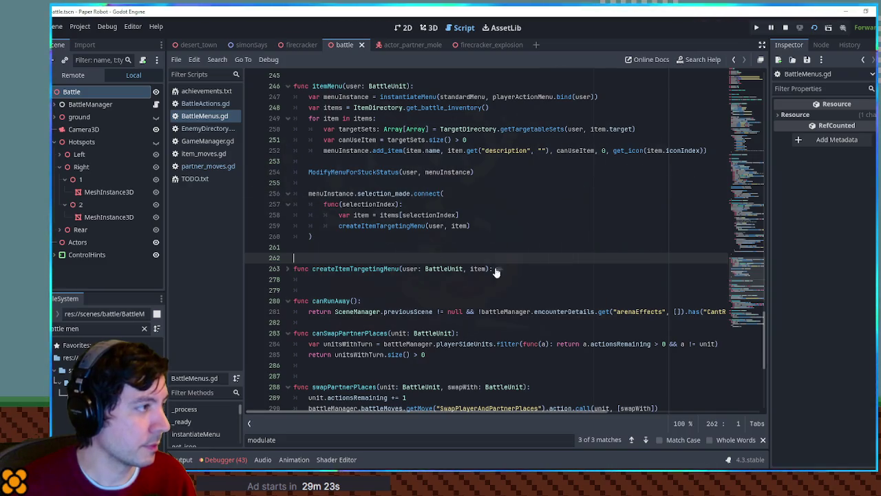
- Search BattleMenus.gd for 'cost' and step through the costType matches from playerAttackMenu
key("ctrl+f")
type("cost")
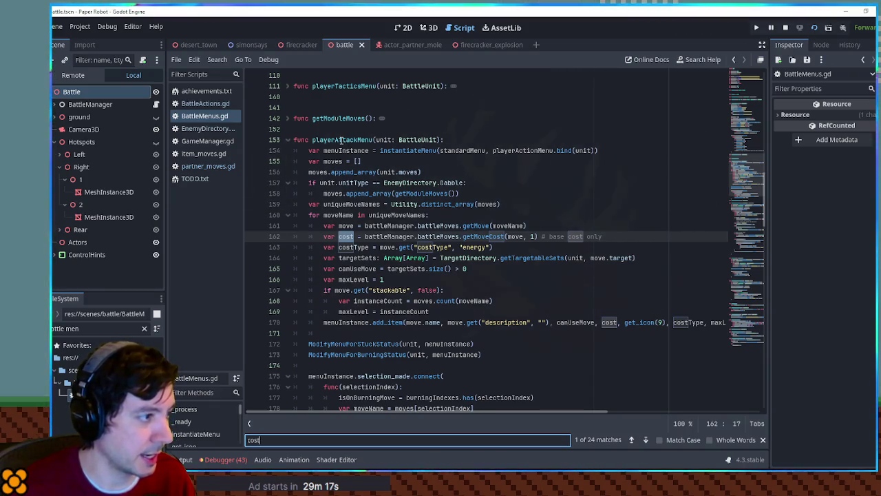
left_click(340, 139)
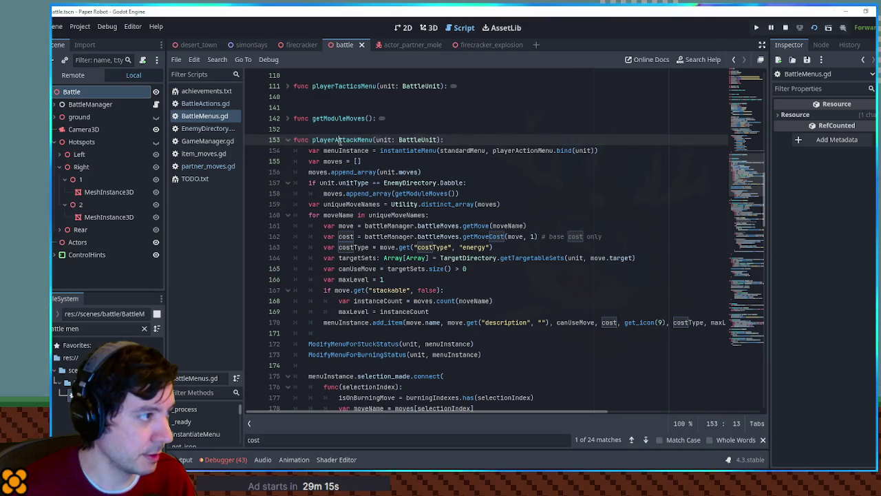
left_click(356, 172)
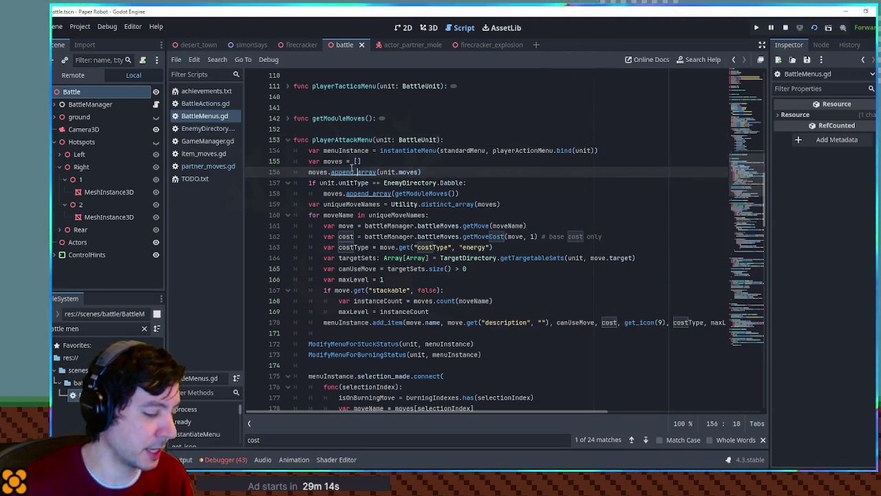
double_click(342, 140)
scroll(413, 207, "down", 3)
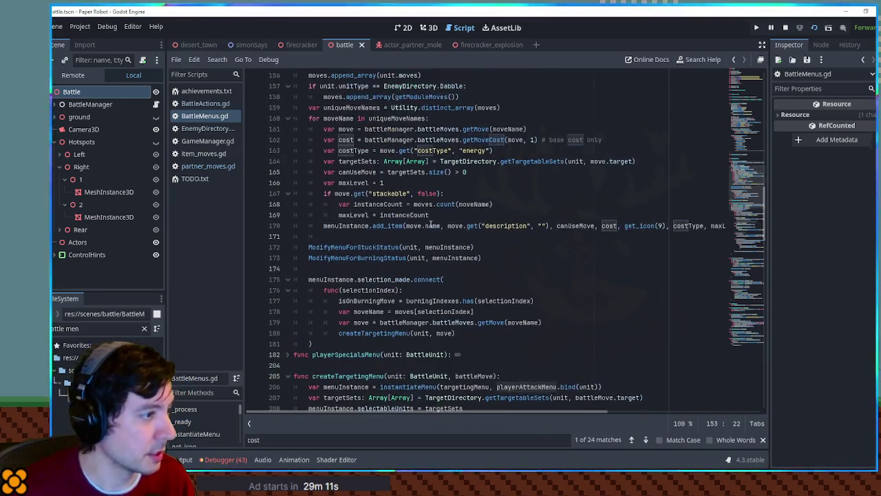
double_click(446, 150)
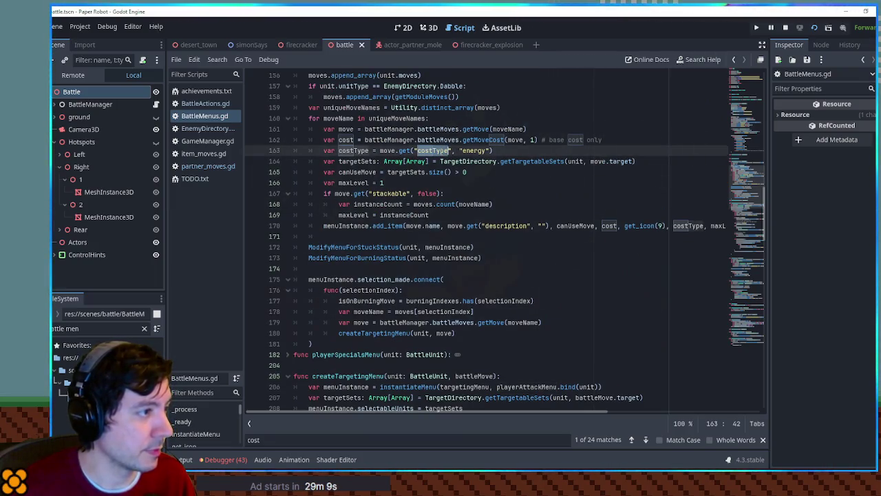
key("ctrl+f")
left_click(647, 440)
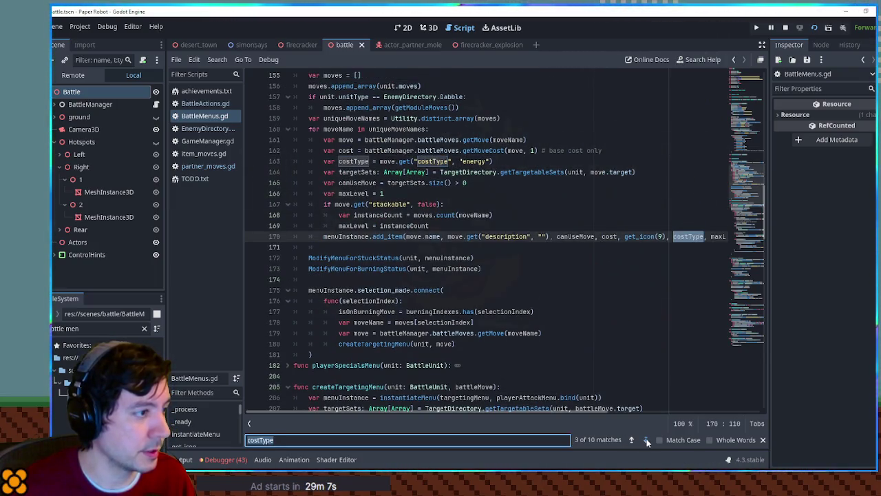
left_click(647, 439)
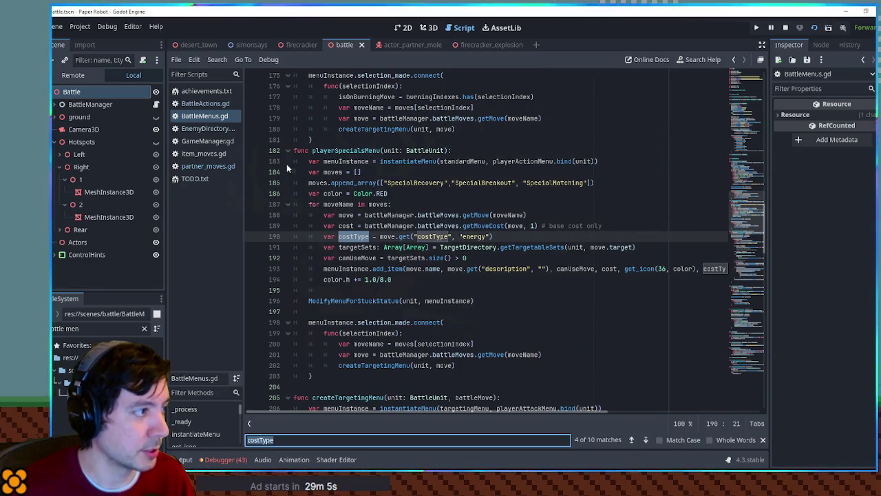
- Collapse playerSpecialsMenu, createTargetingMenu, itemMenu and createItemTargetingMenu
left_click(288, 150)
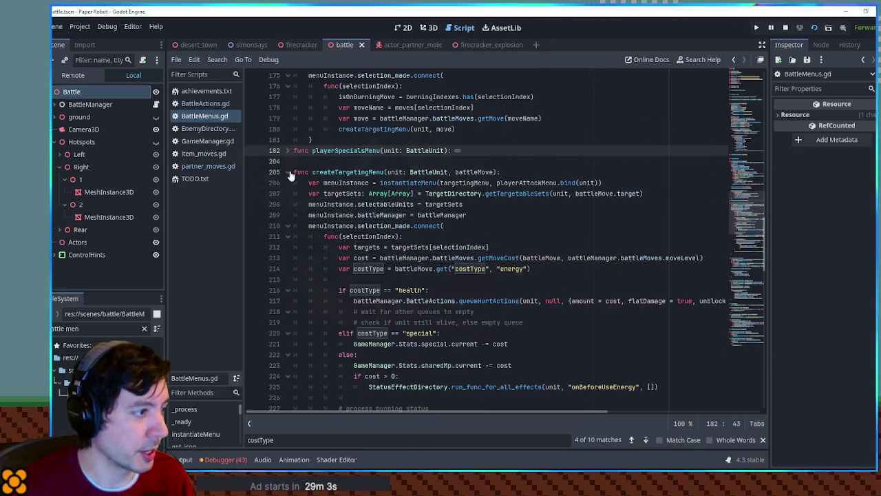
left_click(288, 172)
left_click(287, 204)
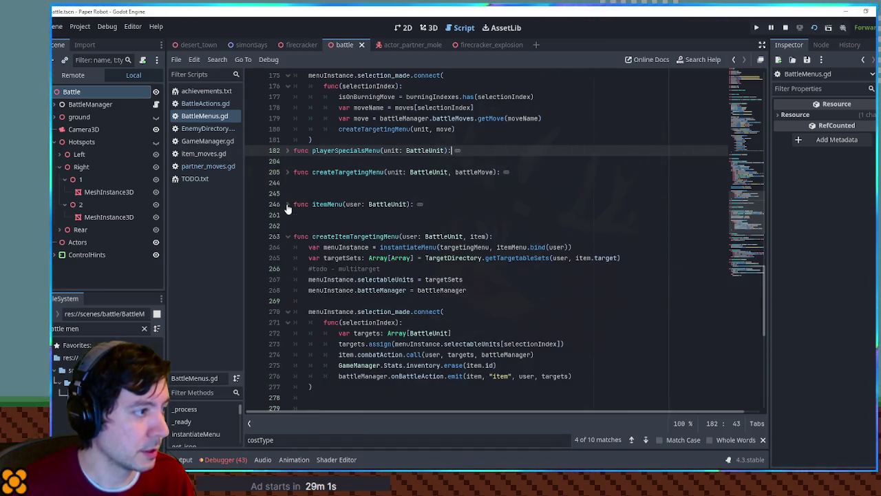
left_click(288, 236)
scroll(293, 239, "down", 1)
scroll(293, 239, "down", 1)
scroll(294, 239, "up", 10)
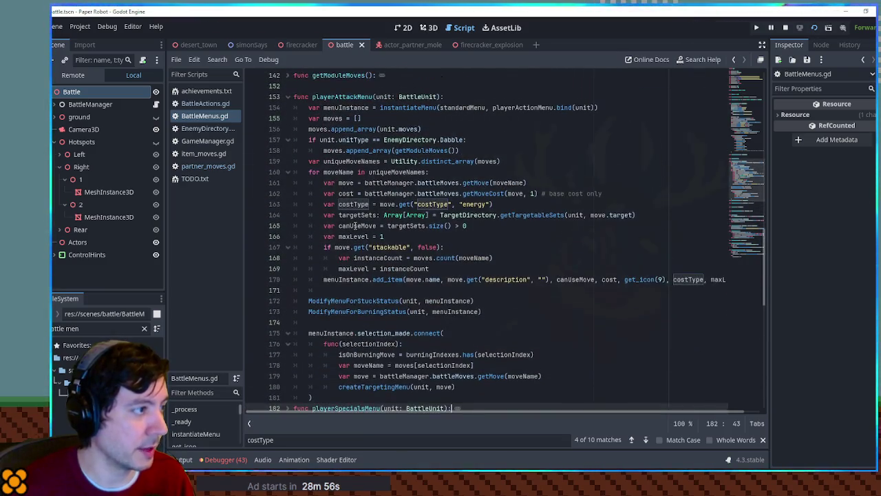
scroll(344, 225, "up", 1)
- Review the cost and costType uses in playerAttackMenu and open a new line after line 163
double_click(384, 129)
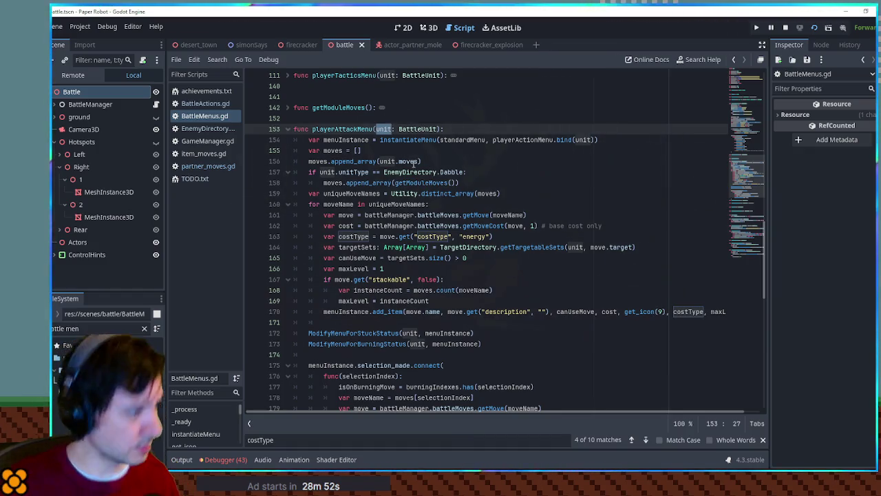
double_click(345, 226)
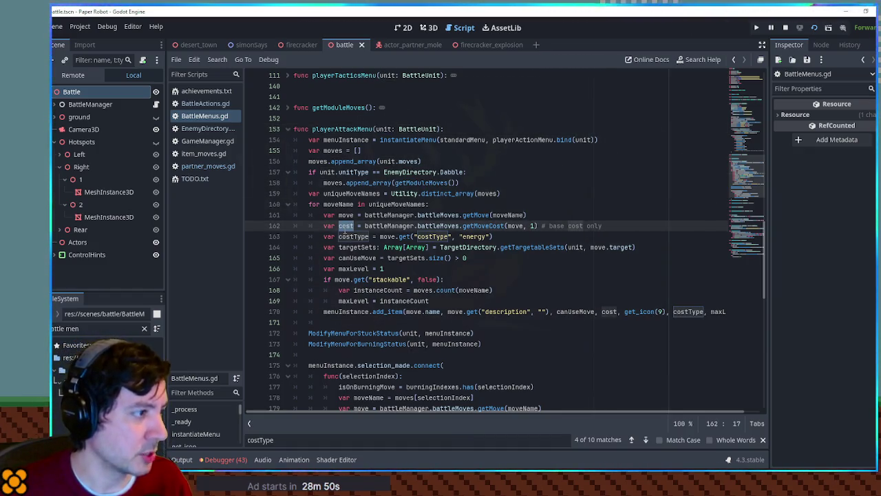
double_click(352, 236)
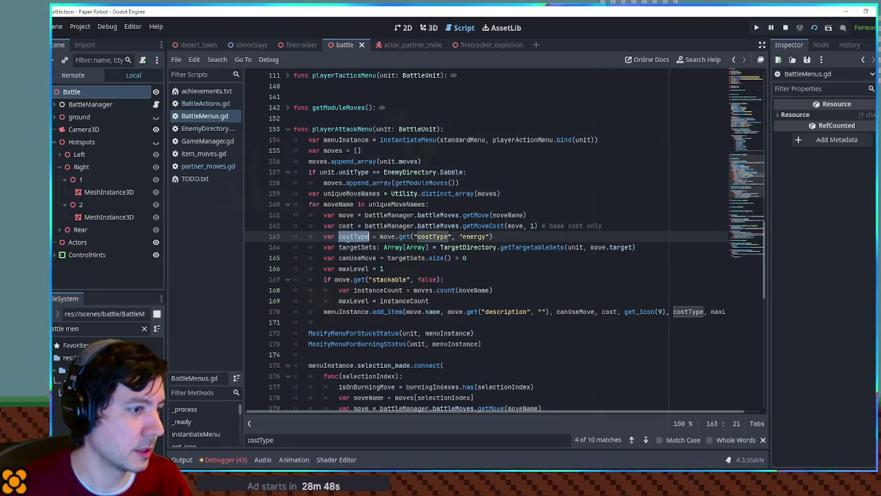
scroll(655, 412, "right", 1)
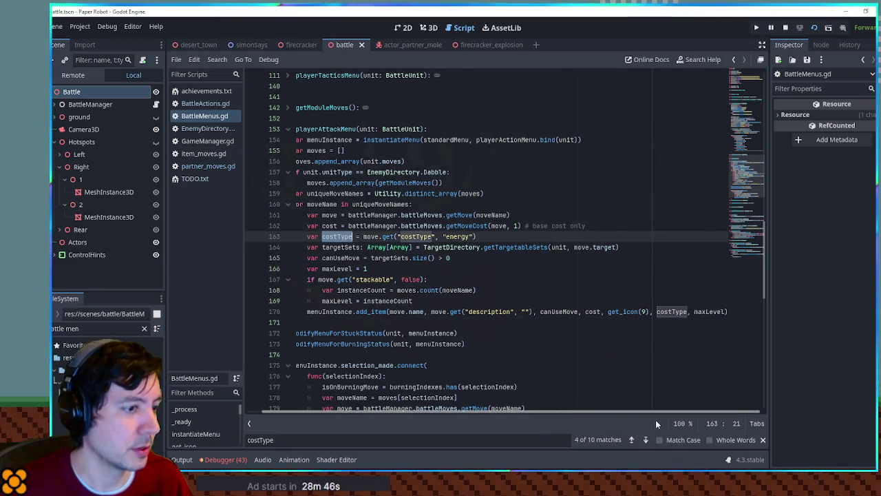
scroll(655, 422, "left", 1)
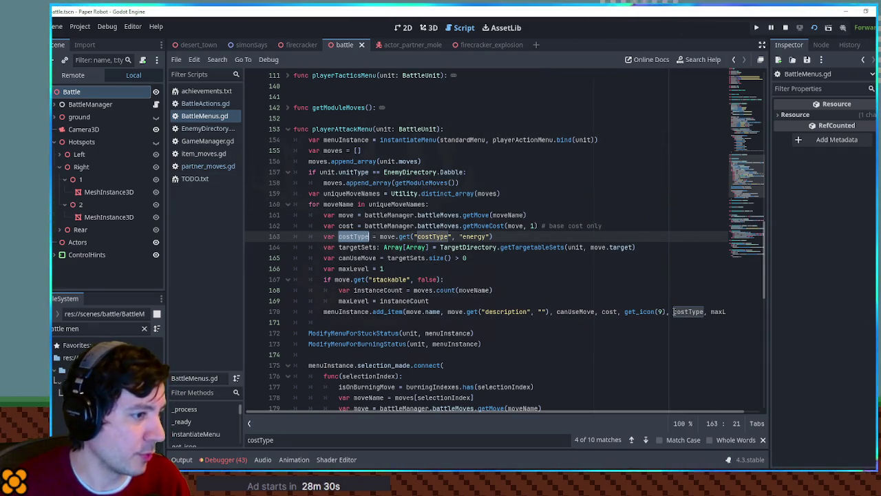
left_click(678, 311)
double_click(640, 311)
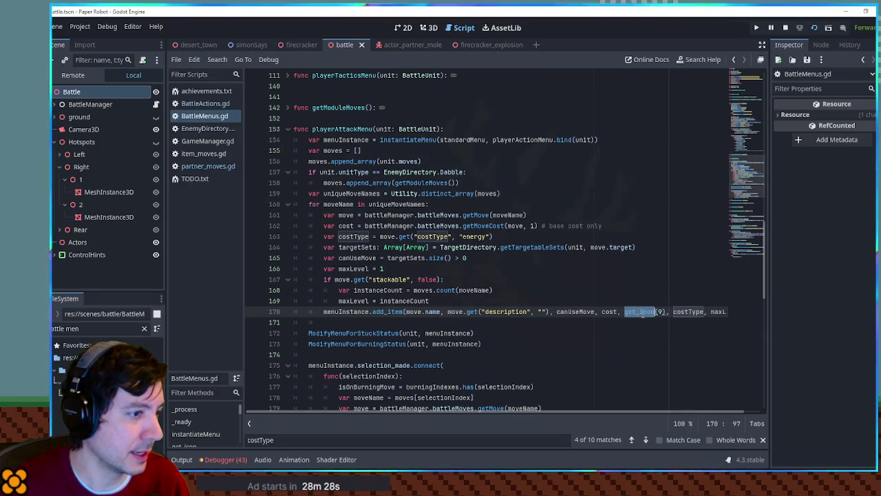
double_click(688, 311)
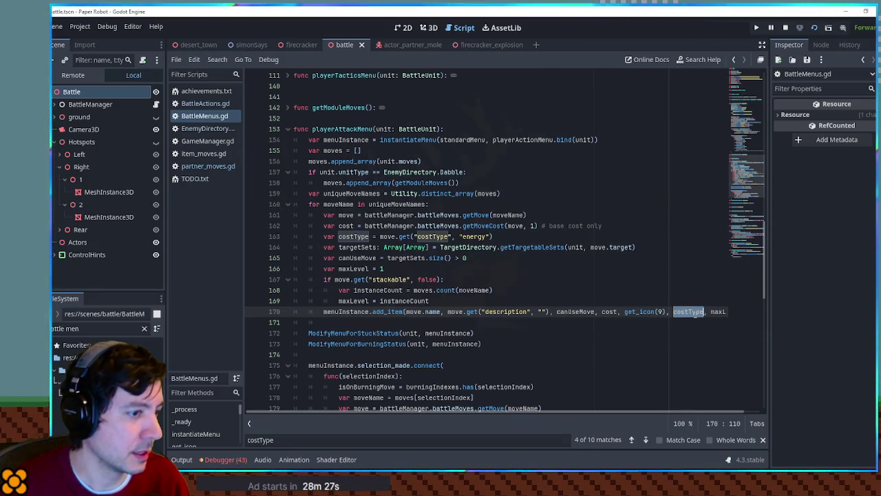
left_click(516, 236)
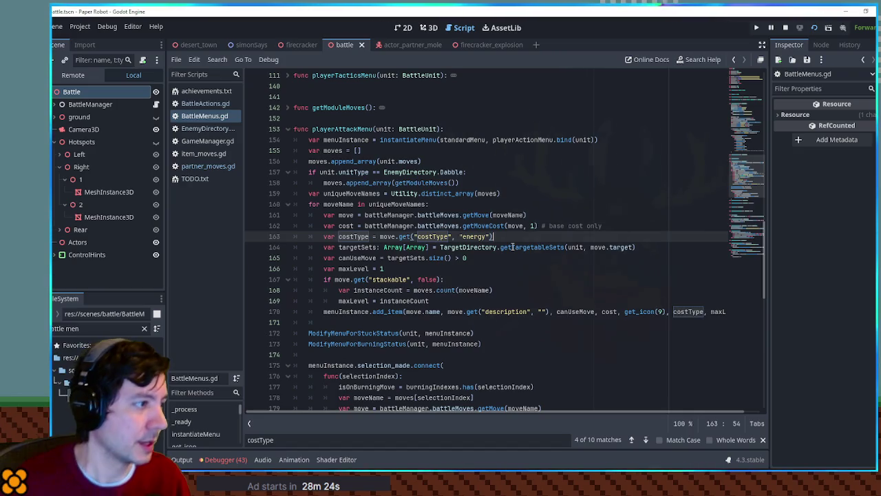
key("Return")
- Add the line if move.get("freeAction", false) && cost == 0: costType = "action" and save
type("if move.get")
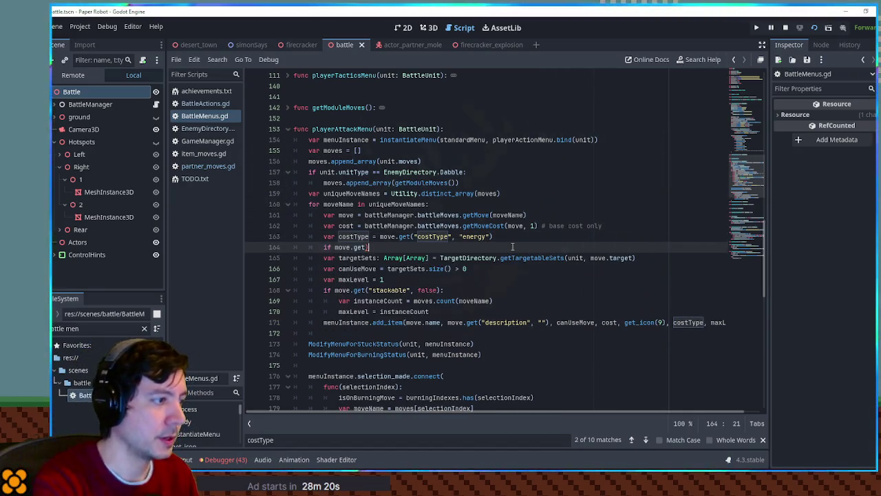
type("(freeAction")
key("ctrl+shift+Left")
type("\", false):")
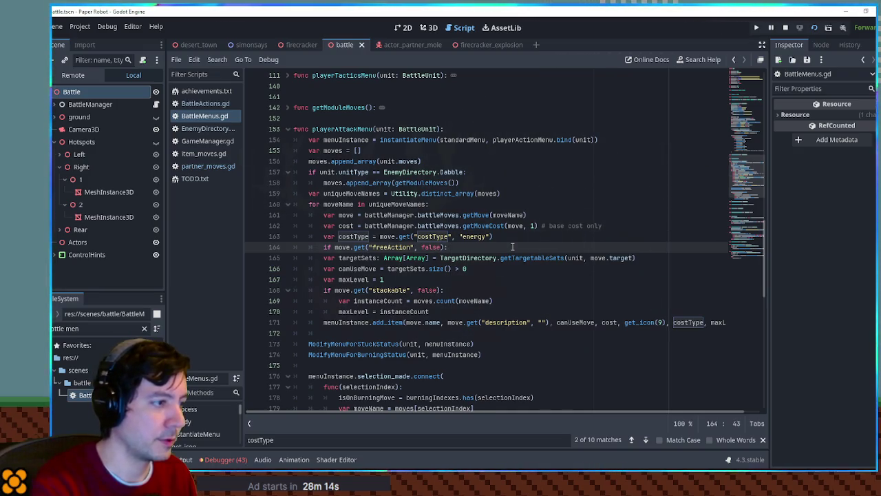
key("BackSpace")
type(" && cost")
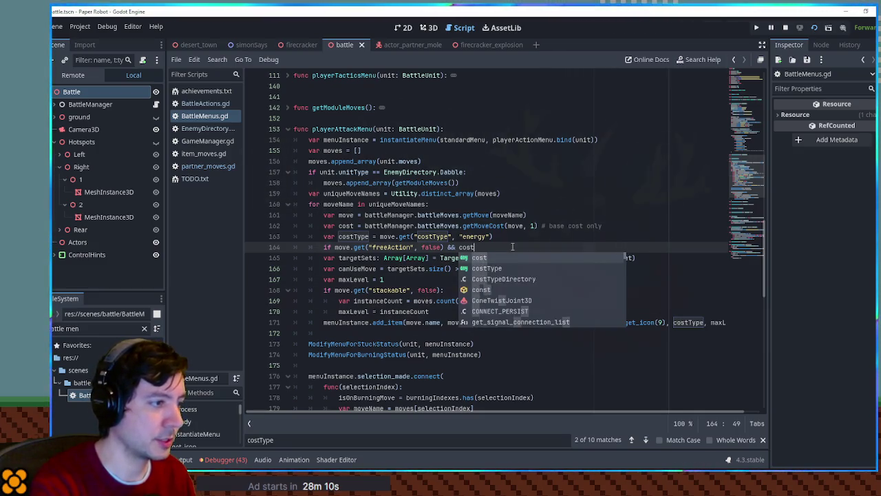
type(" == 0")
type(": costType")
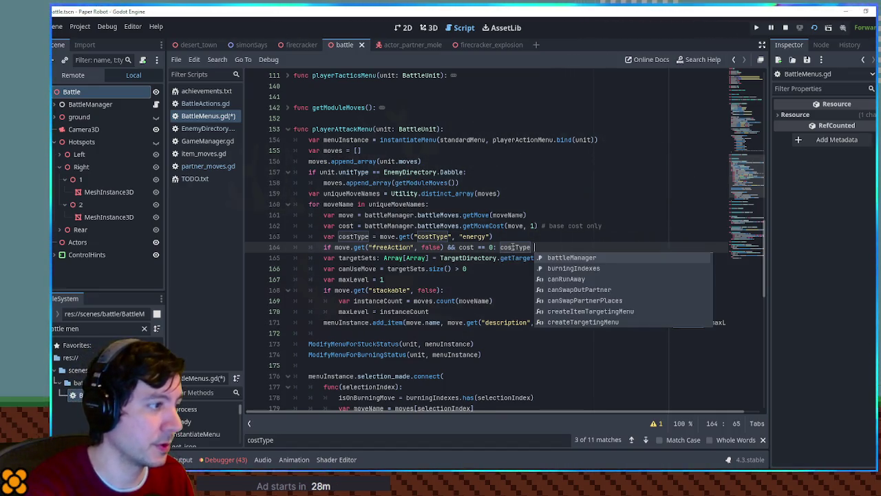
type("= \"")
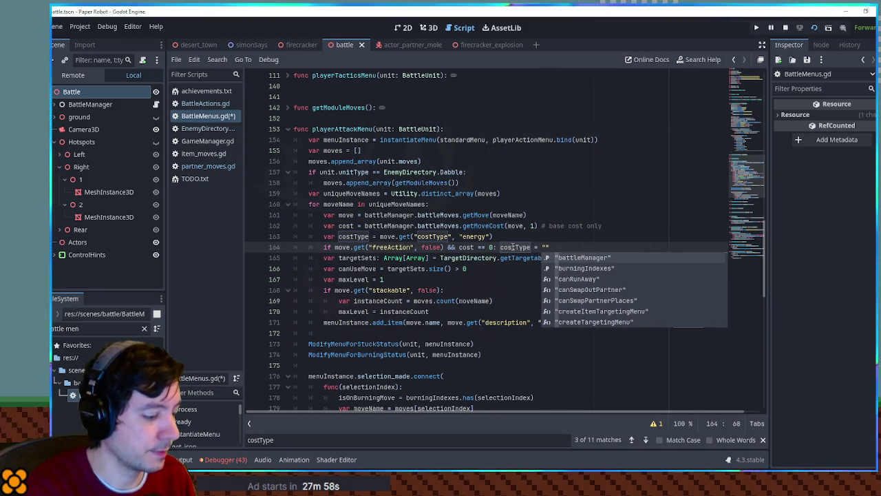
type("action")
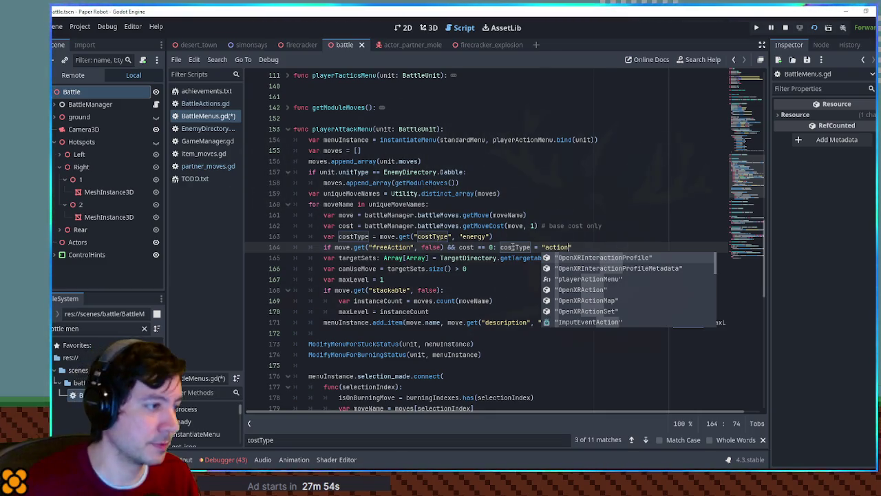
left_click(533, 234)
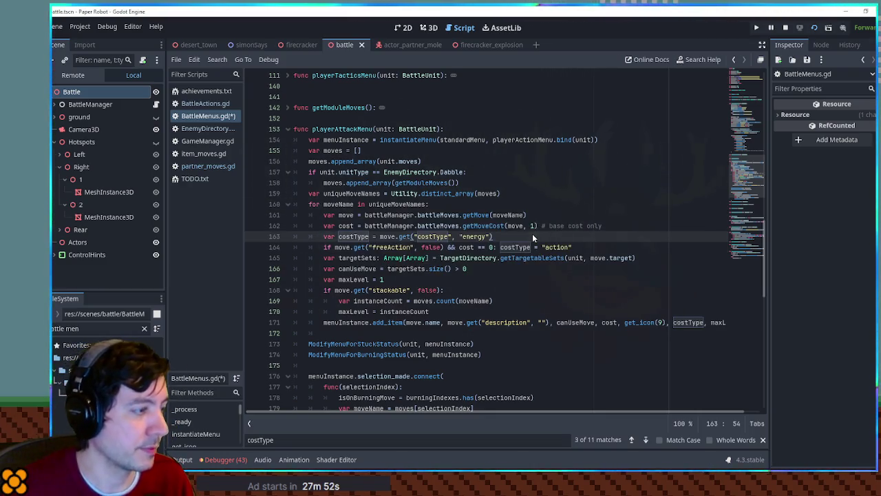
key("ctrl+s")
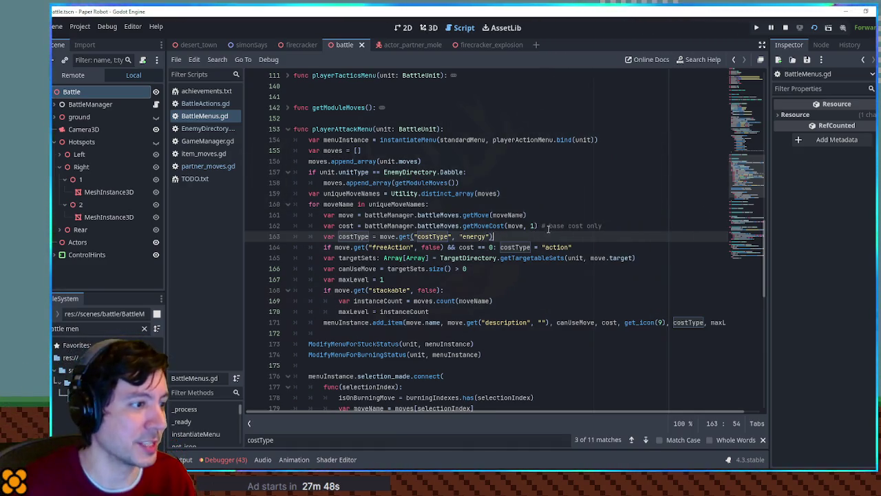
- Check where costType and menuInstance are used, then go to the standardMenu definition
left_click(344, 250)
double_click(515, 247)
double_click(383, 322)
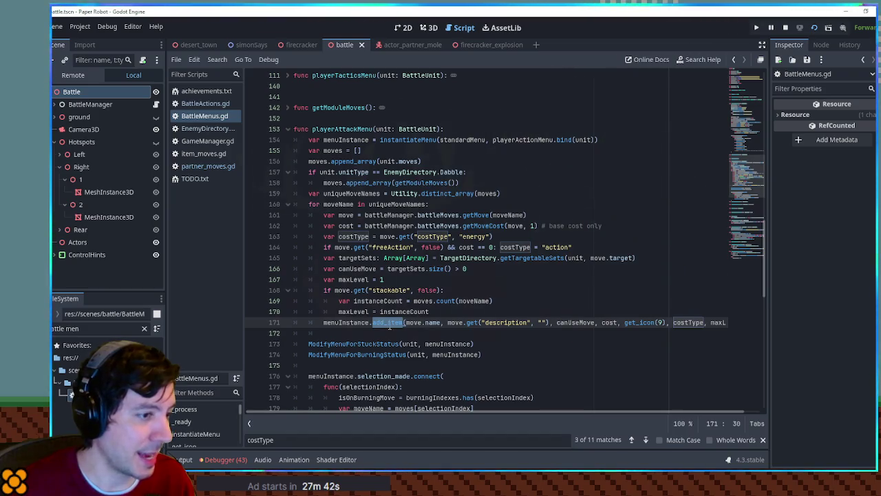
double_click(355, 323)
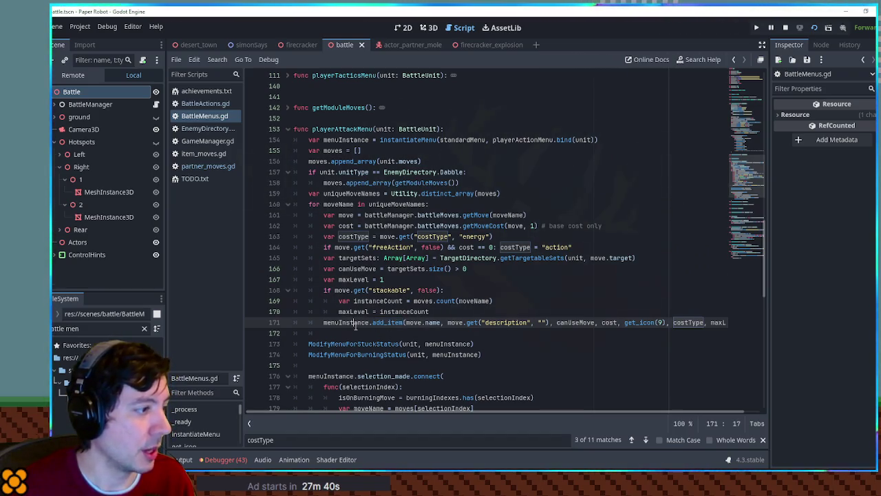
left_click(464, 140, "ctrl")
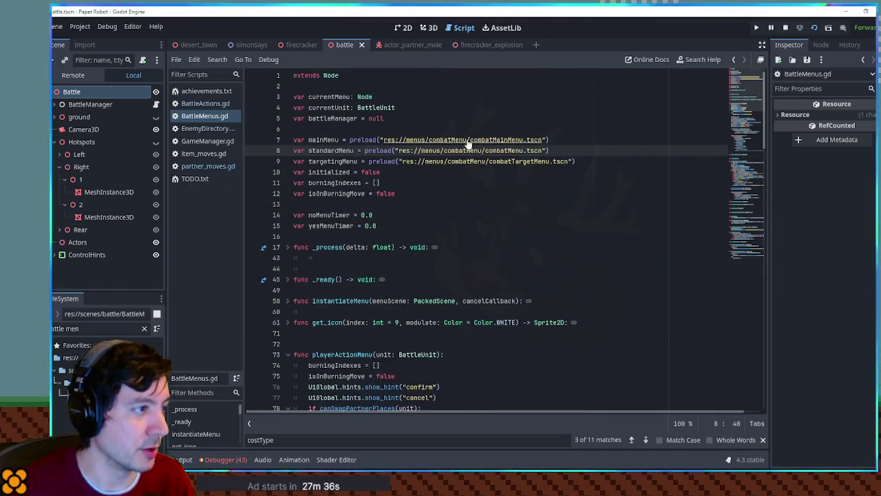
- Open the combatMenu script and review how the cost panel gets hidden
left_click(414, 152, "ctrl")
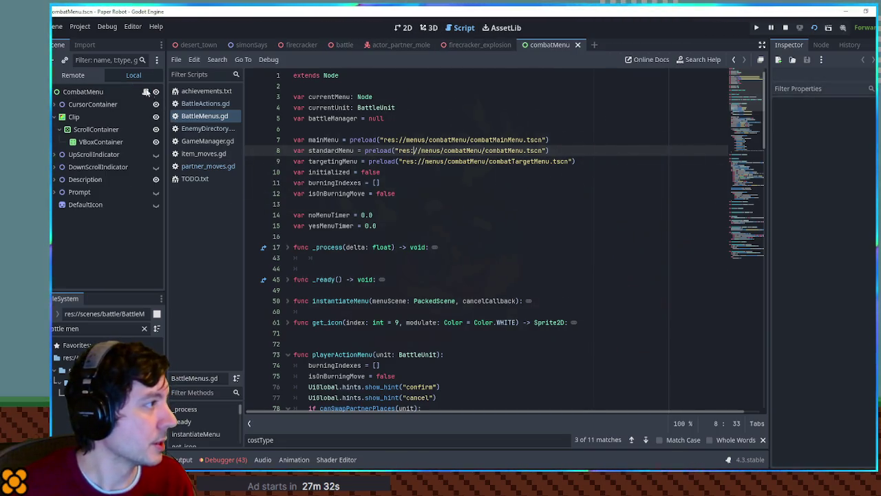
left_click(145, 92)
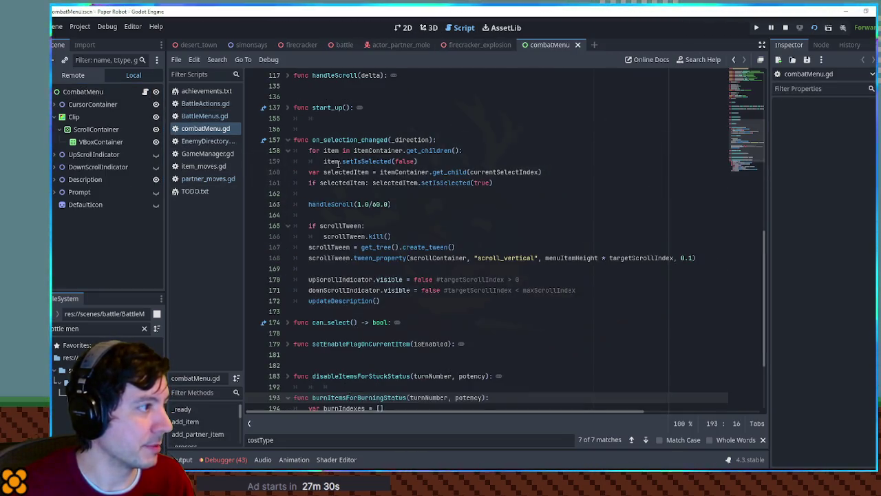
scroll(346, 259, "up", 15)
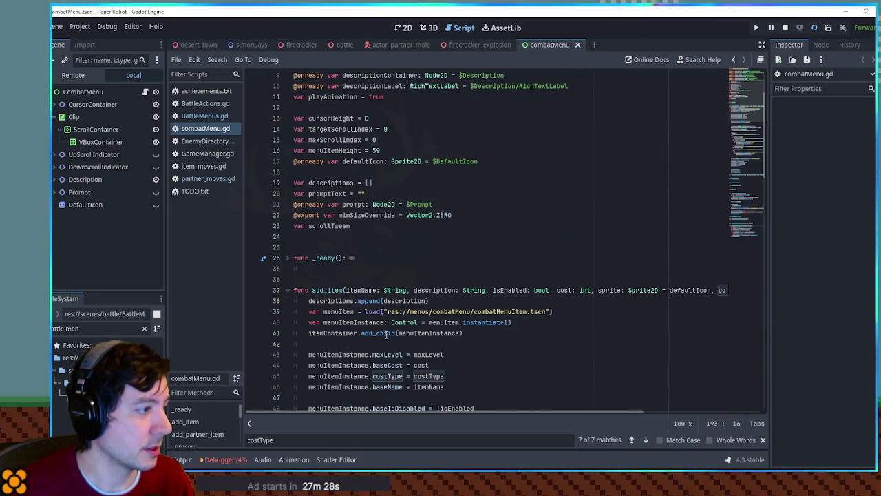
scroll(439, 308, "down", 4)
double_click(387, 247)
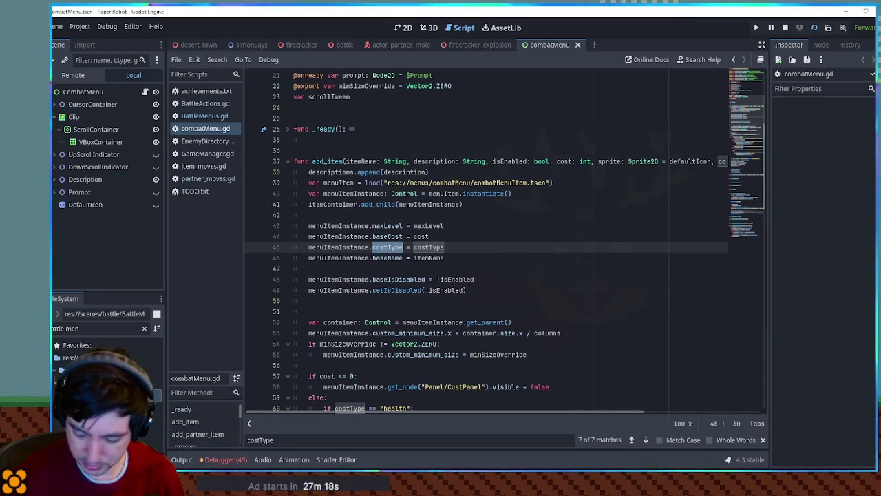
scroll(504, 251, "down", 8)
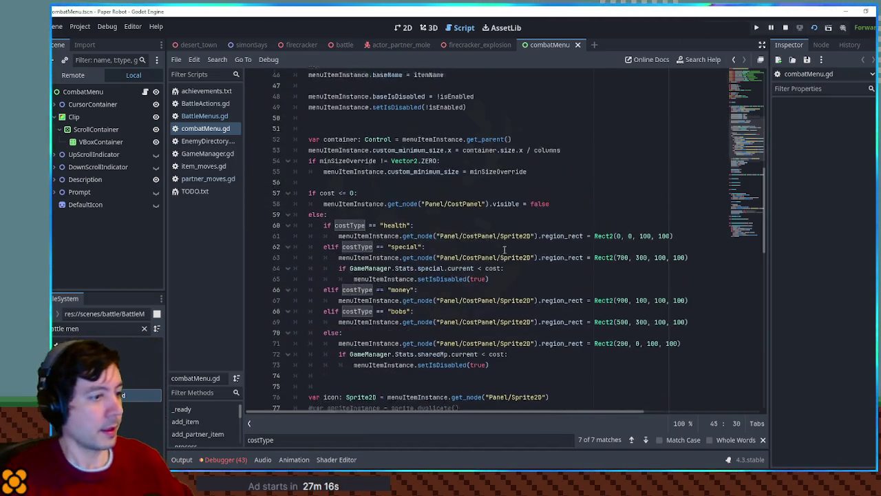
left_click_drag(331, 183, 350, 183)
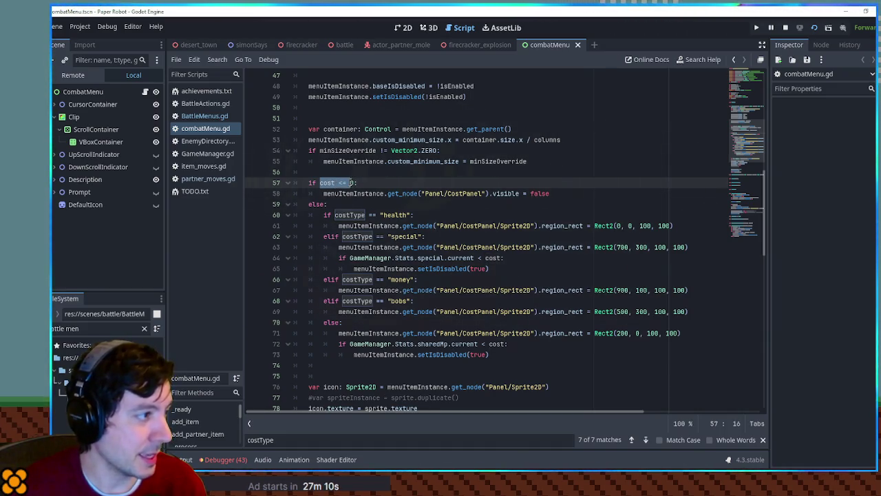
mouse_move(323, 193)
left_mouse_down()
mouse_move(549, 194)
mouse_move(324, 193)
left_mouse_up()
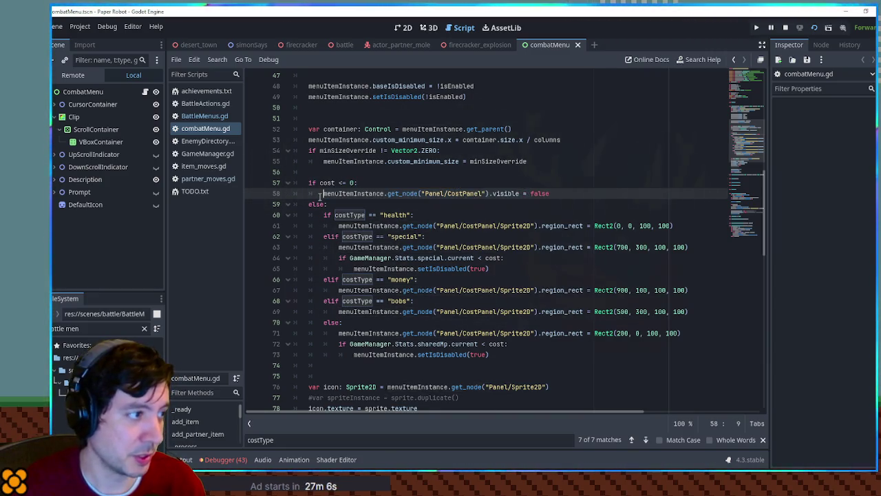
double_click(435, 194)
left_click_drag(482, 194, 426, 194)
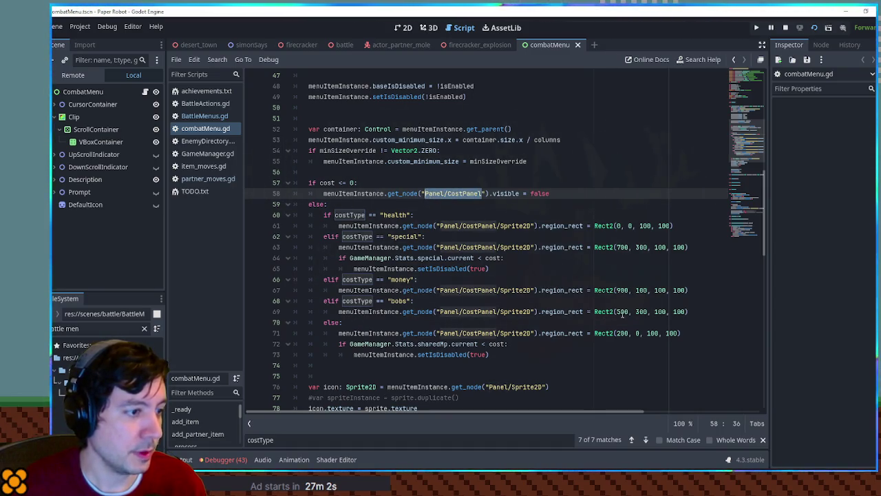
- Duplicate the bobs branch as an "action" cost type with region Rect2(500, 400, 100, 100)
left_click_drag(693, 311, 703, 290)
key("ctrl+shift+d")
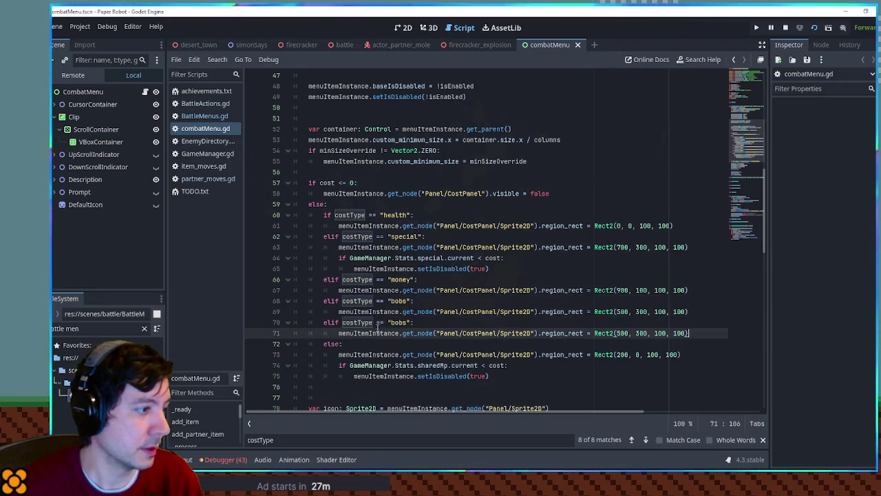
double_click(399, 322)
type("action")
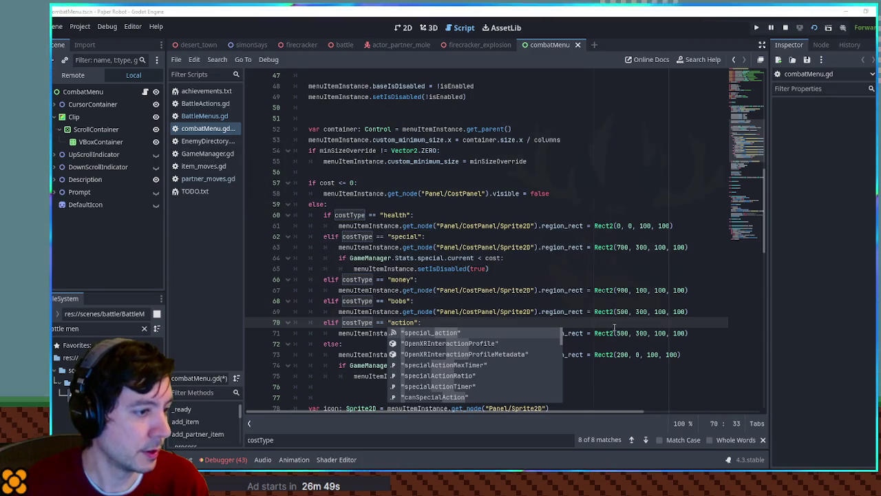
left_click(636, 333)
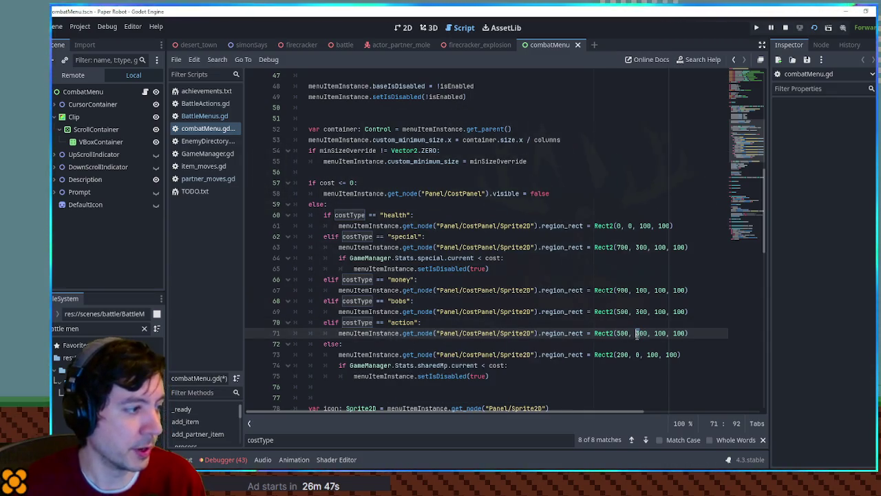
type("4")
scroll(620, 316, "down", 3)
scroll(567, 267, "up", 3)
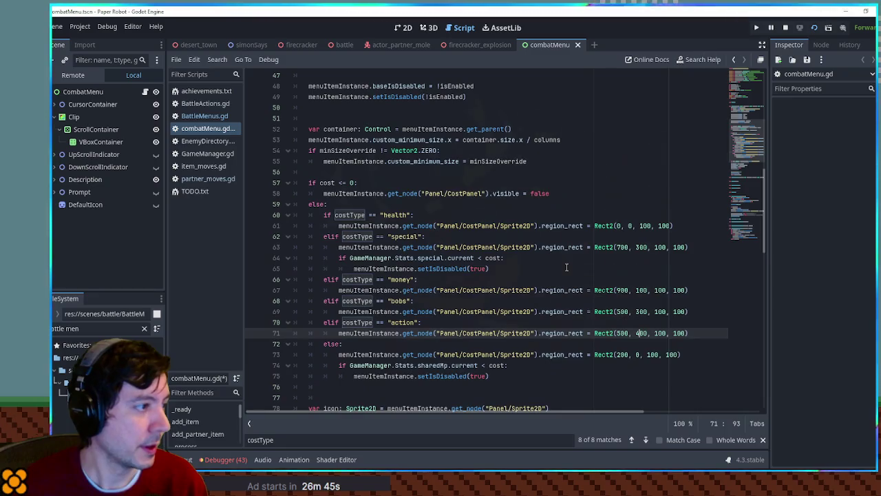
left_click(397, 322)
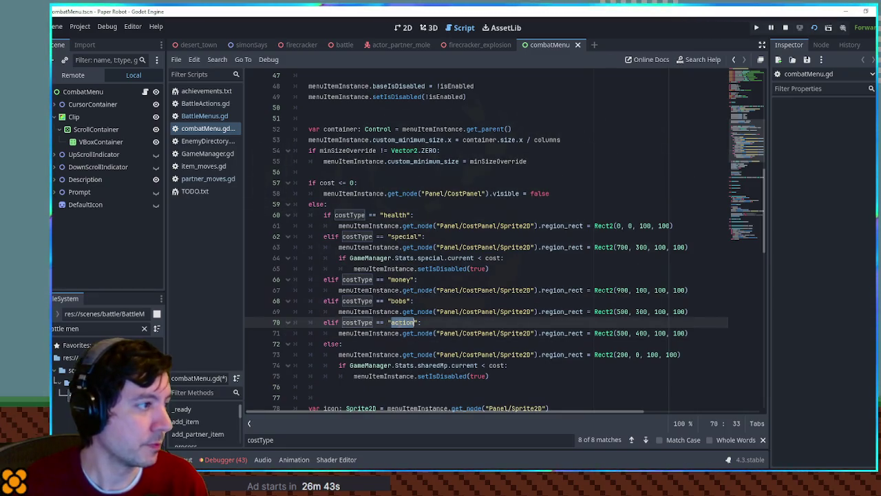
- Change the hide condition to cost <= 0 && costType != "action" and save combatMenu.gd
left_click(352, 182)
type("&& cost")
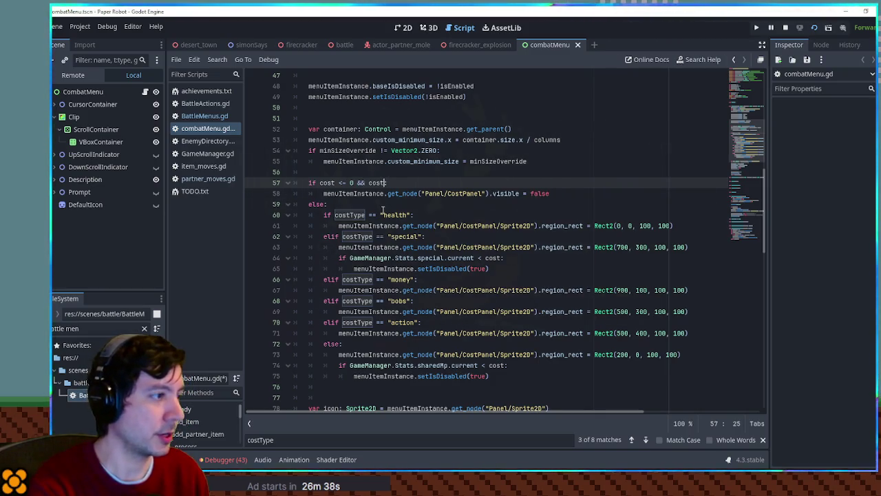
type("Type != \"action\":")
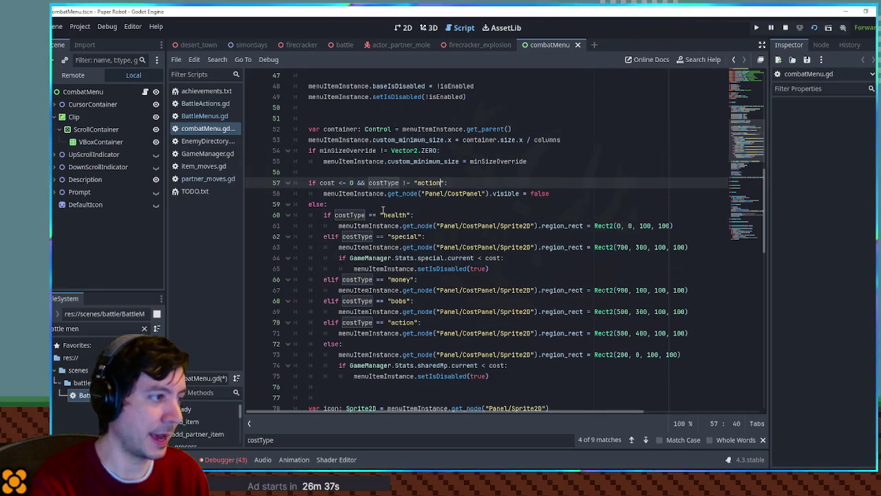
left_click(405, 171)
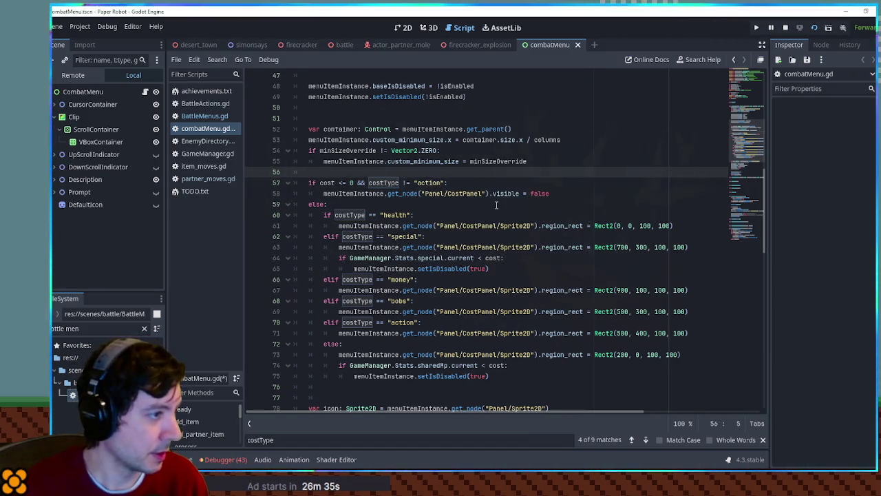
key("ctrl+s")
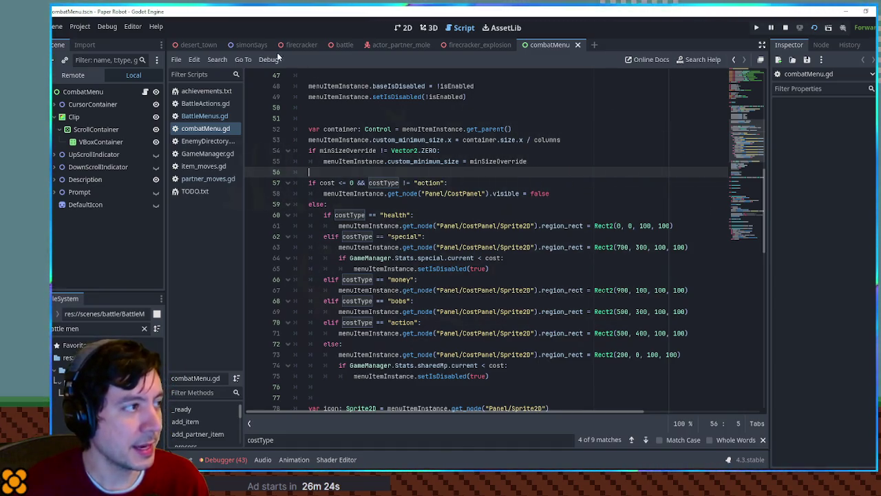
left_click(341, 45)
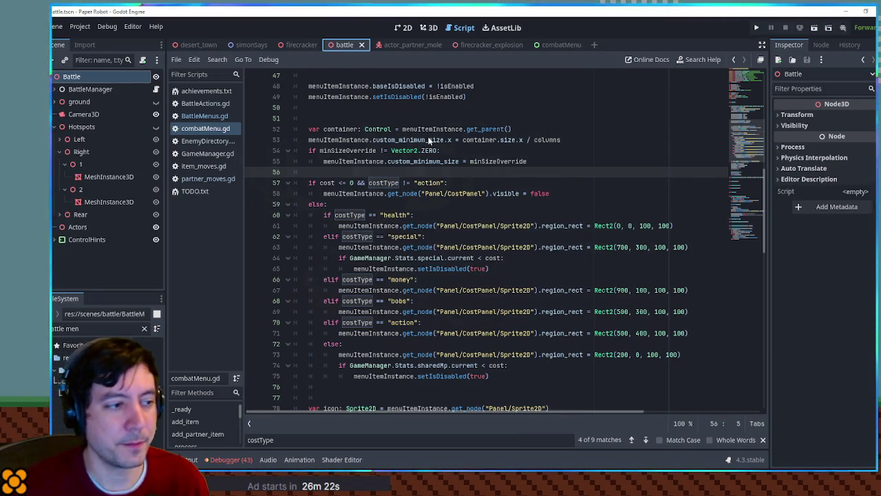
- Run the battle scene with F6, check Detonator in the grandma's Attacks list, and close the game
key("F6")
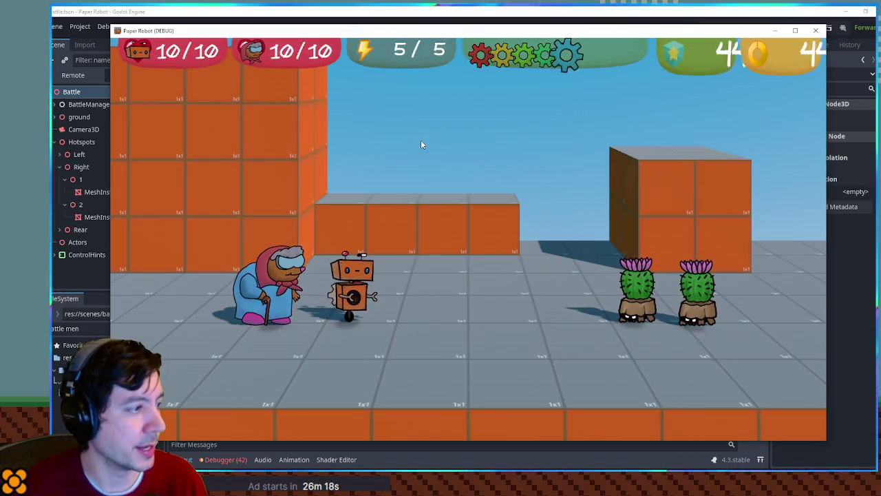
key("Tab")
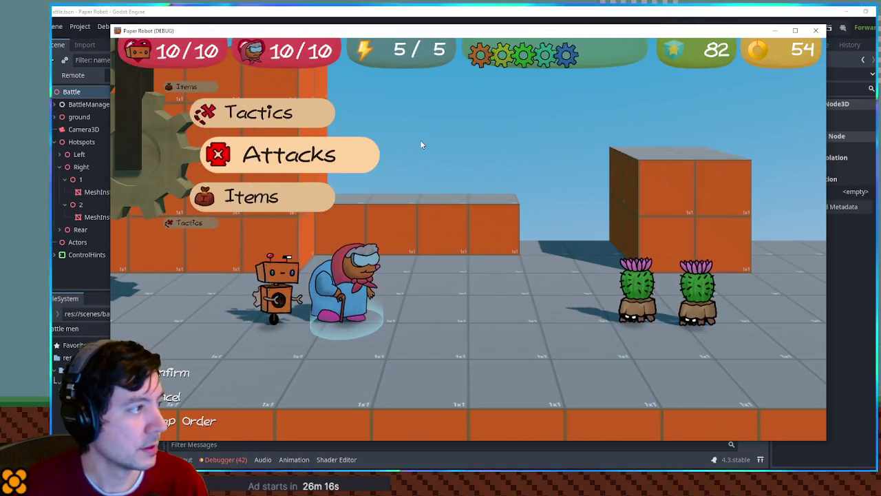
key("Return")
key("Down")
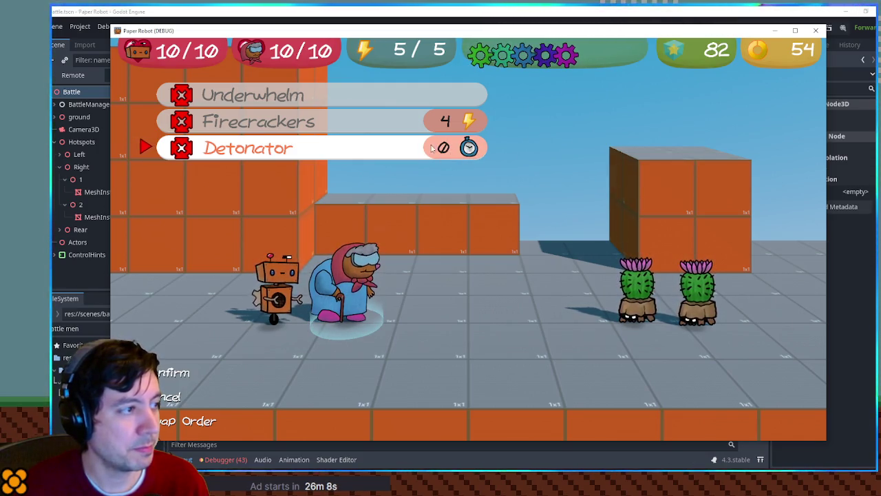
left_click(810, 32)
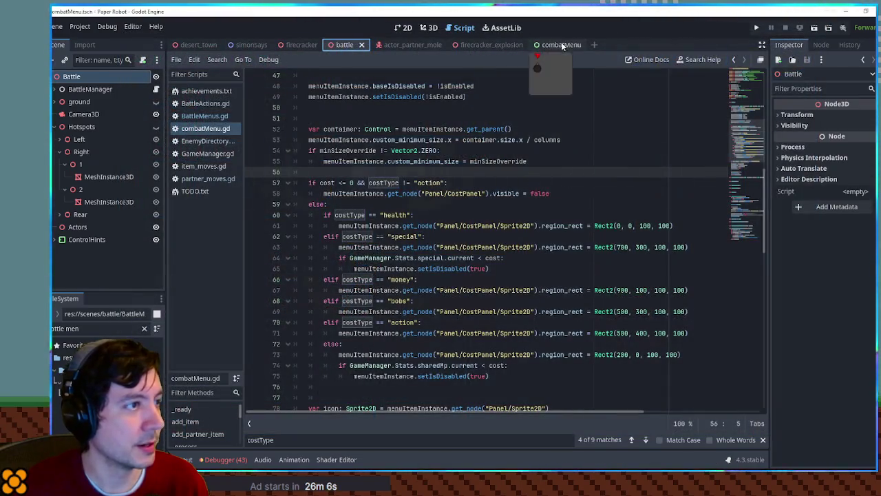
- Open the combatMenuItem scene from the file filter and close the combatMenu scene
left_click(408, 28)
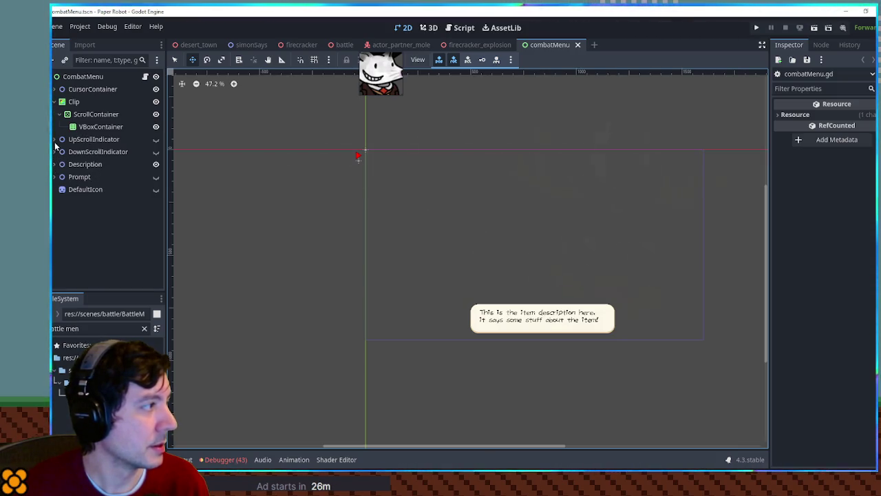
left_click(97, 76)
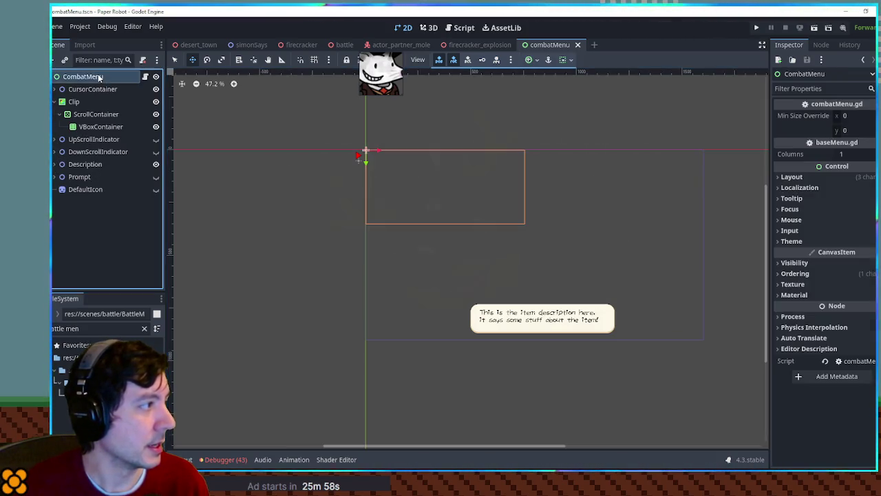
left_click(77, 328)
type("combat menu ite")
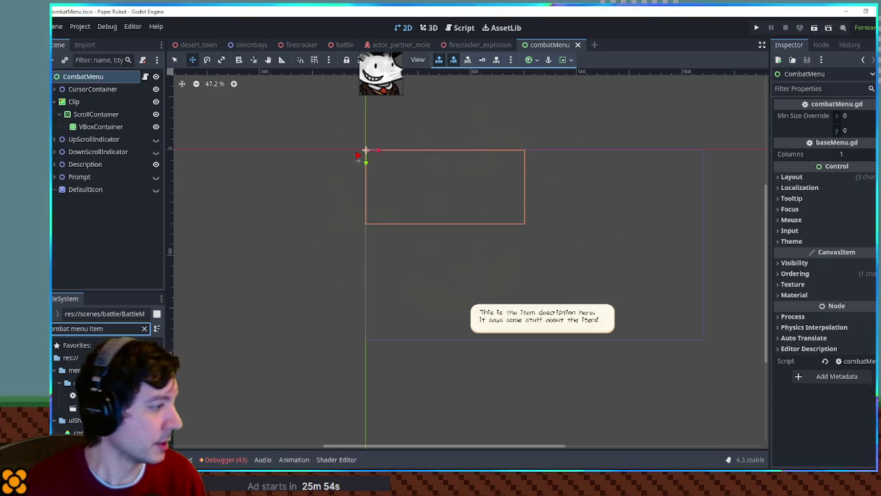
type("m")
key("Return")
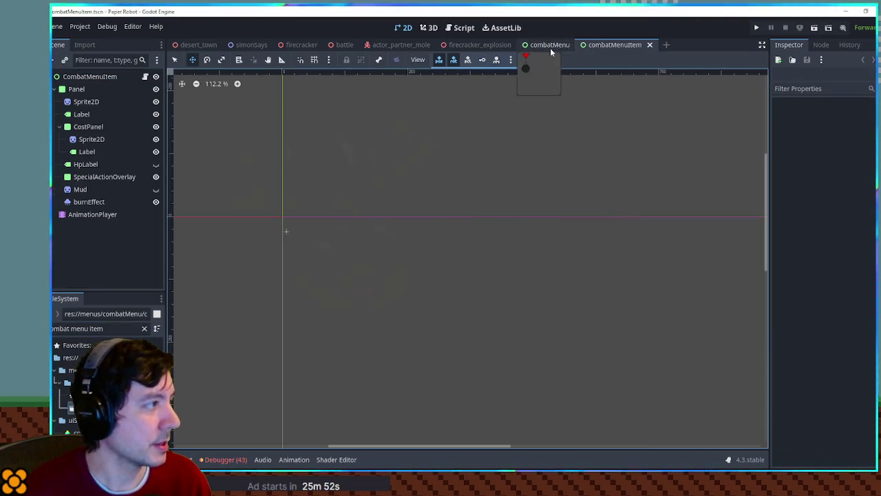
middle_click(547, 45)
- Scrub the slideOut animation to the frame where the menu item is fully shown
left_click(92, 214)
left_click(358, 329)
left_click(338, 352)
left_click_drag(296, 347, 405, 346)
scroll(364, 342, "down", 2)
left_click(401, 347)
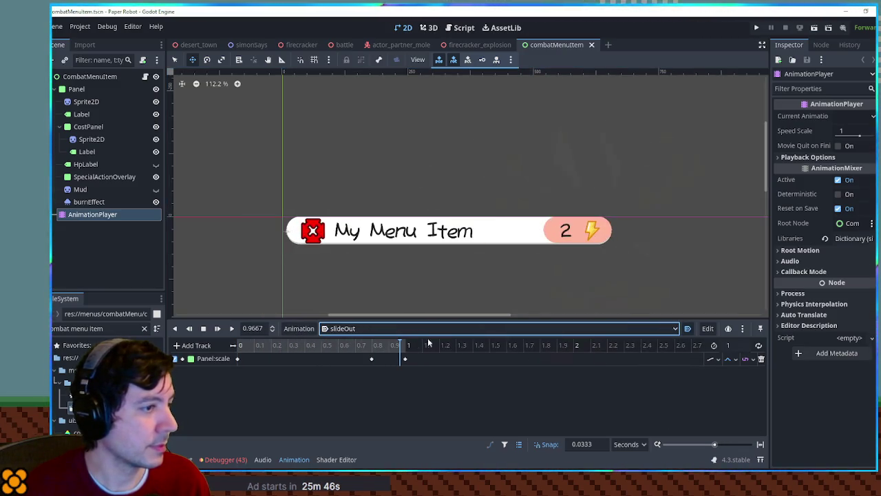
- Try a 000000 Modulate colour on the CostPanel, then revert it to white
left_click(558, 233)
left_click(582, 229)
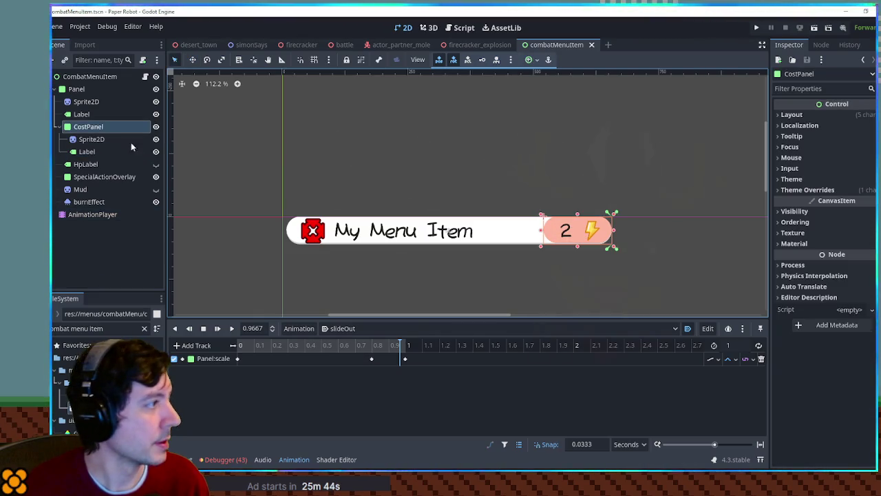
left_click(819, 210)
left_click(851, 238)
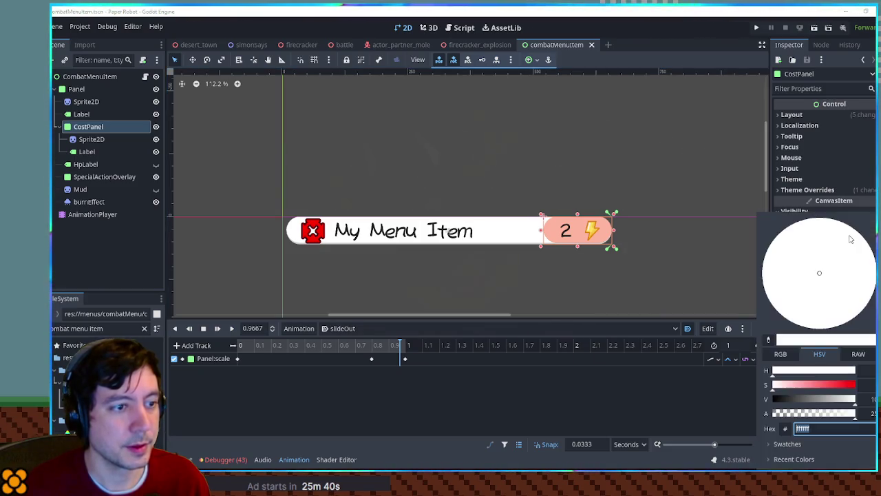
type("000000")
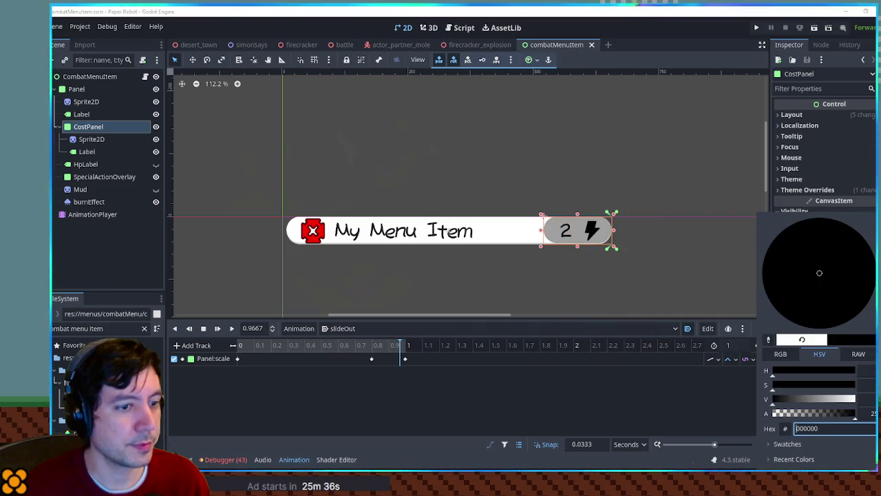
key("ctrl+z")
key("Escape")
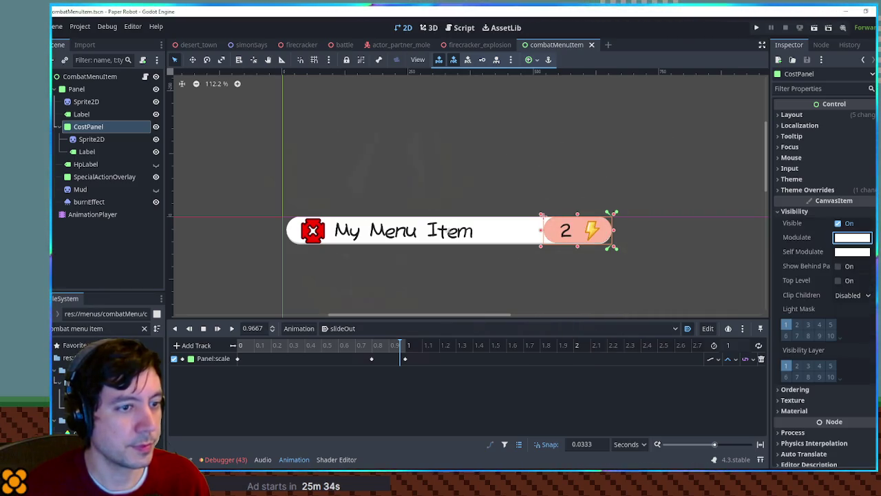
- Inspect the CostPanel's Panel style box theme override, then collapse it again
left_click(807, 190)
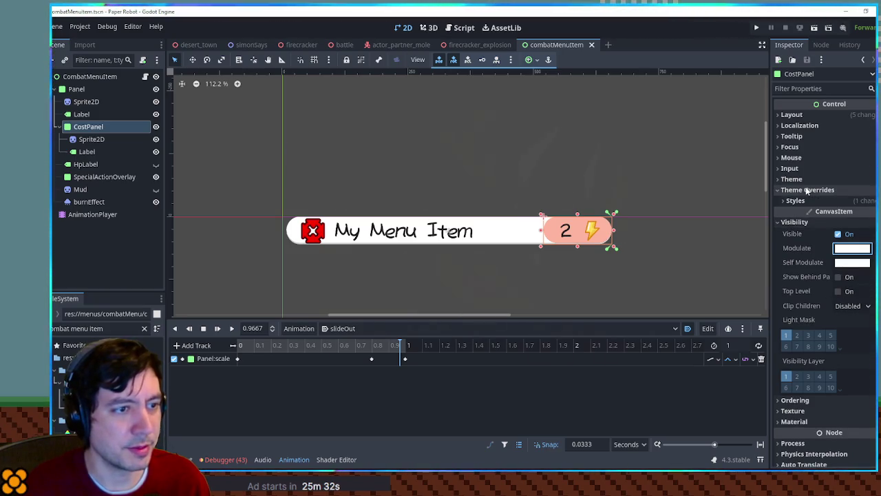
left_click(796, 200)
left_click(853, 213)
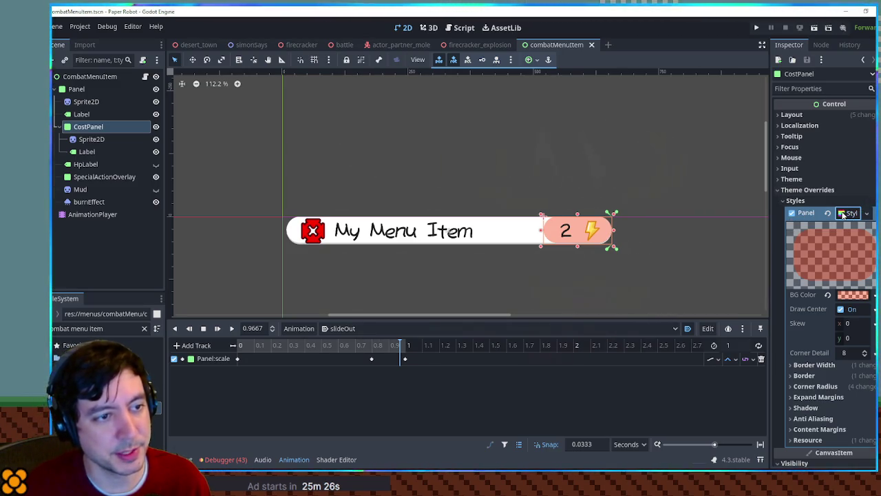
left_click(847, 213)
left_click(793, 200)
- Tint the CostPanel's Self Modulate cyan with hex 00ffff
left_click(848, 263)
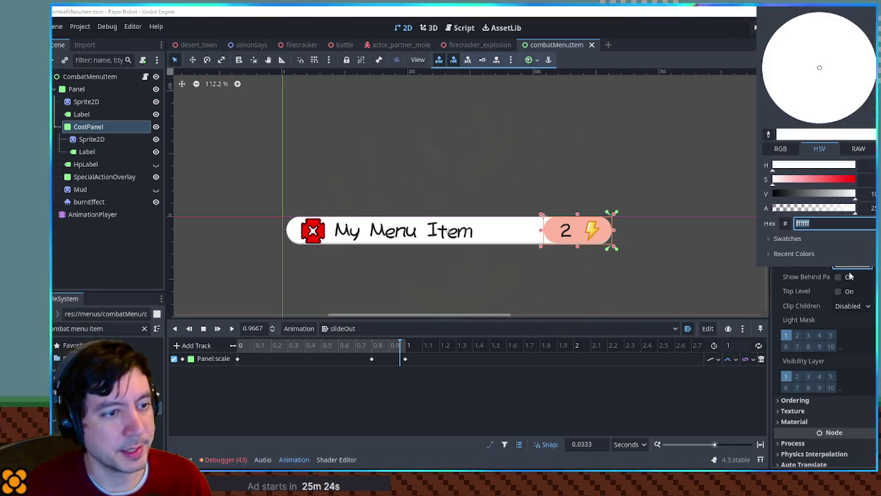
left_click_drag(824, 184, 865, 179)
left_click_drag(801, 165, 805, 167)
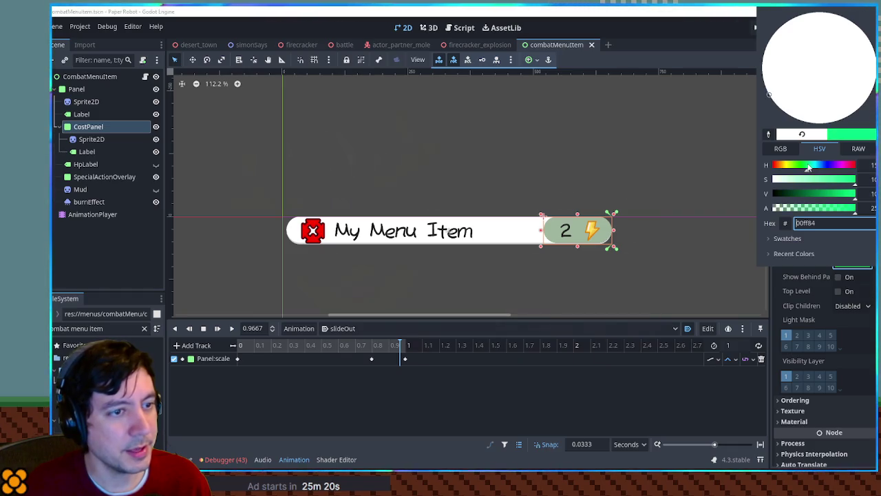
mouse_move(814, 169)
left_mouse_down()
mouse_move(806, 170)
mouse_move(843, 169)
mouse_move(810, 170)
left_mouse_up()
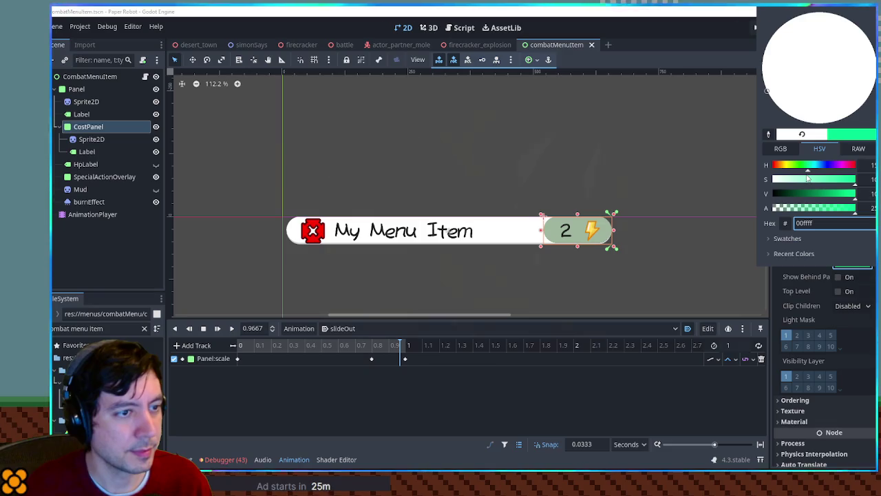
key("Return")
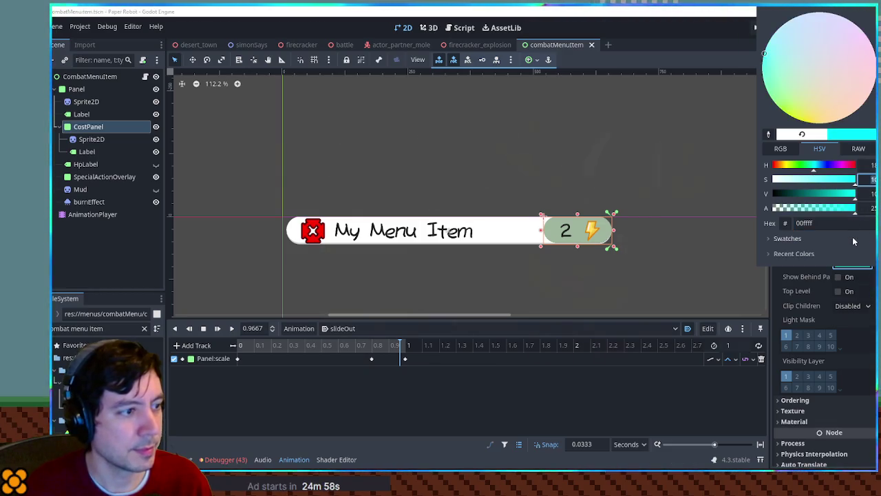
- Close the colour picker, revert Self Modulate to white, and return to combatMenu.gd
left_click(804, 223)
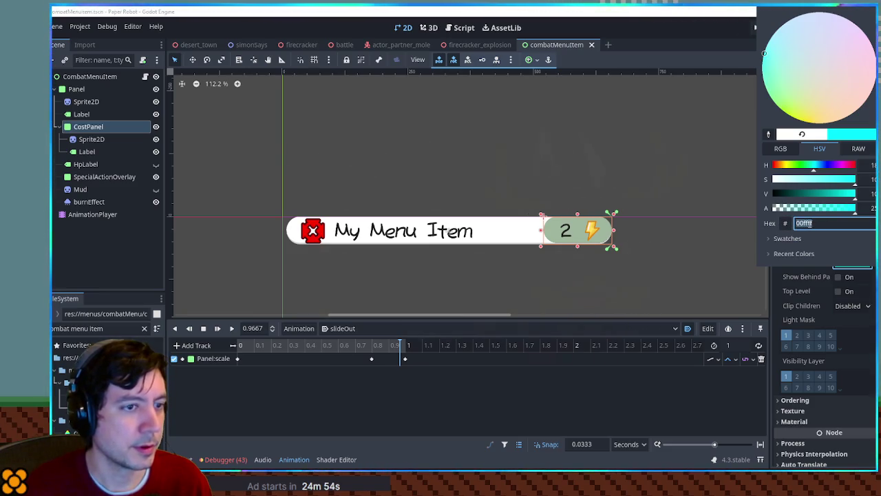
left_click(824, 261)
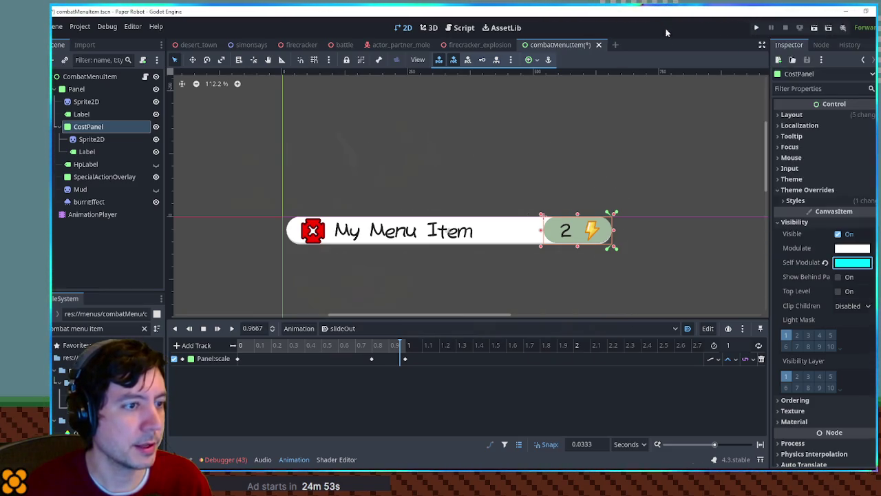
left_click(824, 262)
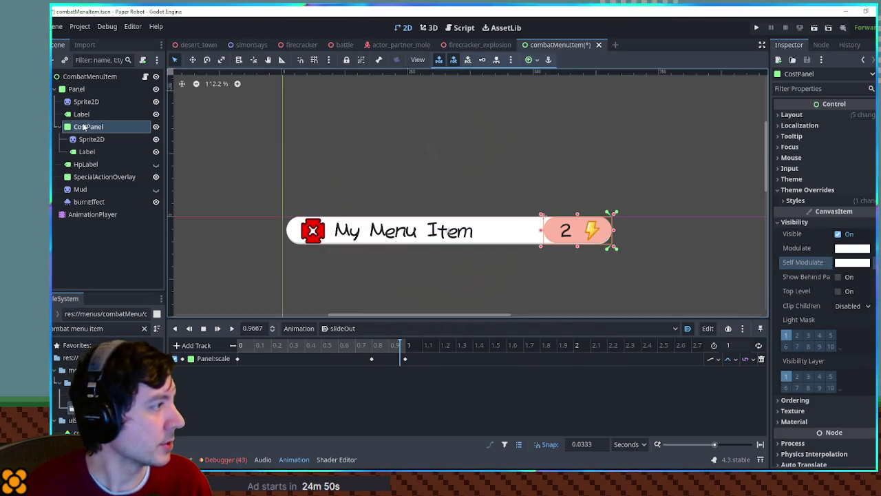
left_click(463, 28)
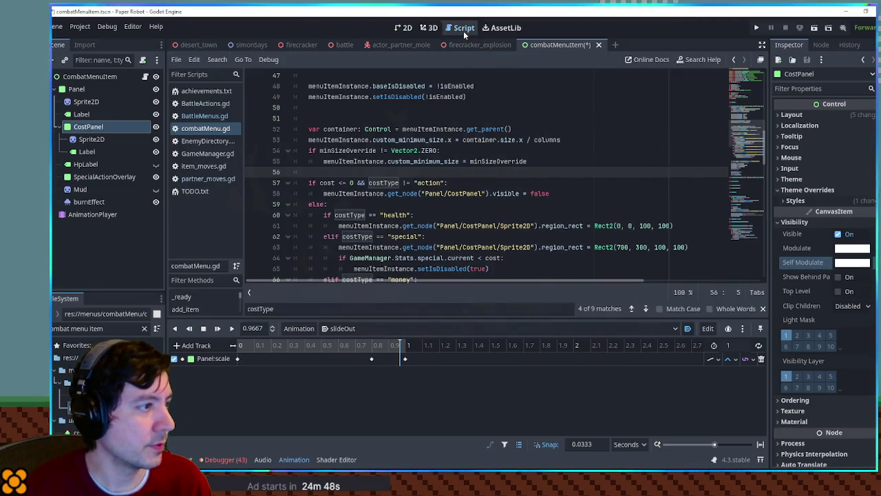
- Add a new line 57 reading 'if costType == "action":'
scroll(456, 181, "down", 2)
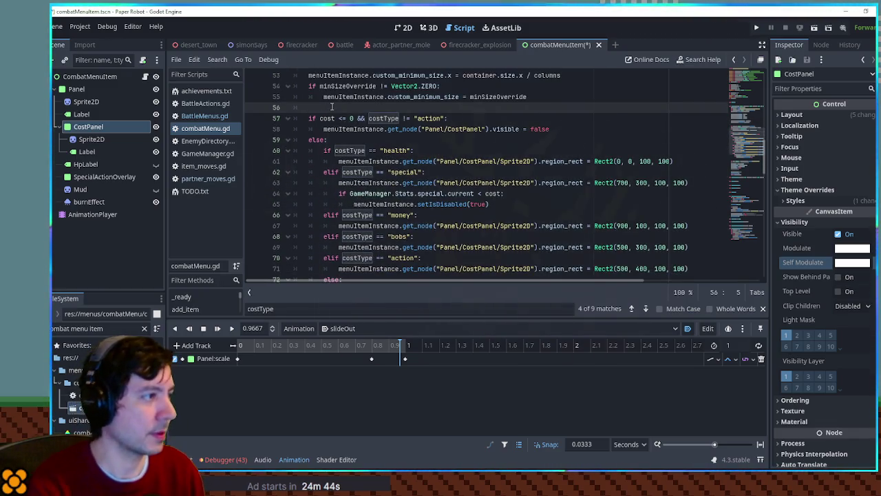
key("Return")
key("Return")
left_click_drag(368, 140, 448, 139)
key("ctrl+c")
left_click(360, 123)
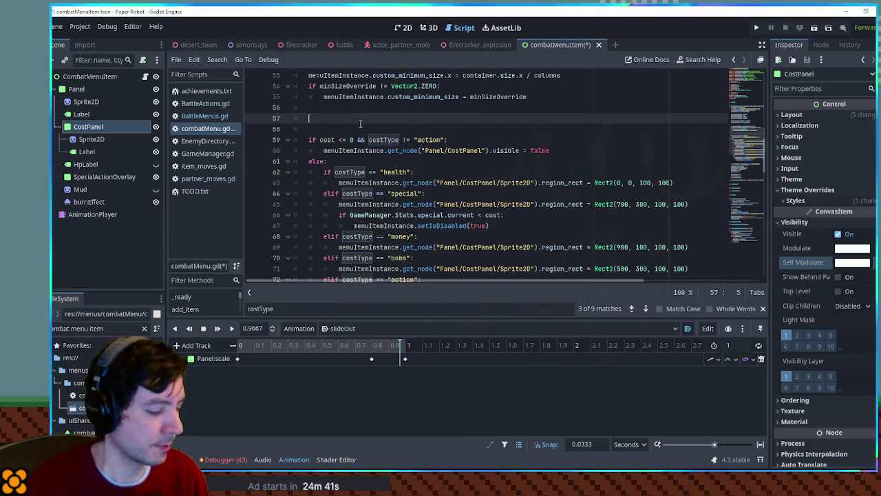
type("if")
key("ctrl+v")
type("\":")
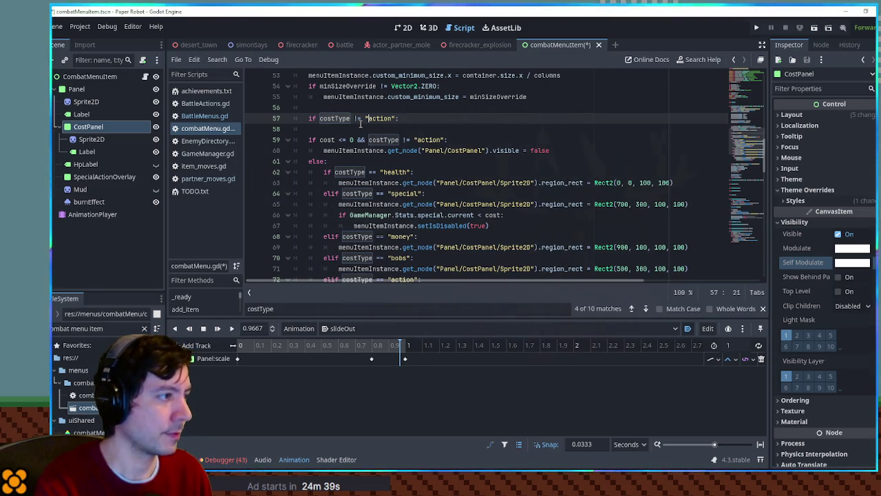
left_click(360, 122)
type("=")
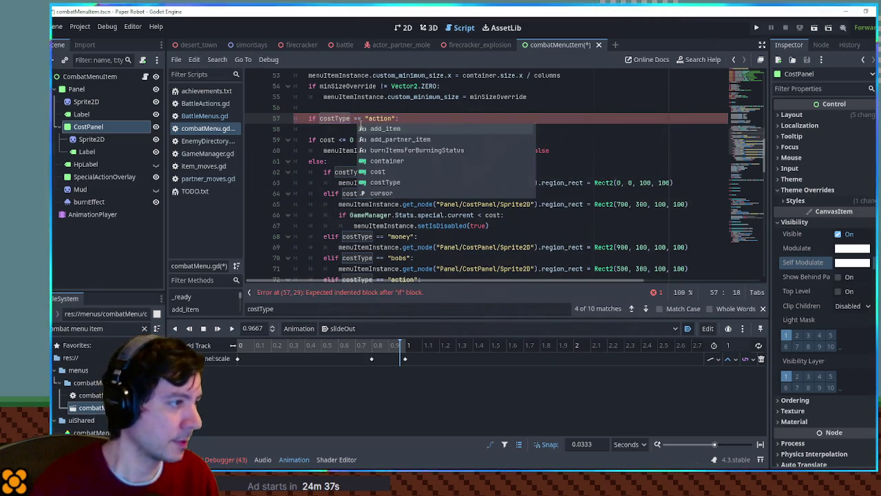
left_click(338, 86)
- Indent get_node("Panel/CostPanel").modulate = Color.CYAN under the if, save, and show the RESET animation
left_click_drag(324, 150, 488, 150)
key("ctrl+c")
left_click(395, 129)
key("ctrl+v")
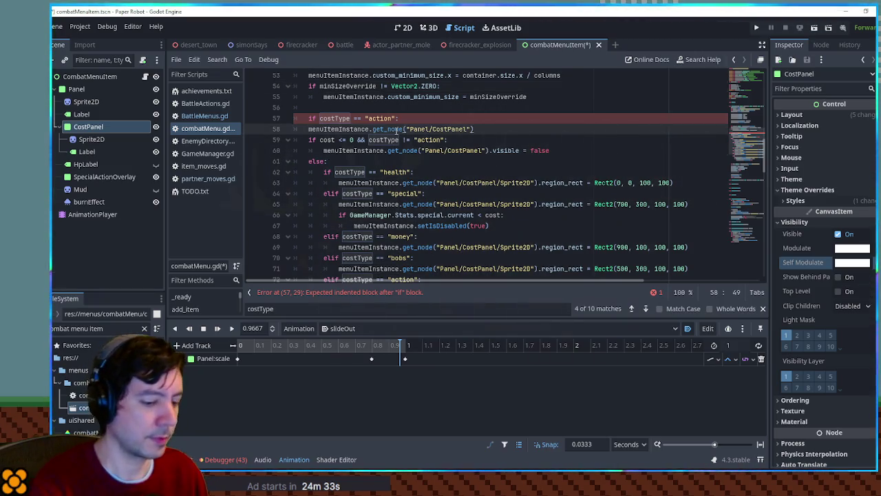
key("Home")
key("Tab")
key("End")
type(".")
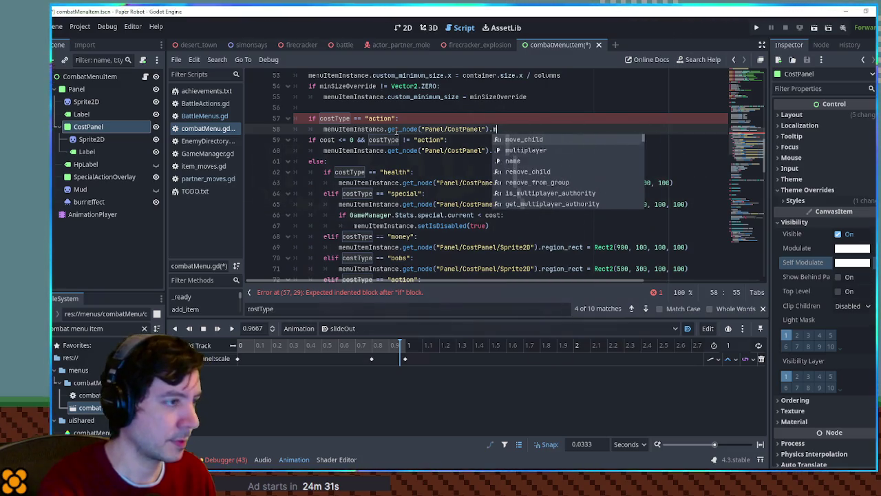
type("vis")
key("BackSpace")
key("BackSpace")
key("BackSpace")
type("modu")
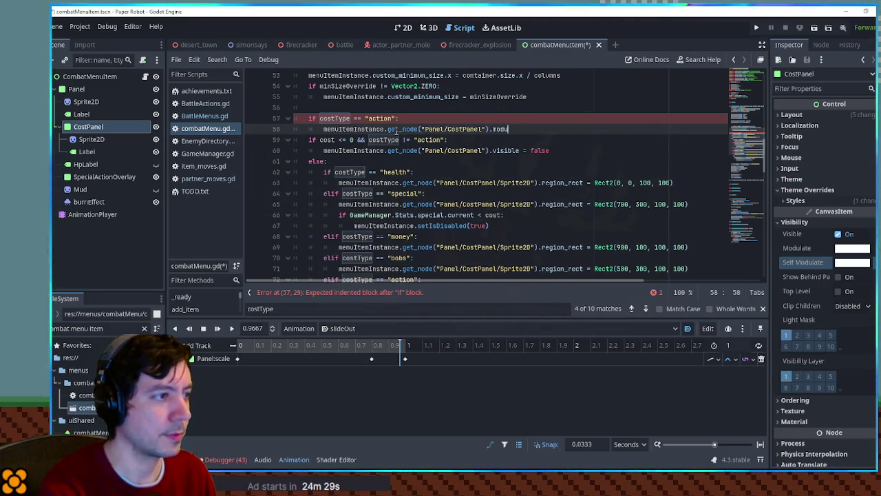
type("late = Color.")
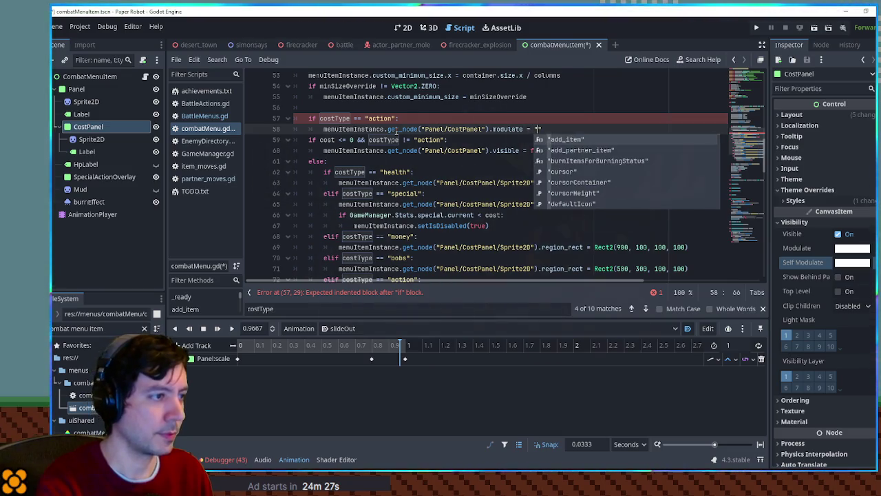
type("CYAN")
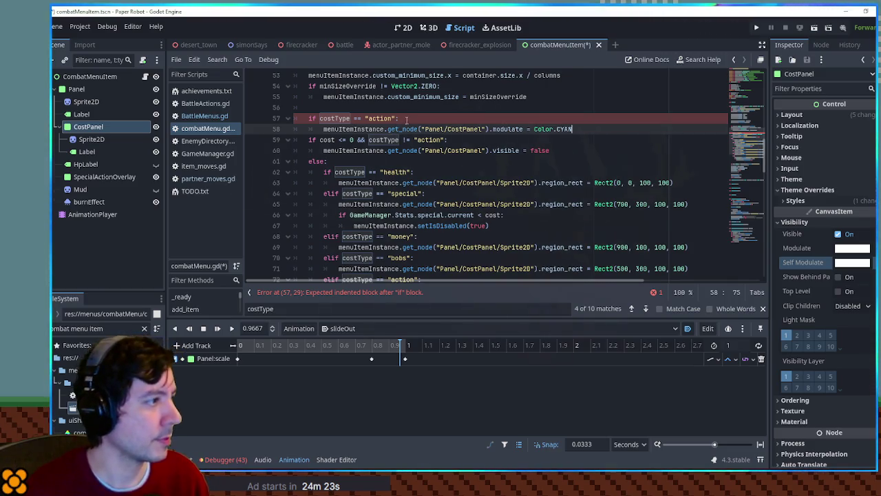
key("ctrl+s")
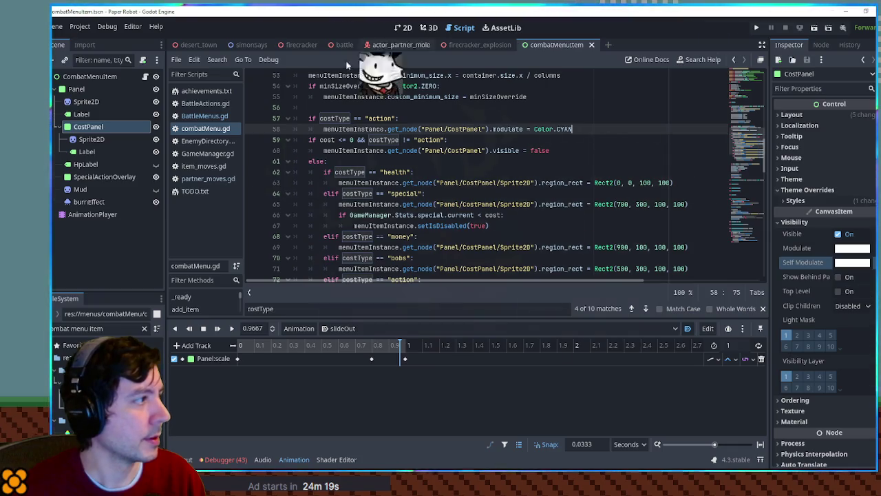
left_click(351, 329)
left_click(356, 338)
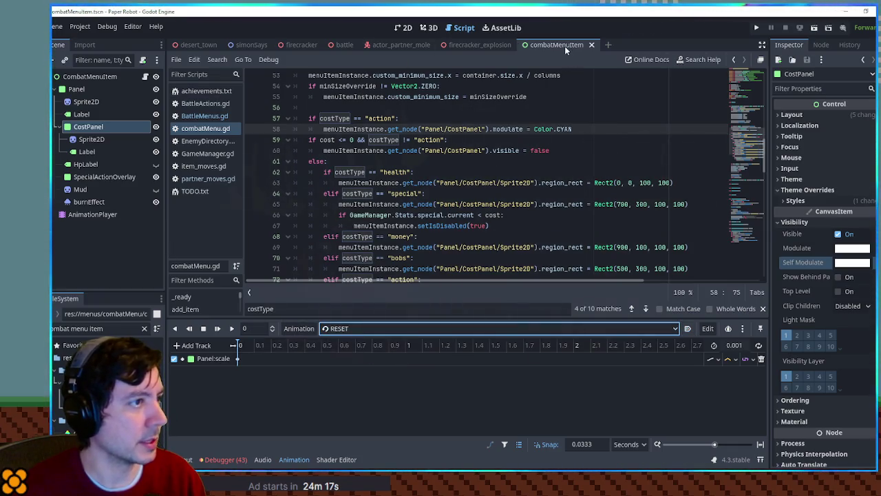
- Close combatMenuItem, run the battle scene, and check Detonator's cost panel in the Attacks list
middle_click(566, 47)
left_click(337, 46)
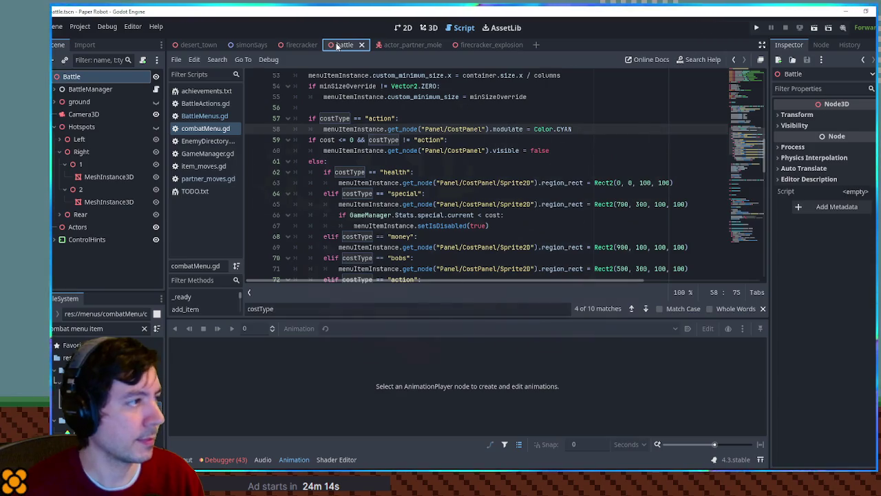
key("F6")
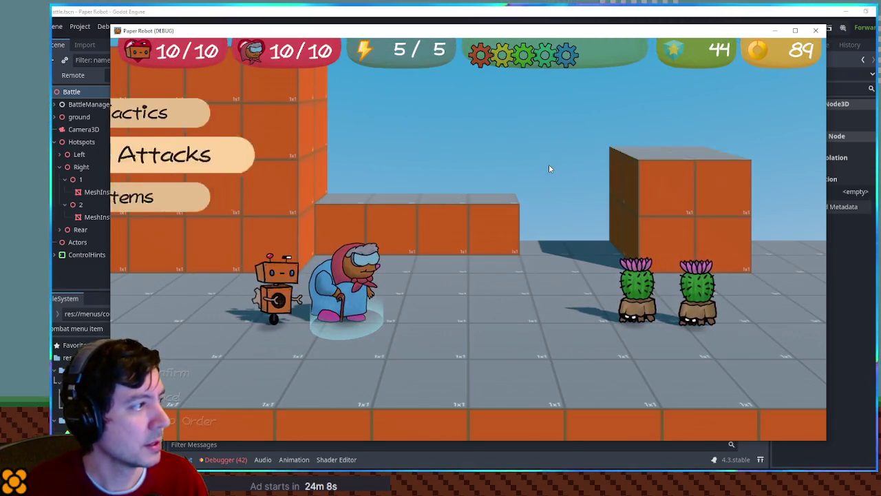
key("Return")
key("Down")
key("Down")
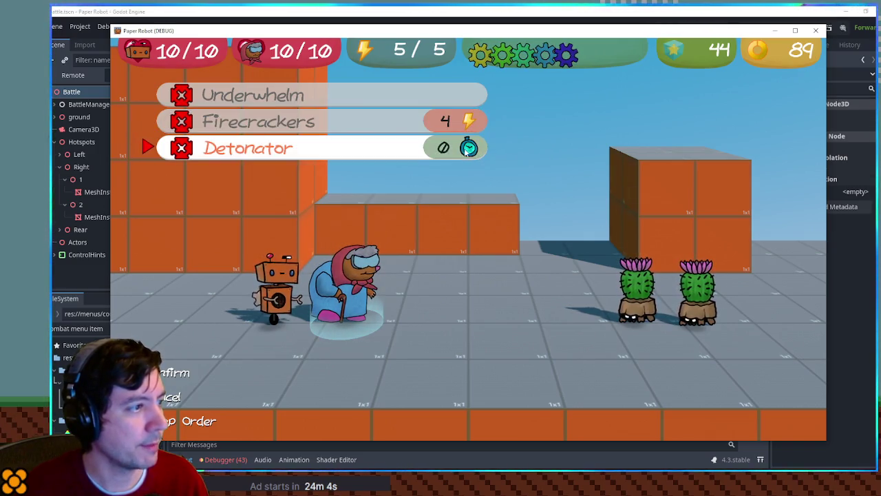
left_click(815, 32)
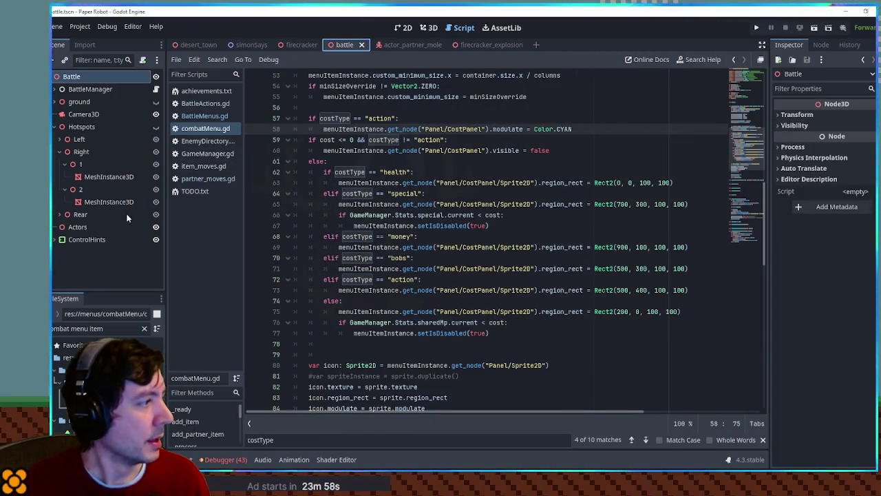
left_click(86, 239)
left_click(795, 212)
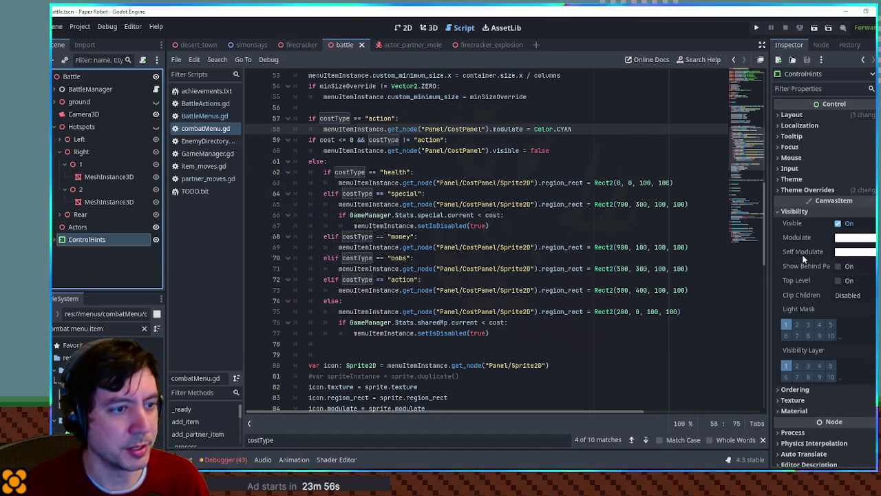
- Change line 58 to set self_modulate instead of modulate, save, and rerun the battle
left_click(493, 129)
type("self_")
key("ctrl+s")
key("F5")
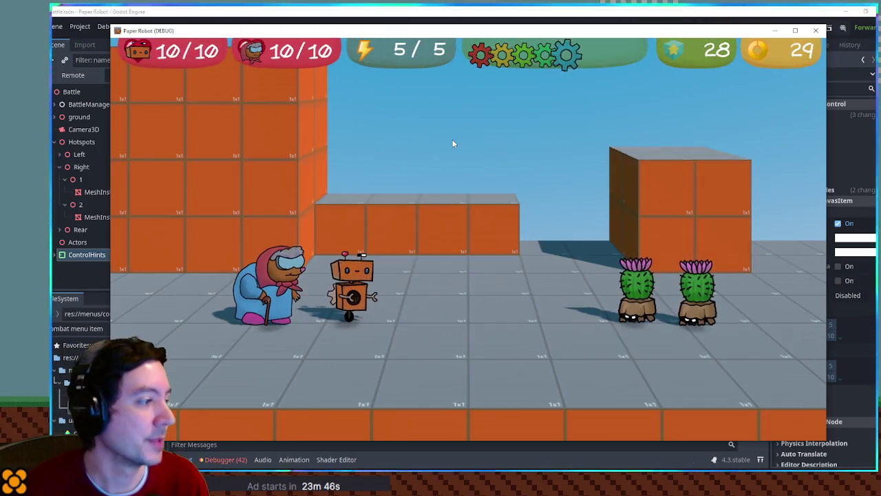
key("Return")
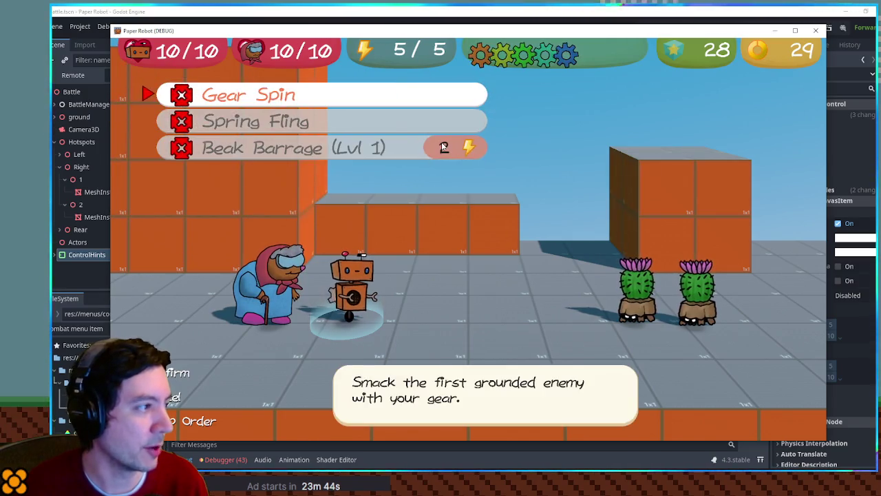
key("Down")
key("Down")
key("Return")
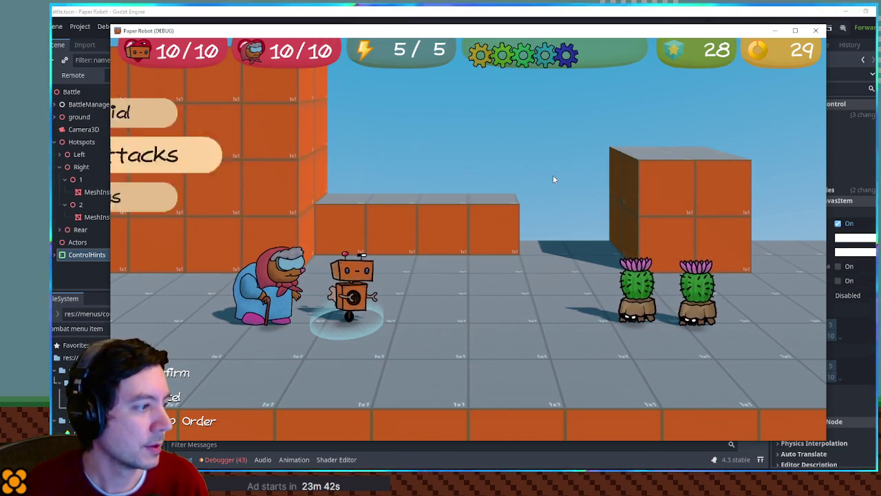
key("Return")
key("Up")
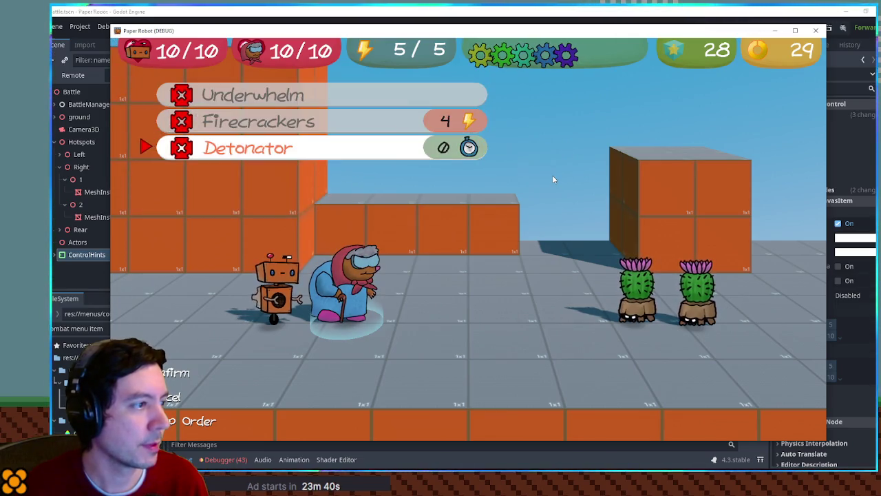
key("Up")
key("Up")
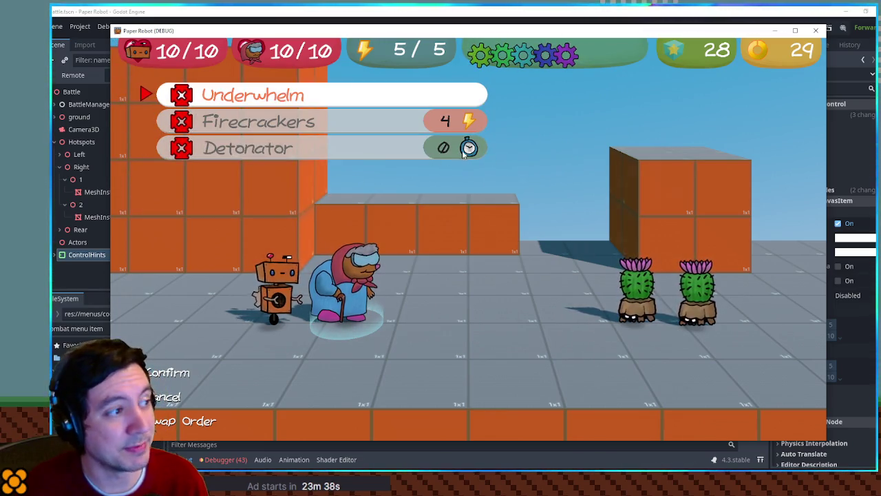
key("Down")
key("Down")
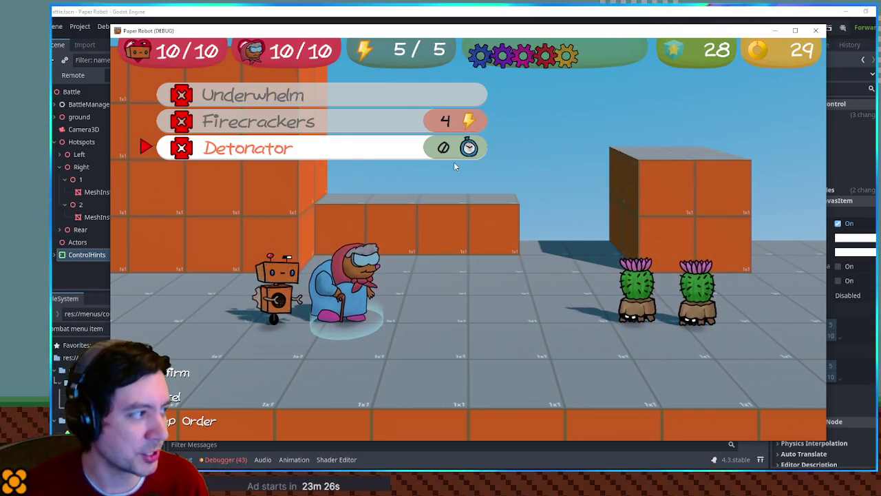
key("Up")
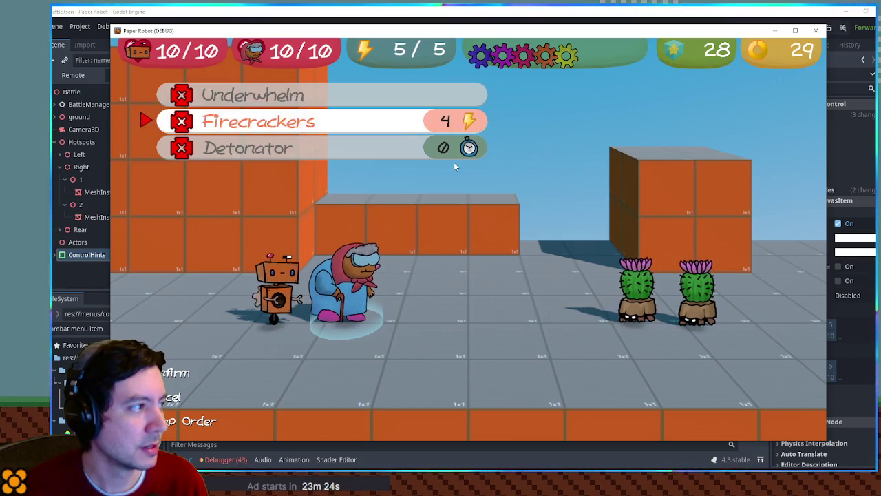
key("Escape")
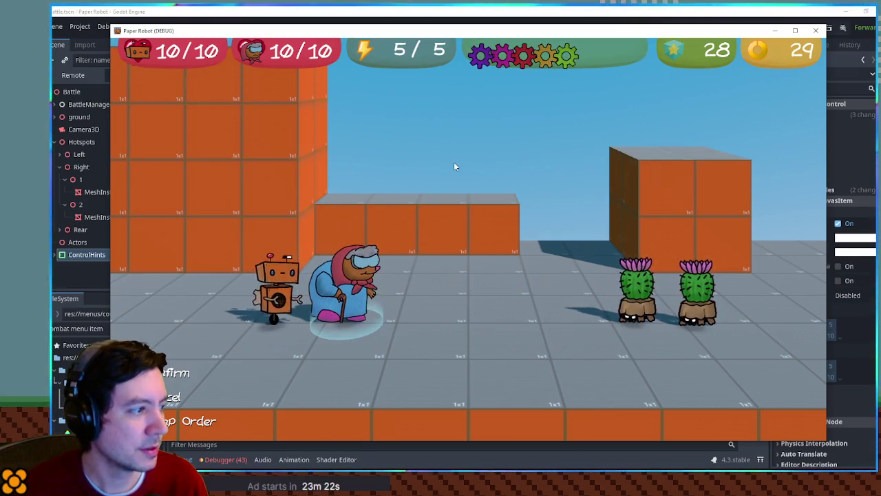
key("Tab")
key("Return")
key("Up")
key("Down")
key("Up")
key("Down")
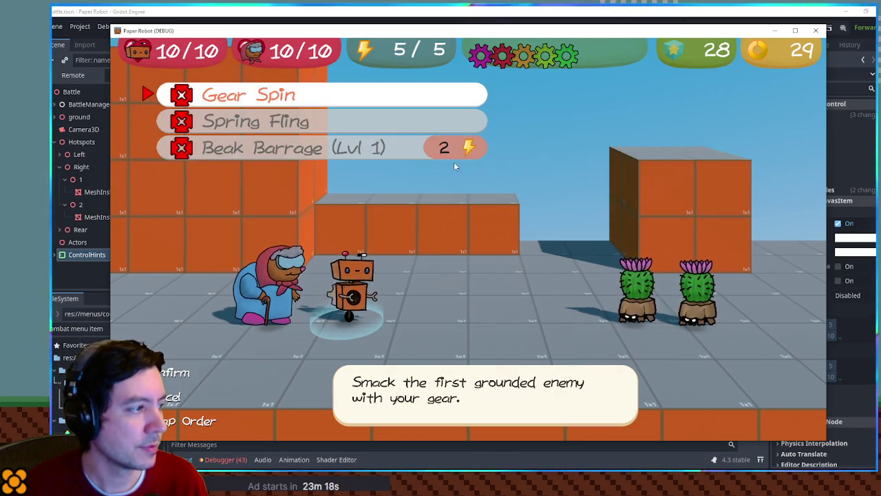
key("Escape")
key("Tab")
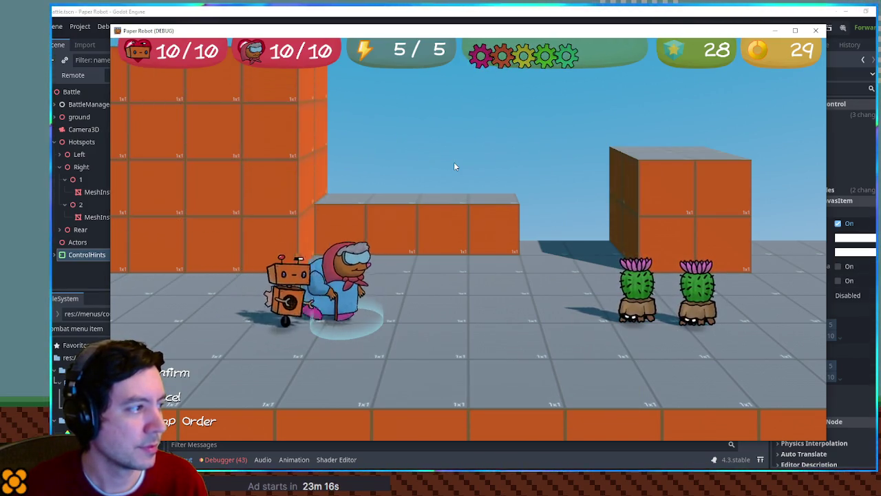
key("Return")
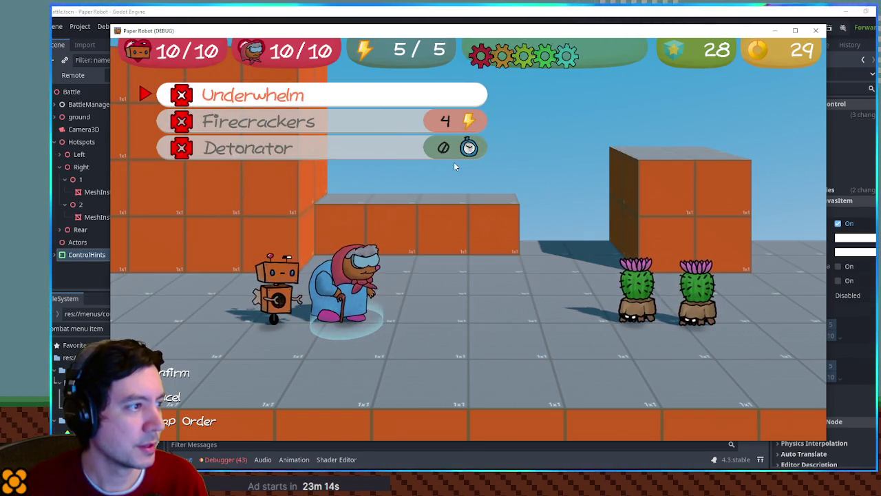
key("Down")
key("Down")
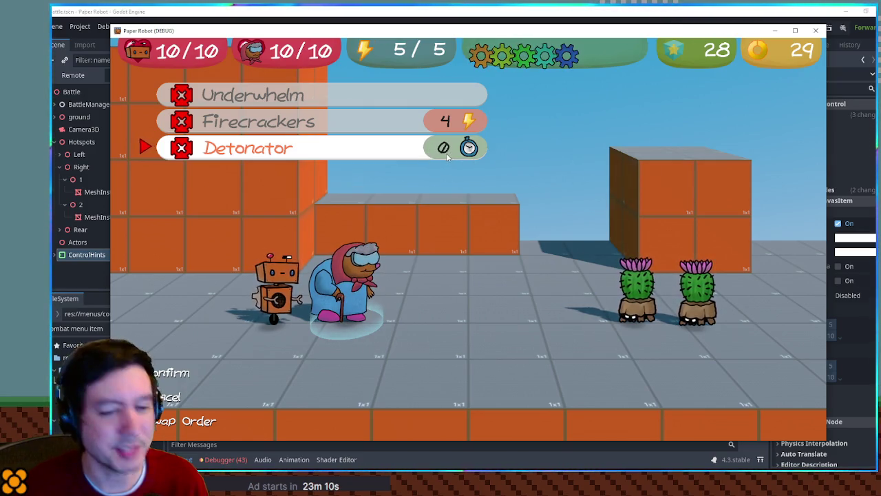
key("Up")
key("Down")
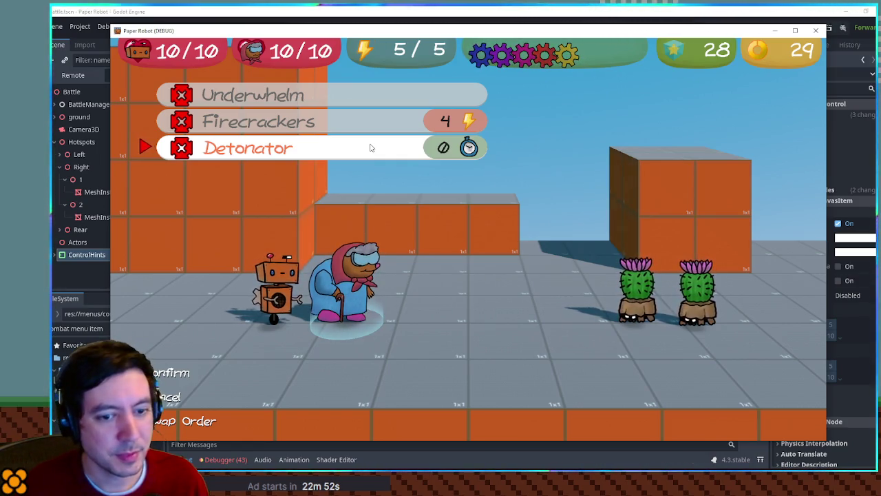
key("Down")
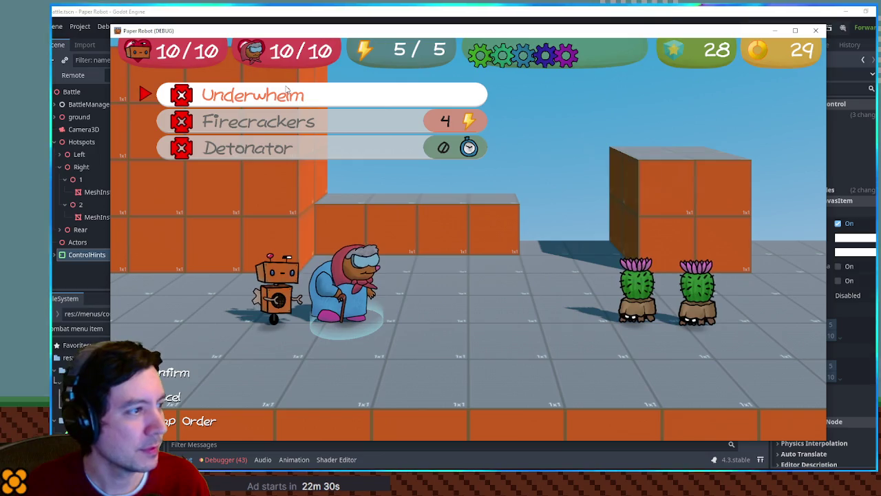
- Use Underwhelm on the Cactite and steer the runner between lanes with W and S
key("Down")
key("Up")
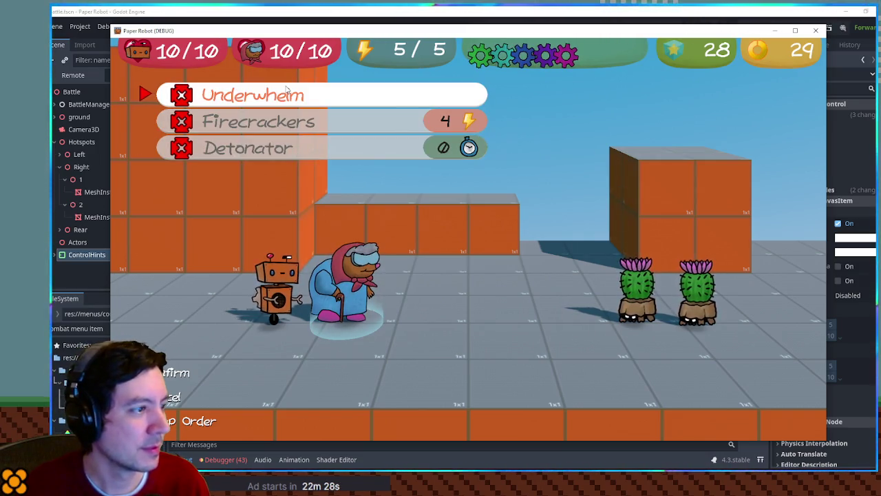
key("Return")
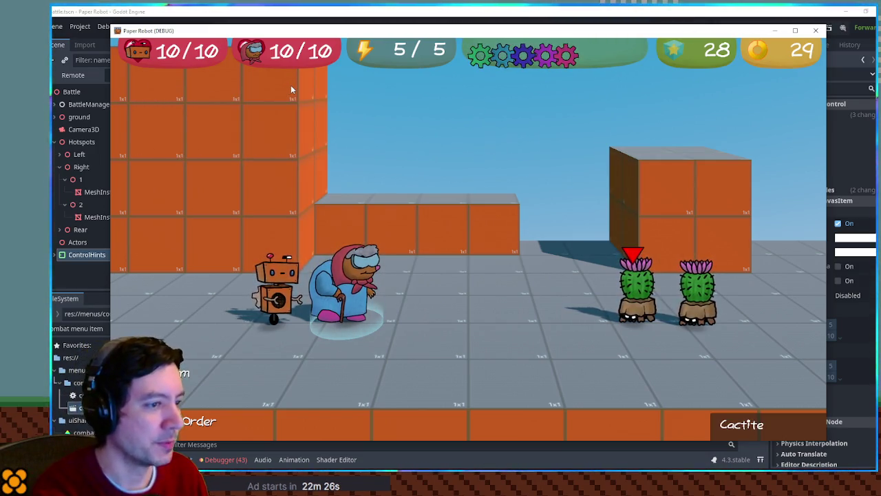
key("Return")
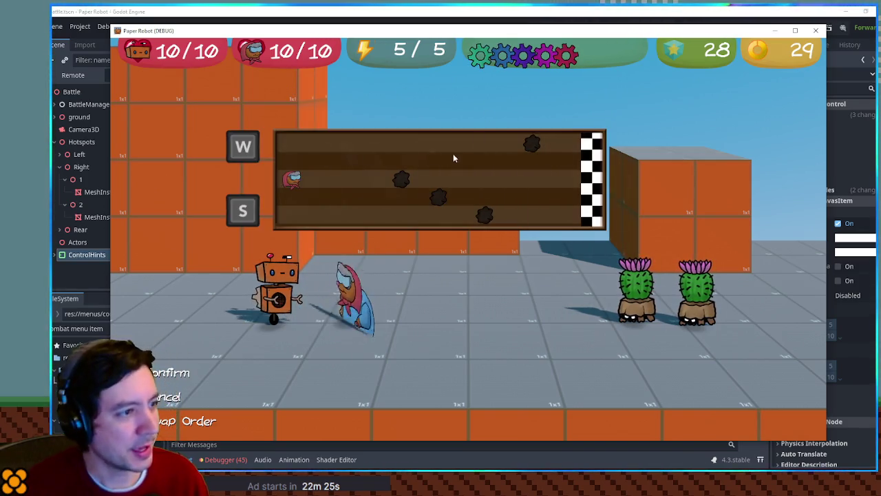
key("w")
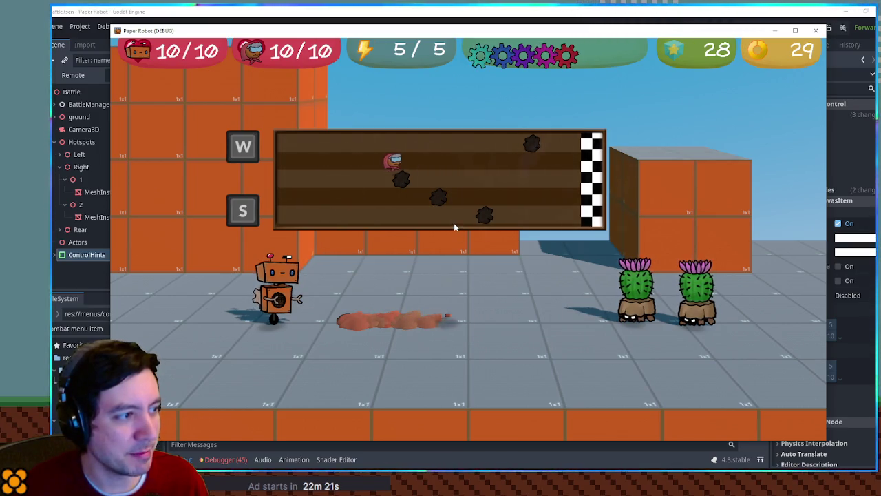
key("s")
key("s")
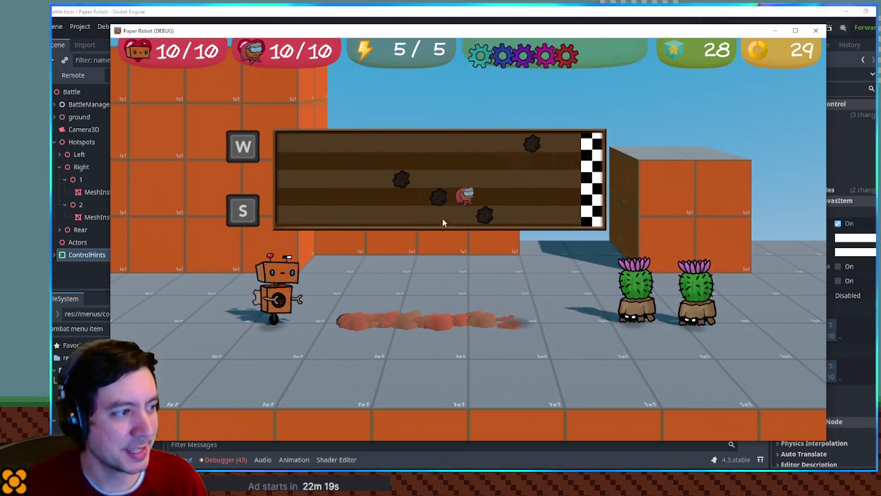
key("s")
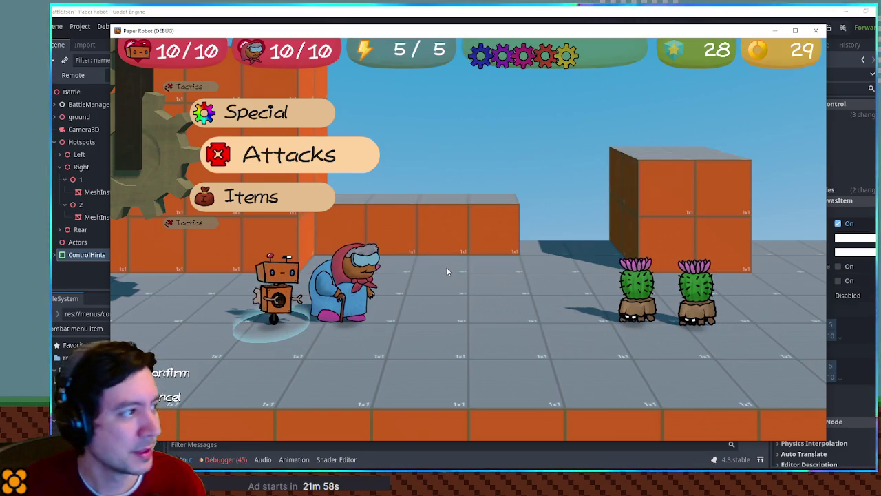
- Open and close the robot's attack list, then close the running game
key("Return")
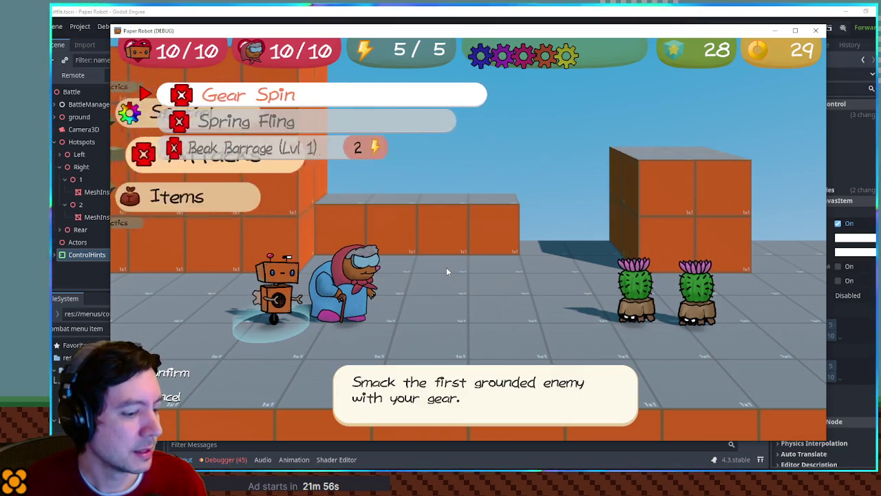
key("Escape")
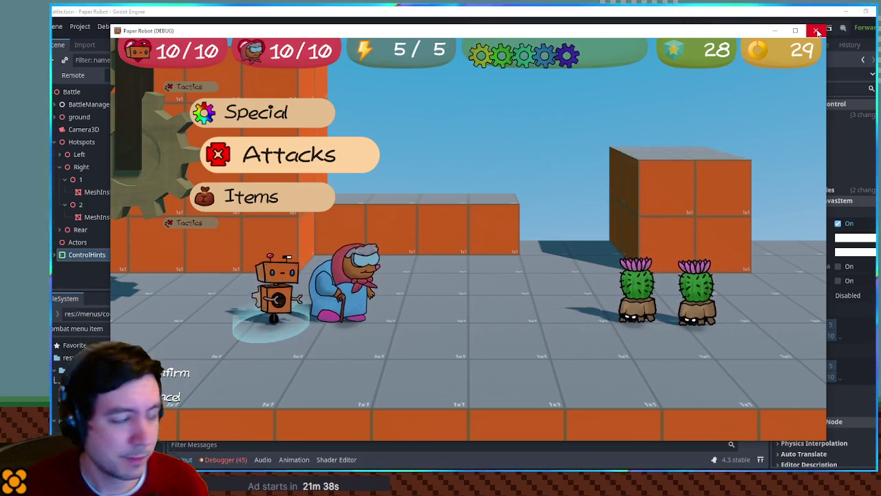
left_click(817, 31)
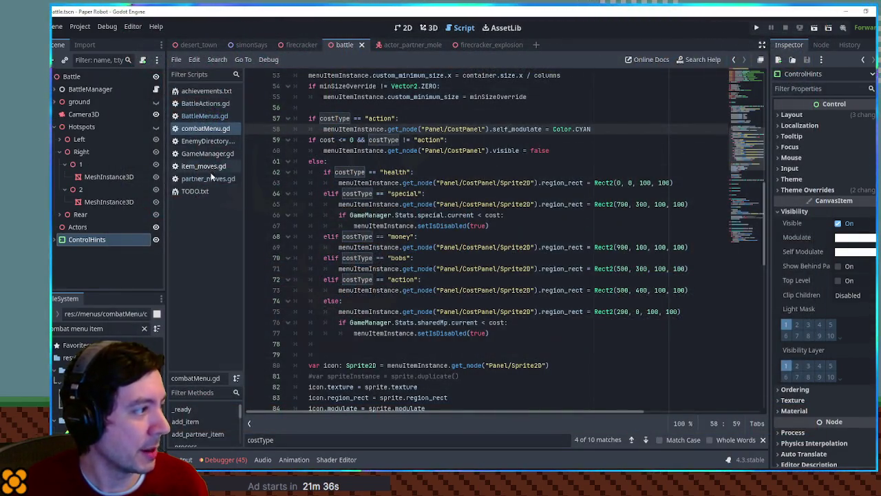
- Open BattleMenus.gd, fold playerActionMenu, unfold playerTacticsMenu, and go to line 119
left_click(204, 117)
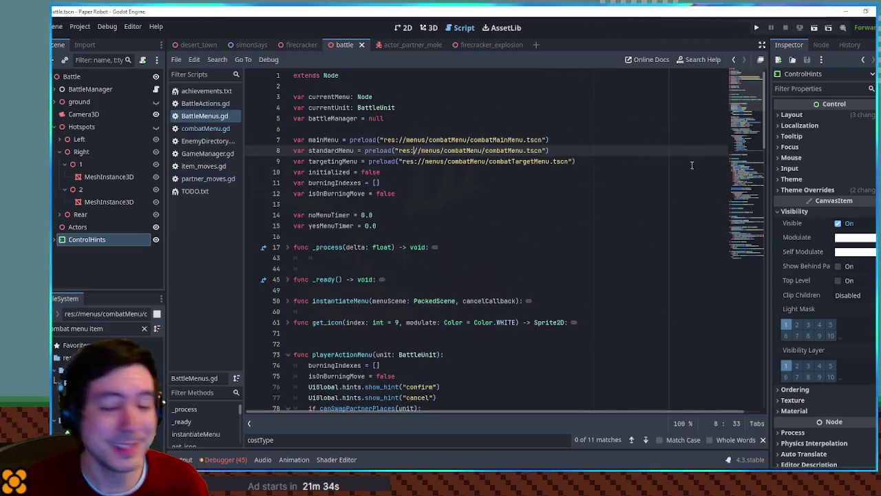
left_click(287, 355)
scroll(287, 355, "down", 4)
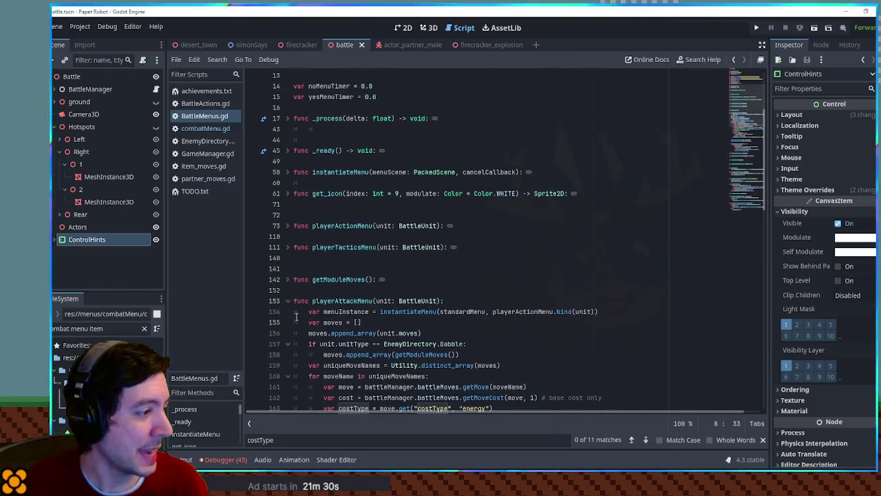
left_click(288, 246)
scroll(371, 252, "down", 5)
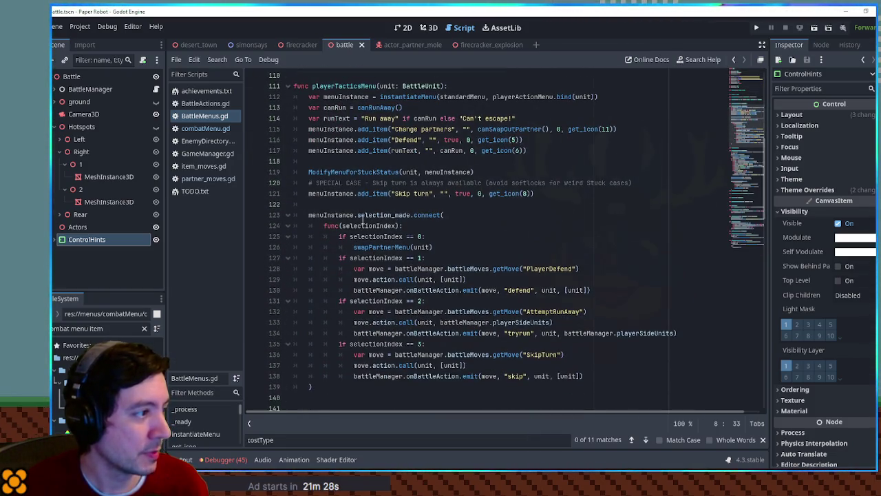
left_click(350, 172)
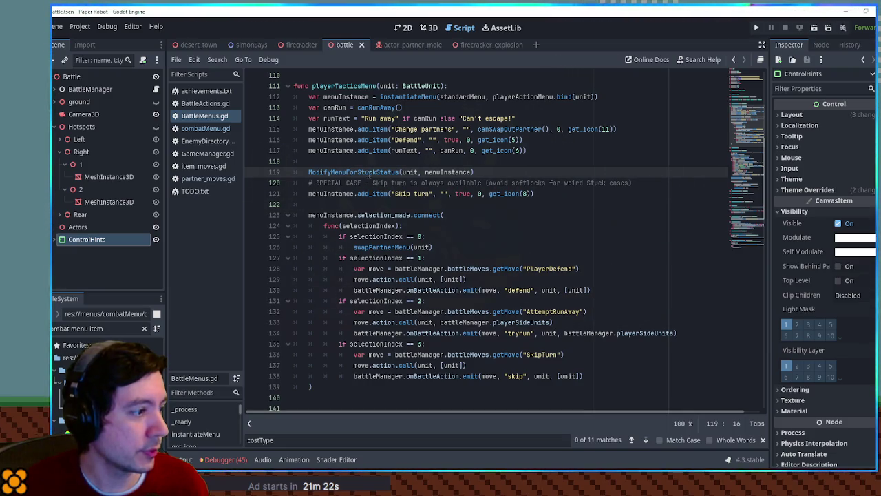
- Read playerTacticsMenu, selecting the Change partners label and menuInstance on line 115, then relaunch with F5
scroll(375, 186, "down", 2)
scroll(511, 257, "up", 4)
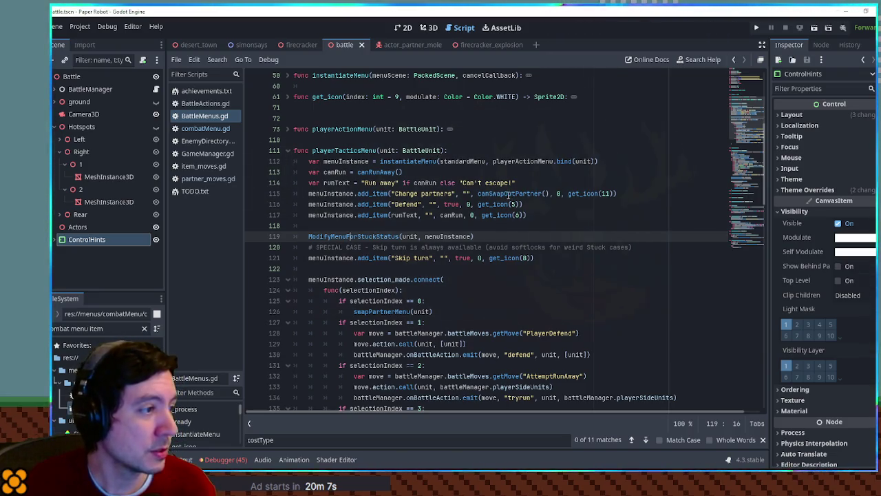
left_click_drag(452, 194, 394, 193)
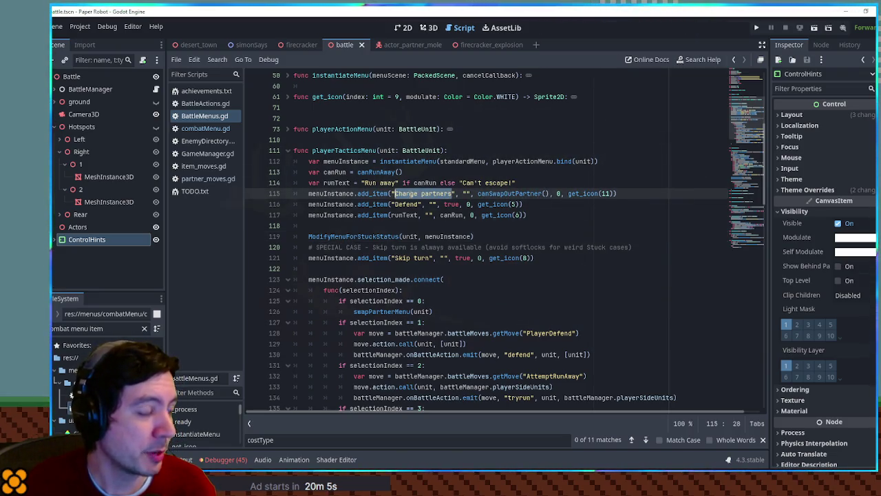
double_click(345, 196)
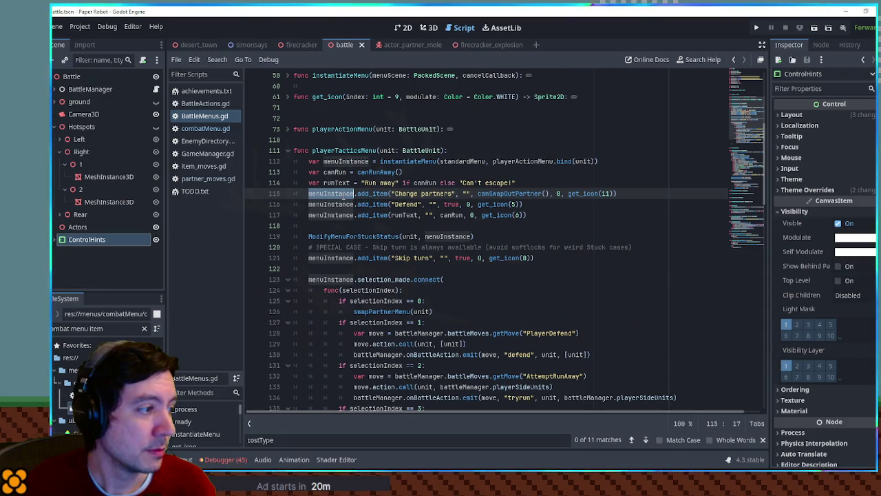
scroll(344, 196, "down", 2)
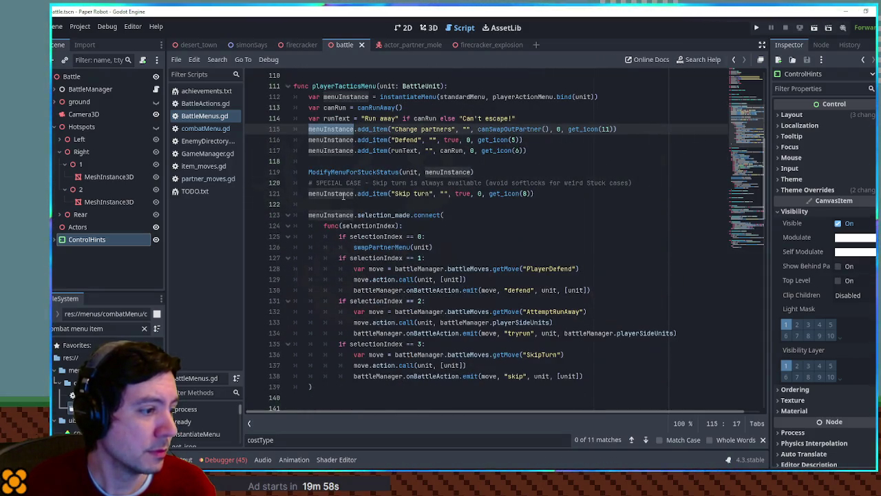
scroll(343, 196, "down", 4)
scroll(342, 196, "up", 6)
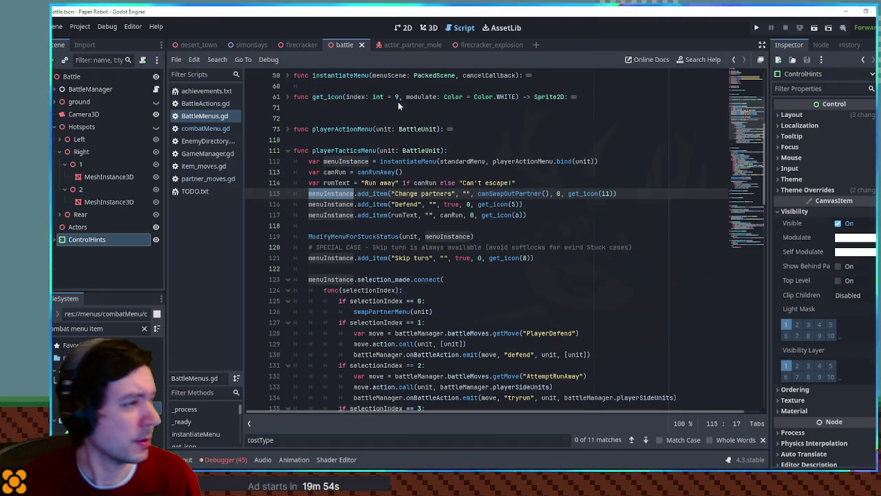
key("F5")
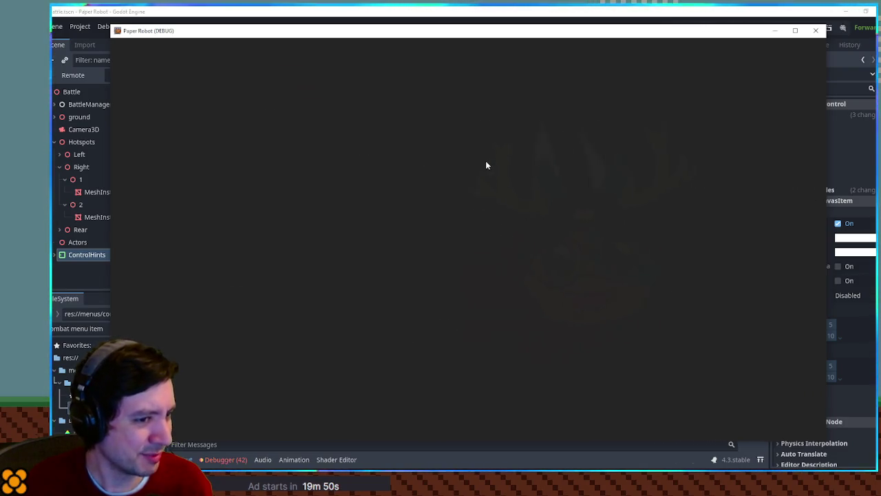
- In the game, choose Tactics and confirm Skip turn
key("Down")
key("Down")
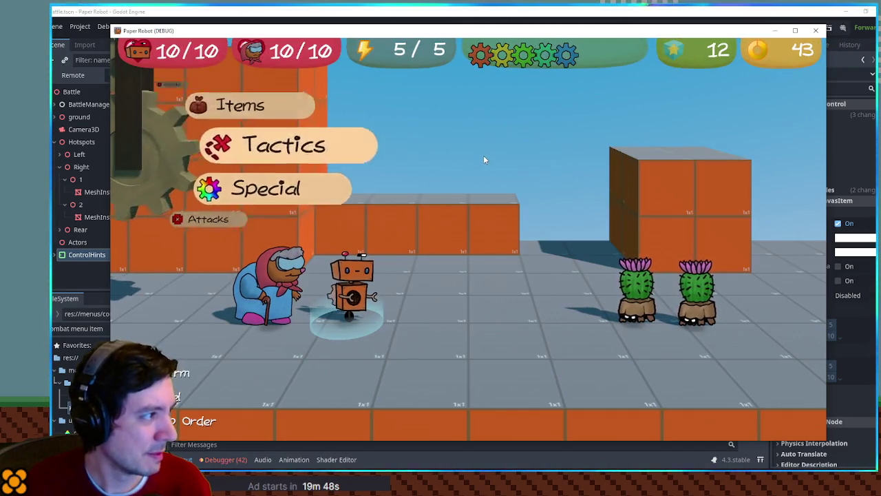
key("Return")
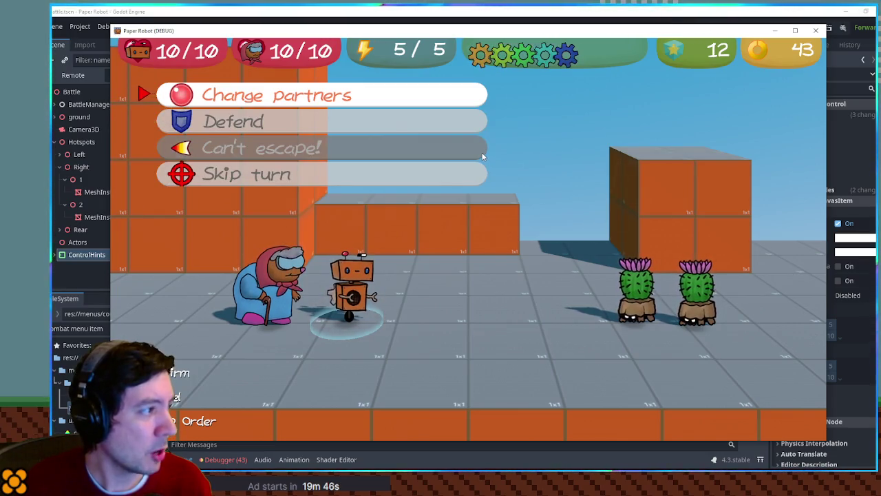
key("Down")
key("Down")
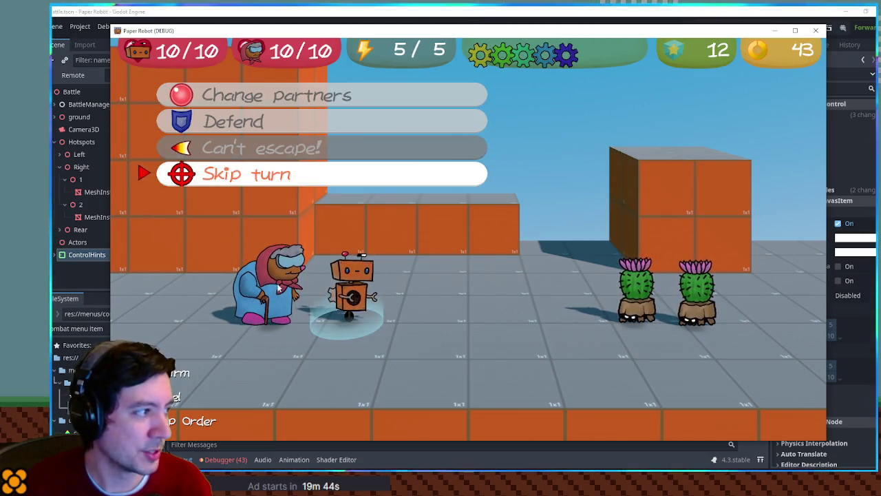
key("Return")
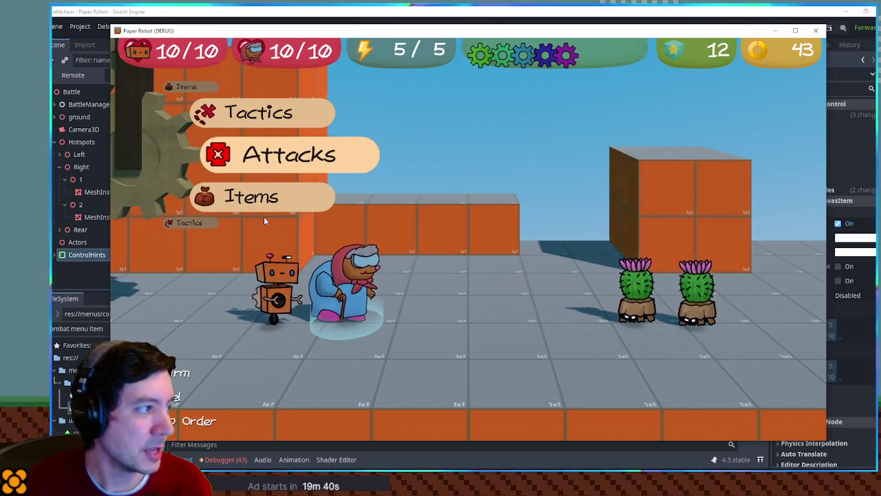
- Browse the Tactics submenu again, close the game, and fold playerTacticsMenu on line 111
key("Up")
key("Return")
key("Down")
key("Down")
key("Down")
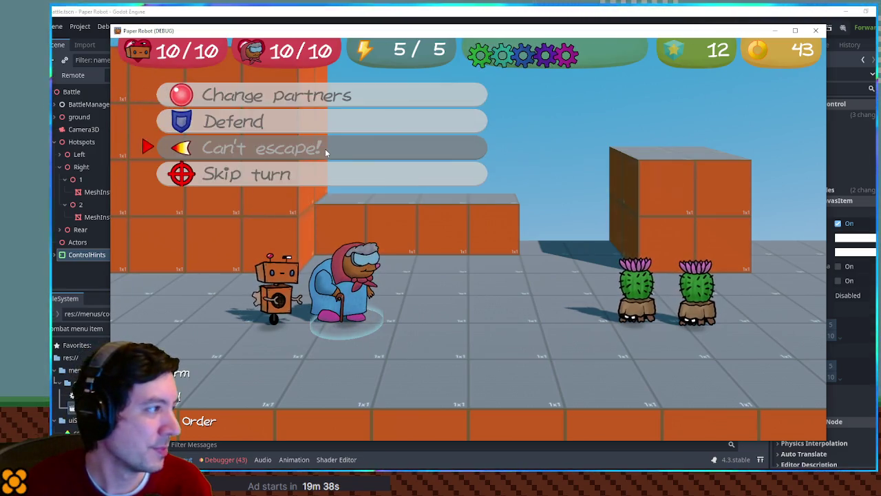
key("Up")
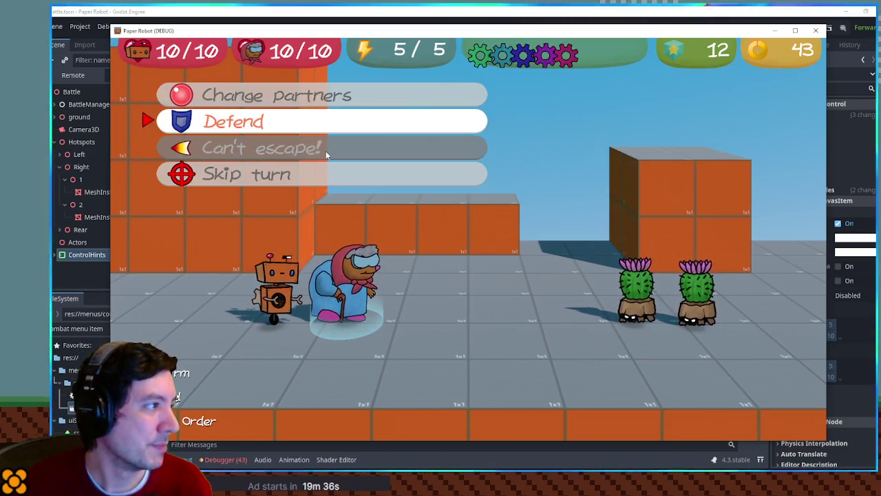
key("Escape")
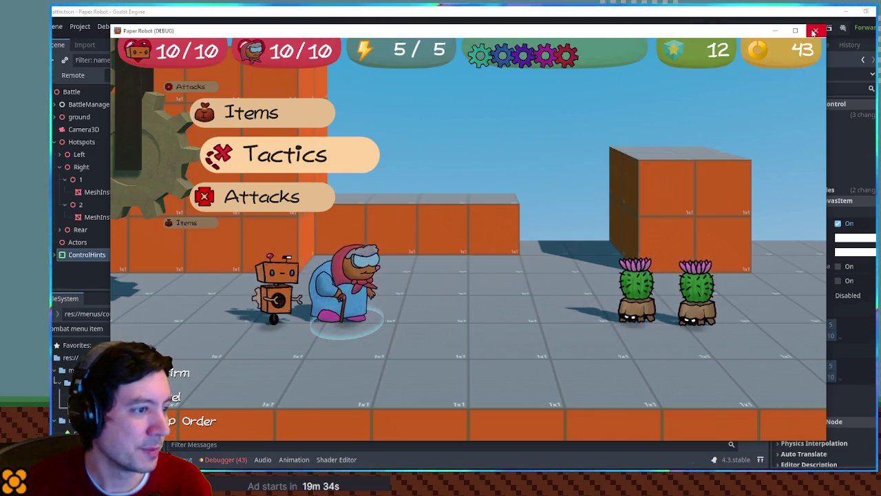
left_click(815, 30)
left_click(287, 152)
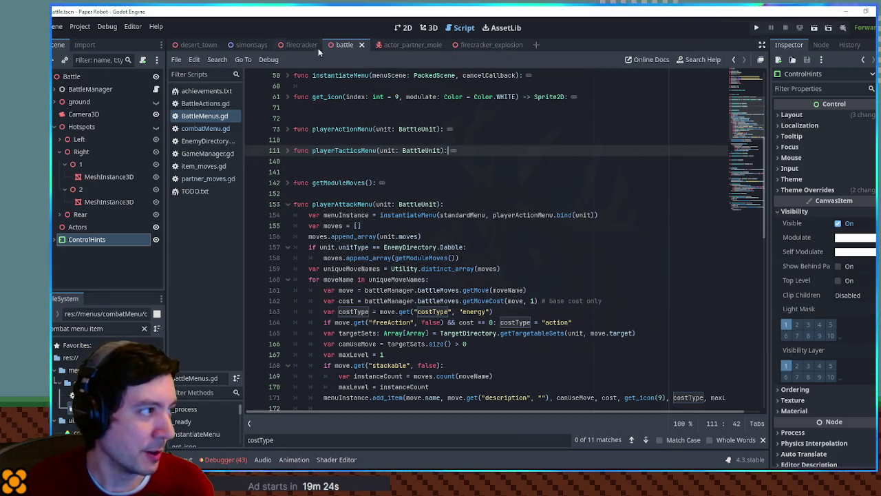
- Show the firecracker scene in the 3D view, then switch to icons.png in Krita
left_click(297, 45)
left_click(402, 31)
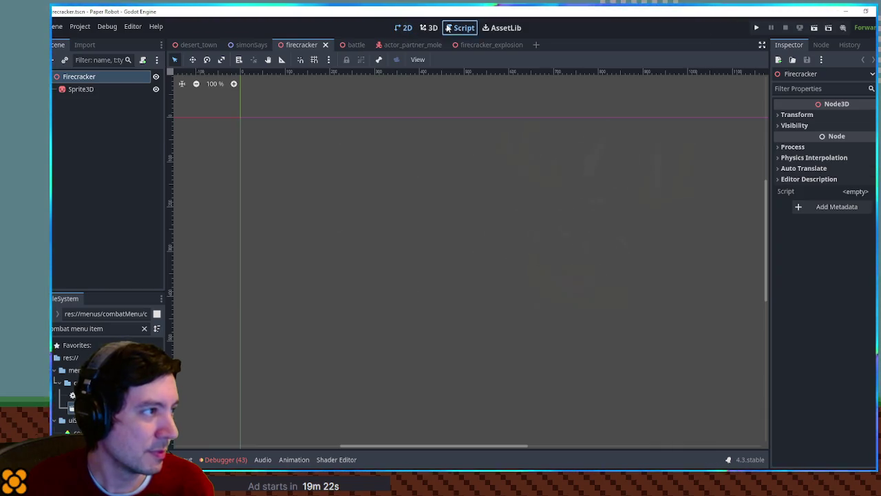
left_click(430, 28)
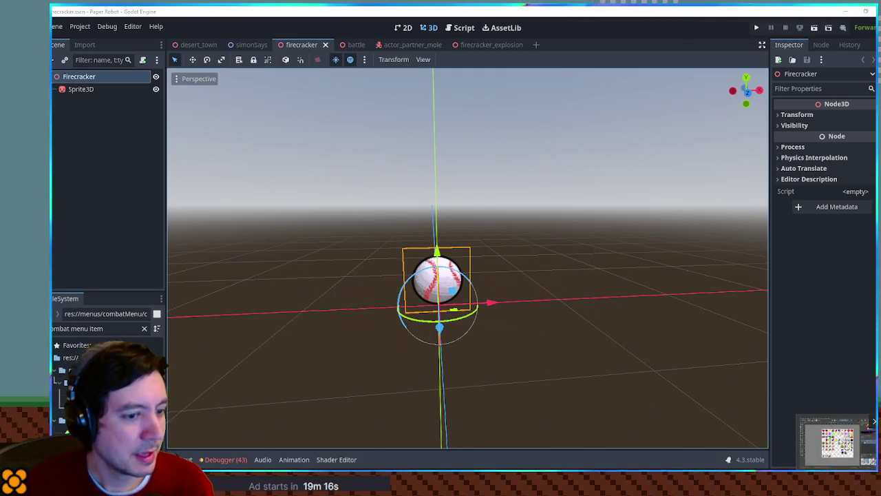
key("alt+Tab")
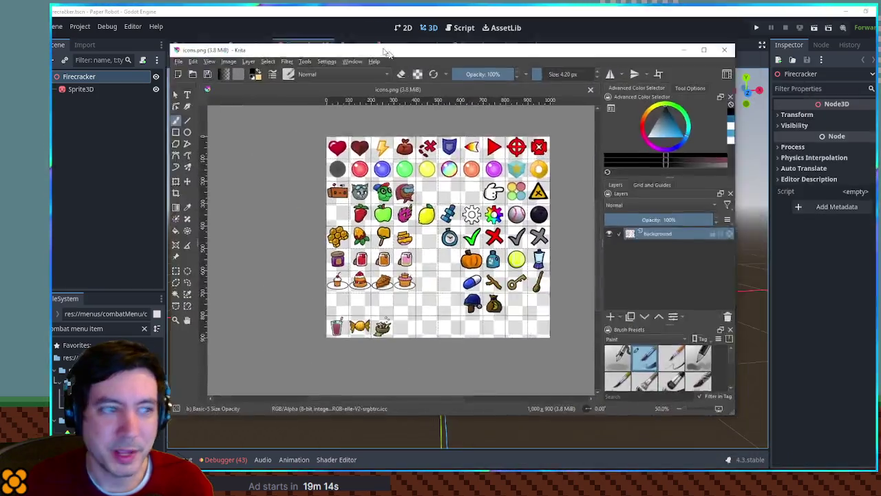
- Zoom to view the 1,000 × 900 icons.png sheet and open Resize Canvas with Ctrl+Alt+C
scroll(540, 248, "up", 5)
scroll(540, 248, "down", 4)
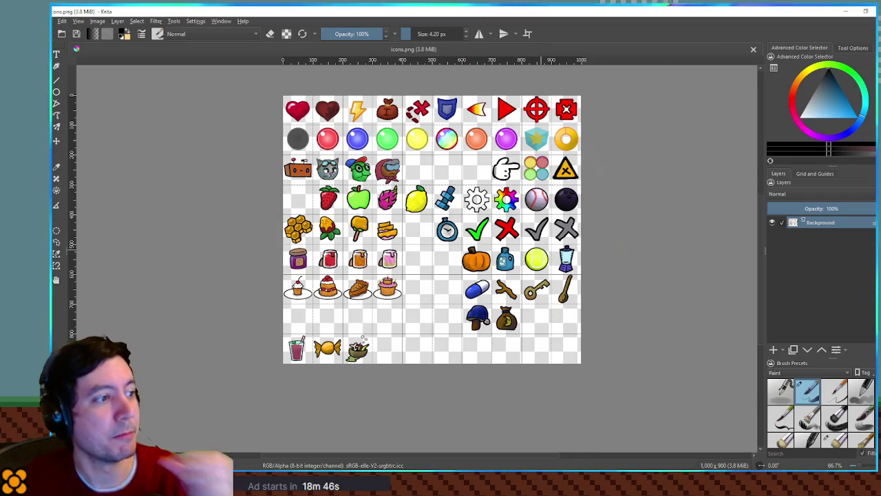
key("ctrl+alt+c")
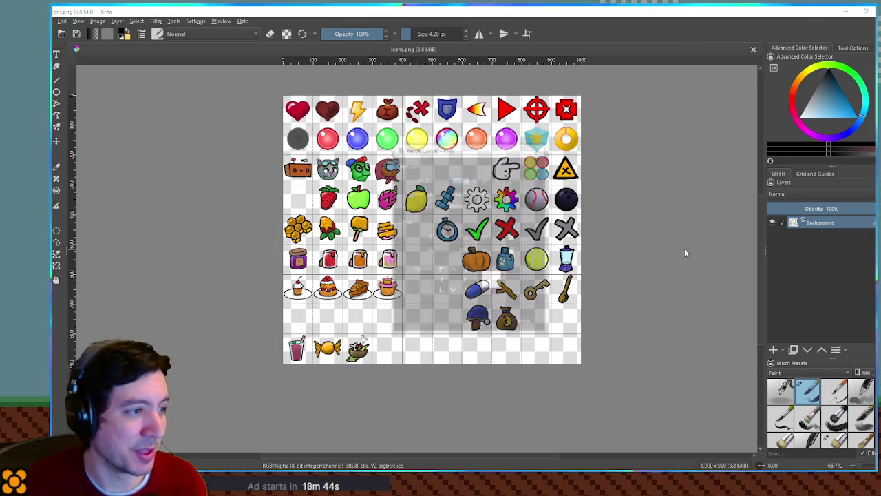
- Resize the canvas height to 1500 px, anchored at the top, giving 1000×1500
left_click(455, 193)
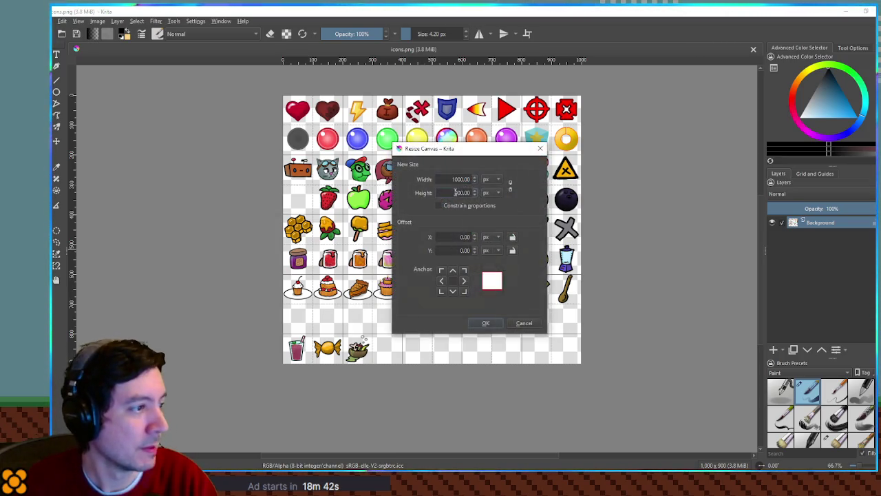
type("1500")
left_click(452, 269)
left_click(485, 323)
- Pan and zoom around the enlarged icon sheet to inspect the new empty rows
scroll(549, 329, "down", 4)
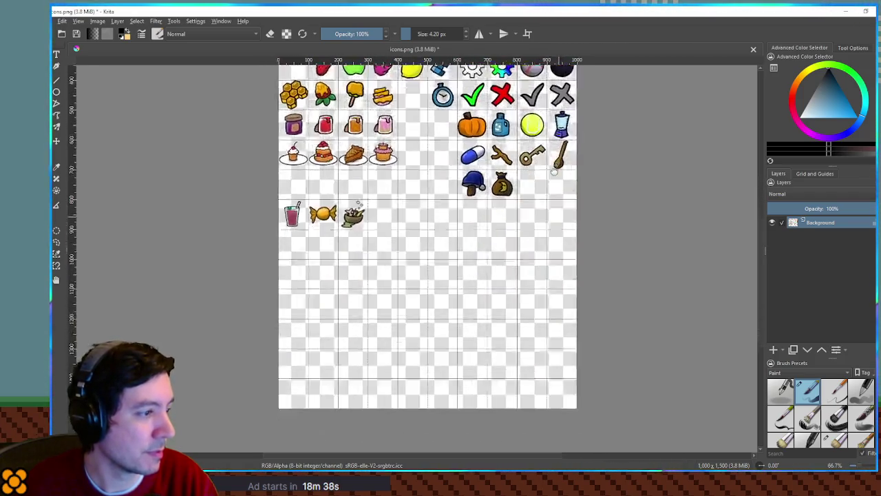
scroll(554, 351, "up", 5)
scroll(556, 367, "down", 4)
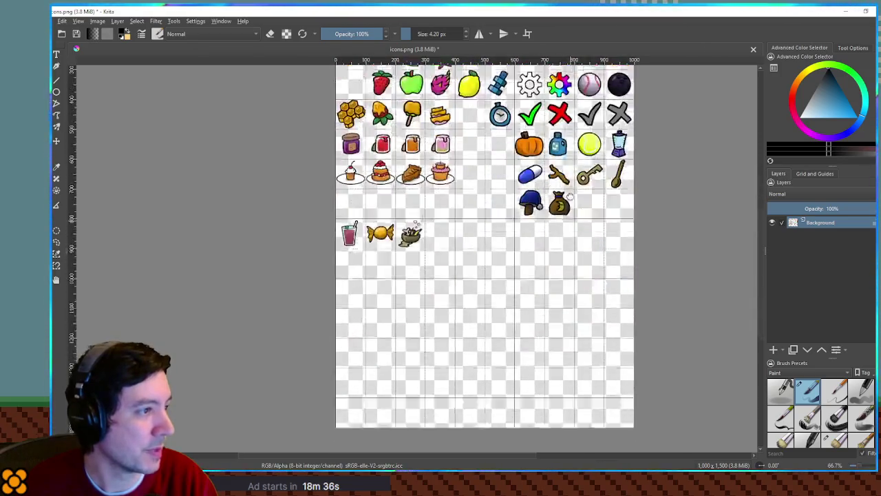
scroll(535, 255, "up", 5)
mouse_move(544, 318)
left_mouse_down()
mouse_move(554, 379)
mouse_move(631, 192)
mouse_move(579, 192)
mouse_move(576, 283)
mouse_move(533, 204)
mouse_move(463, 226)
mouse_move(471, 264)
mouse_move(473, 168)
mouse_move(449, 188)
mouse_move(465, 242)
left_mouse_up()
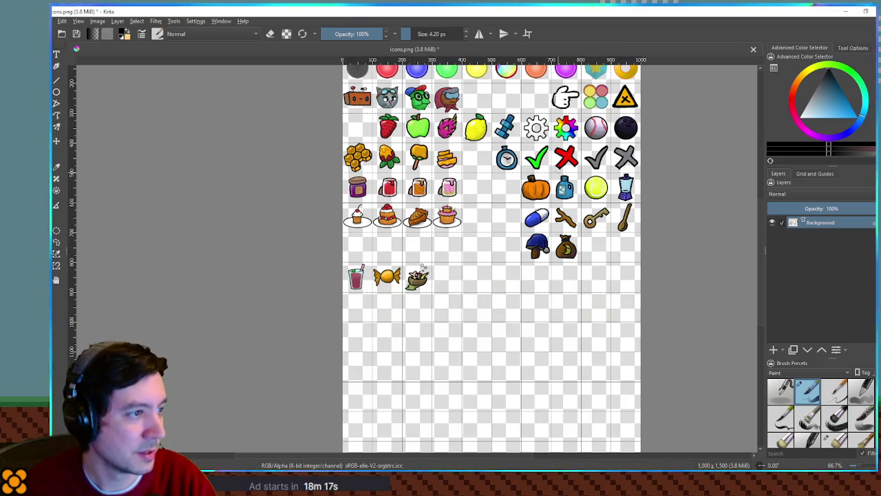
left_click_drag(502, 208, 506, 241)
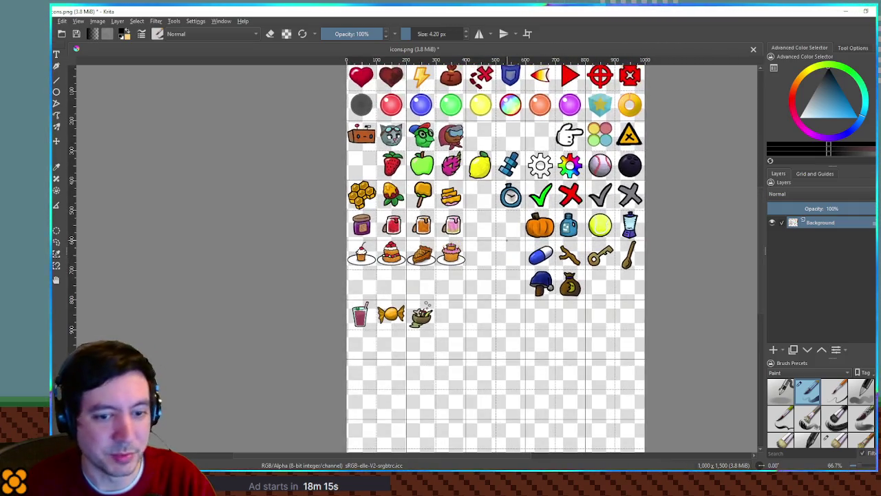
mouse_move(497, 279)
left_mouse_down()
mouse_move(494, 218)
mouse_move(503, 274)
left_mouse_up()
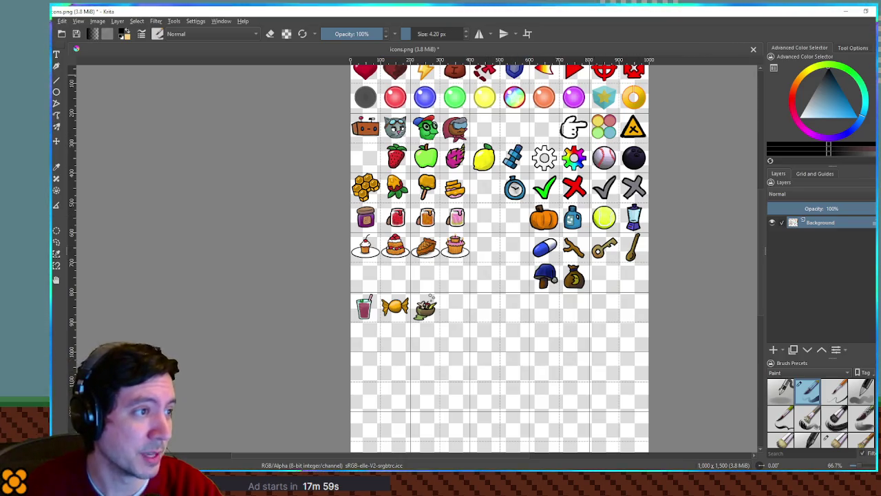
scroll(500, 262, "up", 3)
scroll(389, 222, "up", 2)
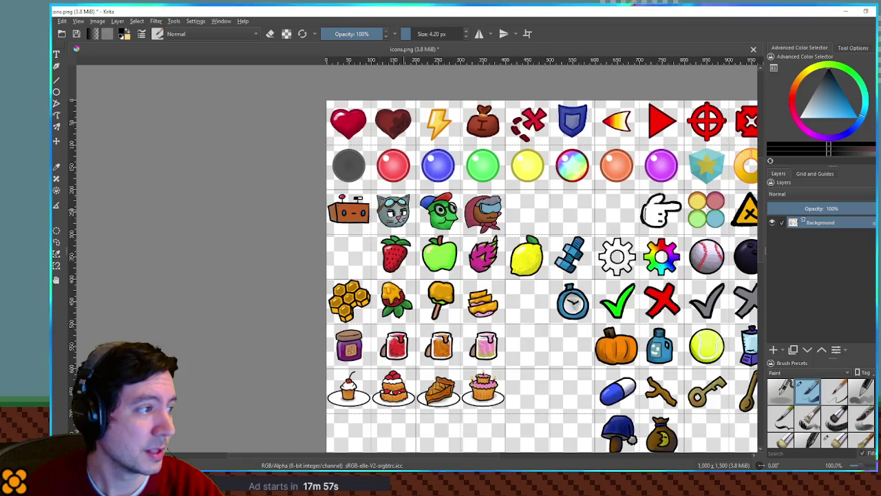
scroll(399, 163, "up", 1)
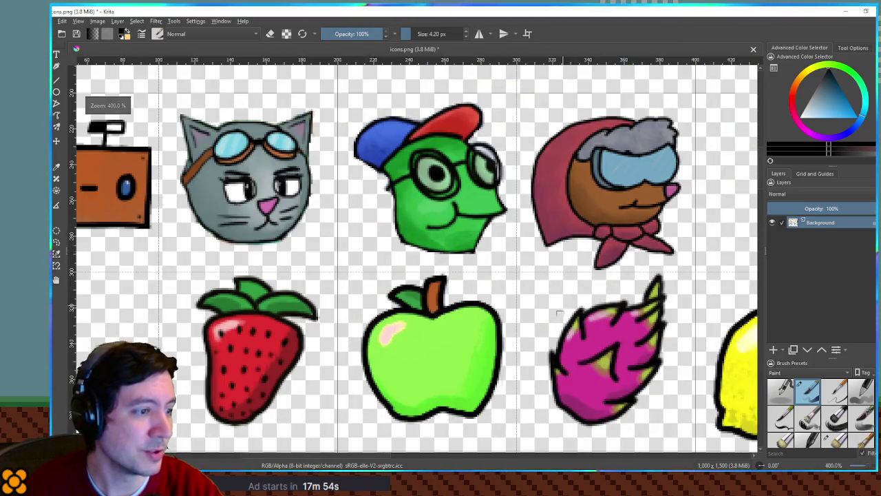
scroll(399, 163, "up", 1)
scroll(546, 191, "down", 3)
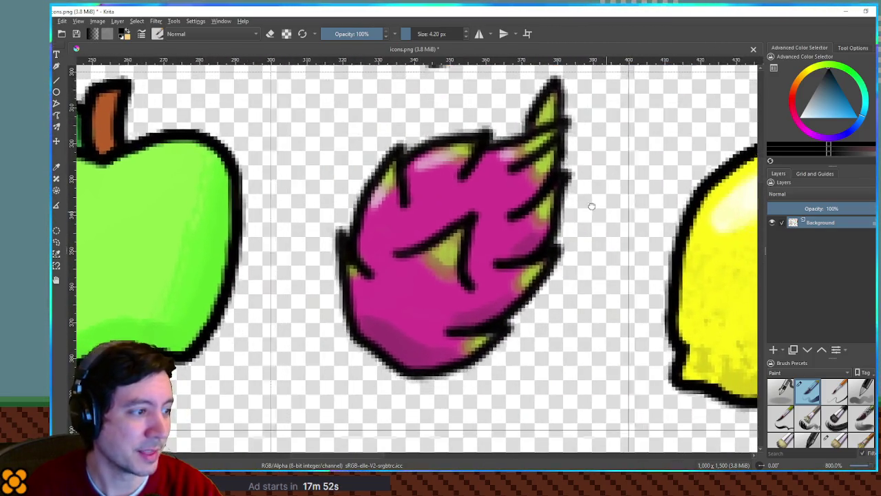
scroll(572, 213, "down", 4)
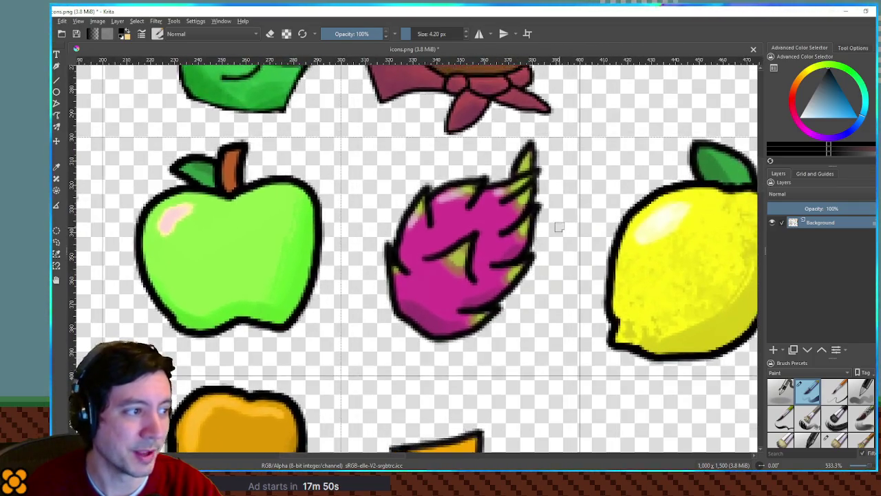
scroll(558, 224, "down", 1)
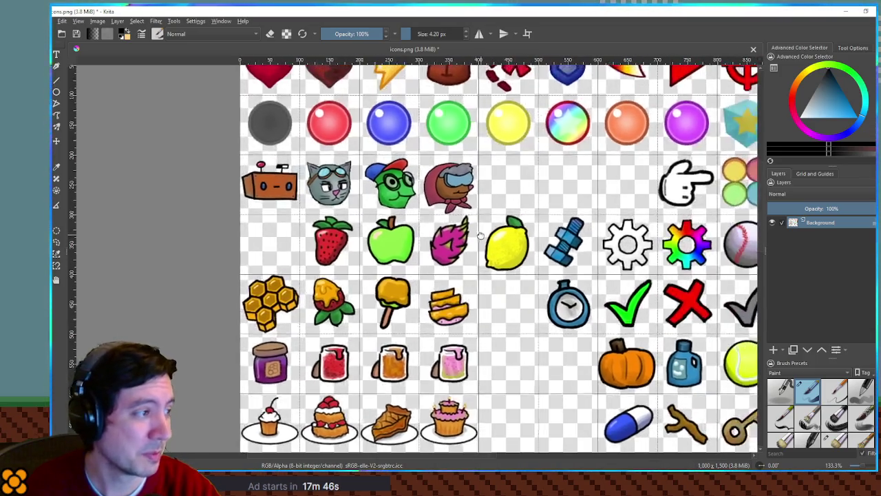
scroll(562, 224, "down", 1)
scroll(541, 190, "down", 3)
scroll(539, 188, "down", 5)
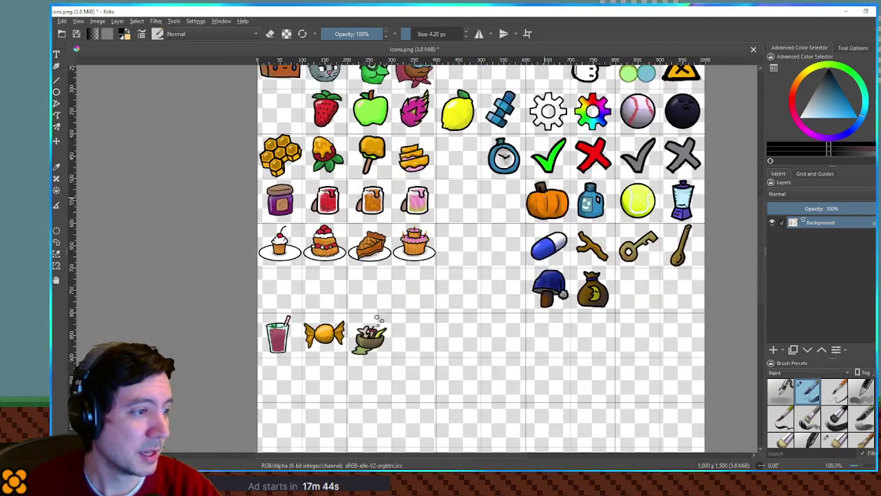
mouse_move(578, 187)
left_mouse_down()
mouse_move(510, 194)
mouse_move(647, 221)
mouse_move(627, 330)
mouse_move(566, 198)
mouse_move(600, 202)
mouse_move(625, 291)
mouse_move(580, 332)
mouse_move(574, 196)
left_mouse_up()
- Sketch a trial stroke and a C-shaped curve on the canvas, undoing both
scroll(627, 329, "down", 1)
scroll(446, 266, "up", 4)
left_click_drag(458, 250, 458, 269)
key("ctrl+z")
left_click_drag(461, 232, 490, 265)
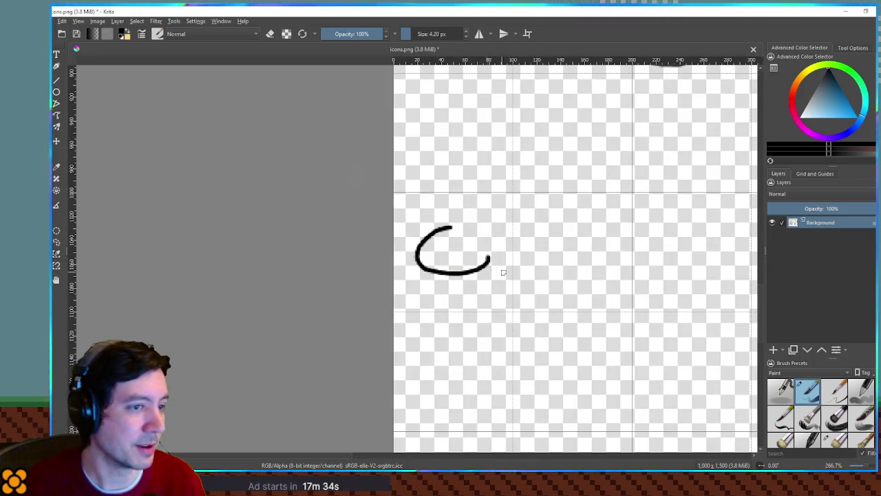
scroll(493, 268, "down", 1)
key("ctrl+z")
- Add Paint Layer 1 above Background and test a C-shaped curve on it, then undo it
left_click(774, 350)
left_click_drag(462, 232, 491, 277)
scroll(473, 254, "up", 2)
scroll(473, 256, "up", 2)
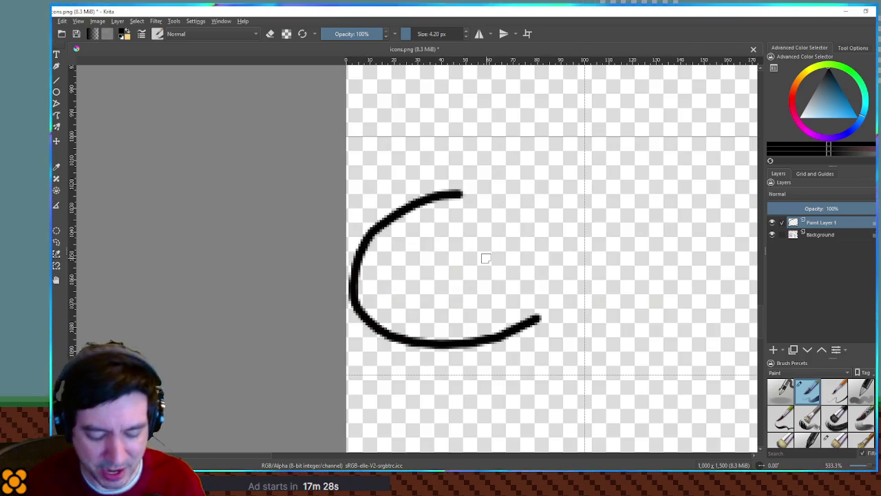
scroll(485, 258, "up", 1)
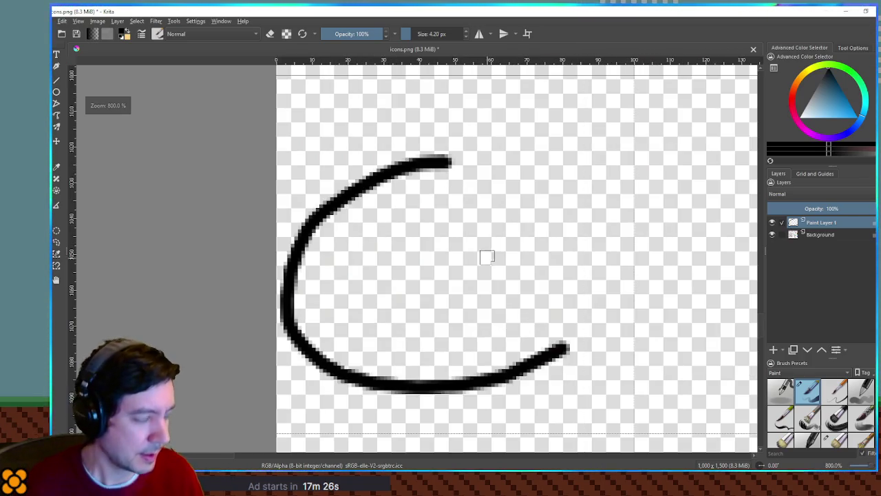
scroll(490, 283, "down", 1)
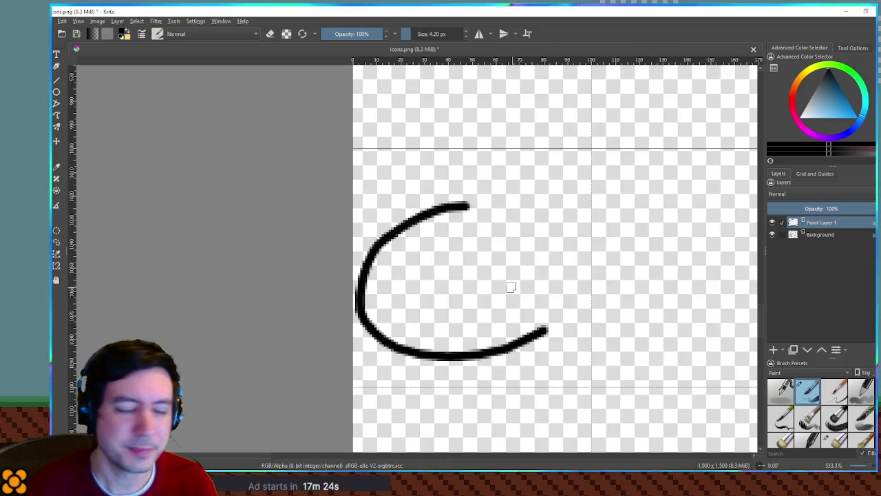
key("ctrl+z")
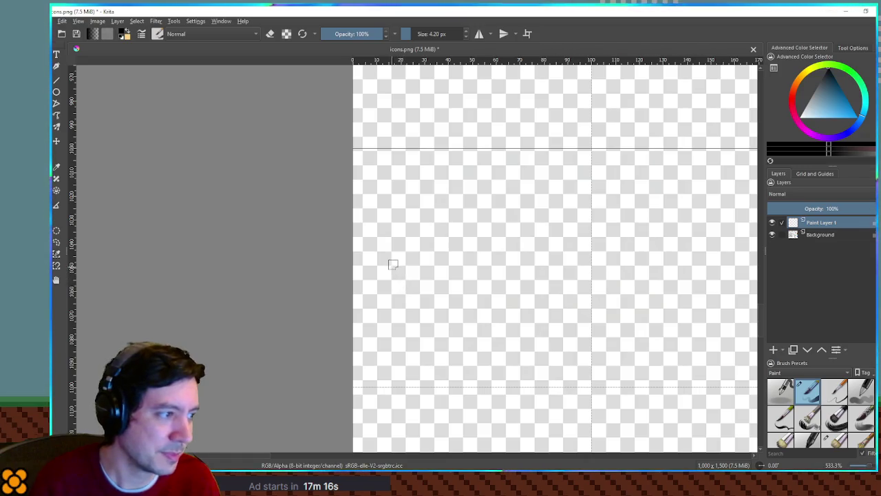
- Draw the stick outline's rounded left end, then close and thicken its right end
mouse_move(384, 244)
left_mouse_down()
mouse_move(426, 244)
mouse_move(377, 293)
mouse_move(533, 293)
left_mouse_up()
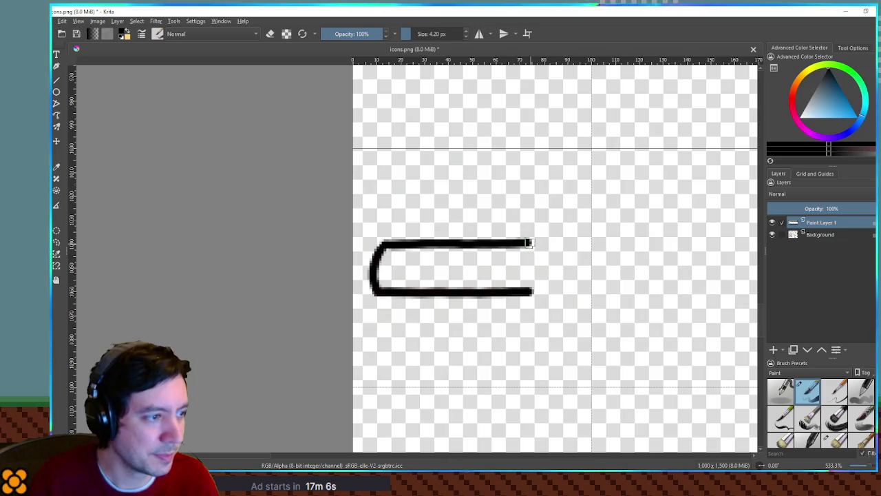
left_click_drag(530, 245, 530, 295)
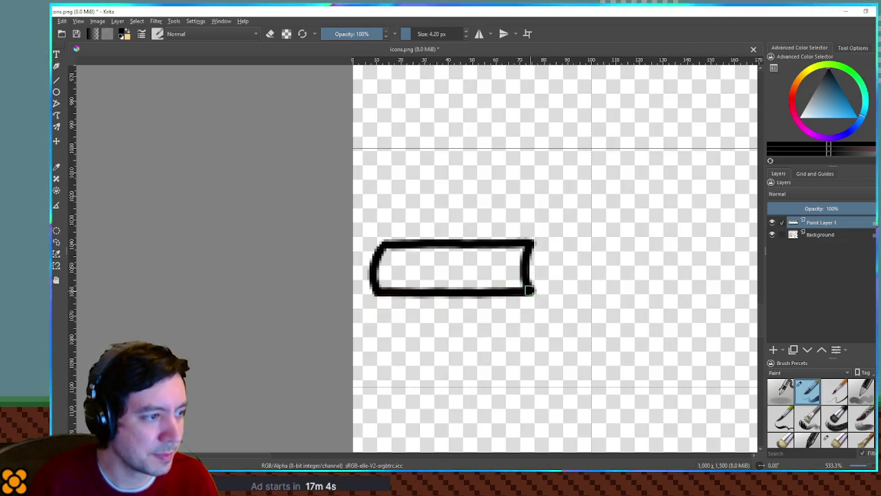
left_click_drag(532, 243, 534, 296)
- Add Paint Layer 2, then draw a wavy fuse on Paint Layer 1 from the stick's right end
key("Insert")
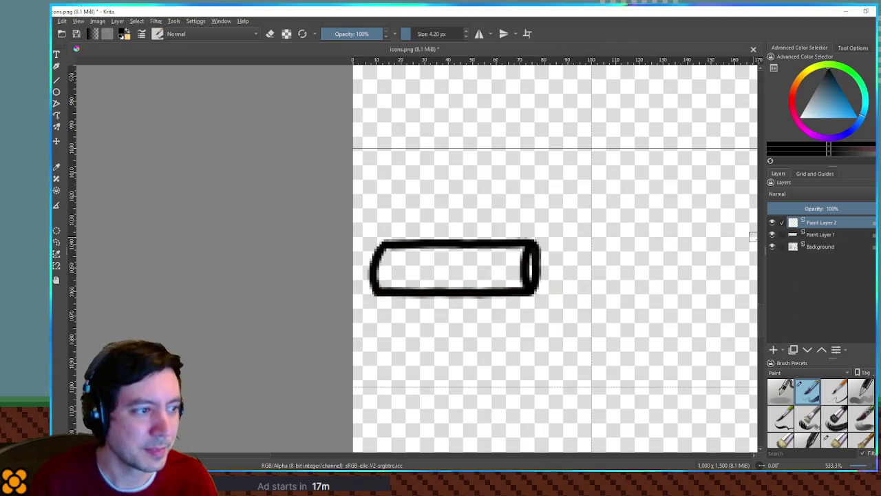
left_click(819, 235)
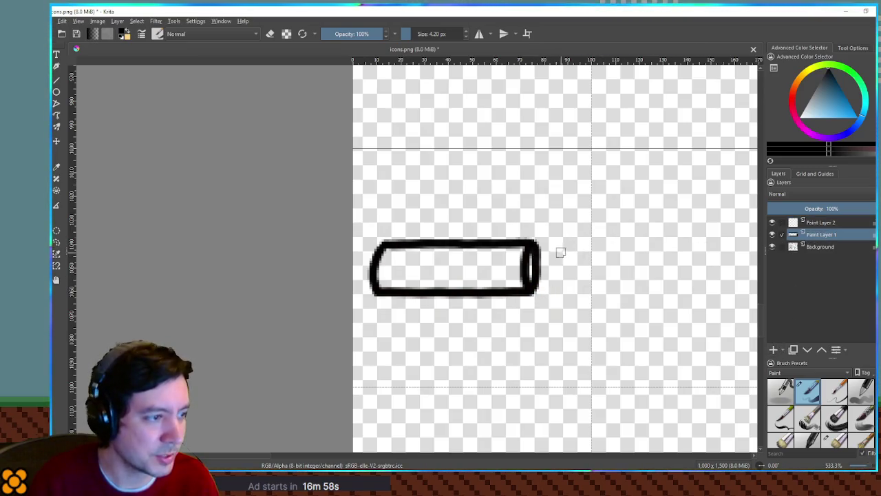
mouse_move(534, 268)
left_mouse_down()
mouse_move(565, 255)
mouse_move(545, 202)
mouse_move(556, 188)
left_mouse_up()
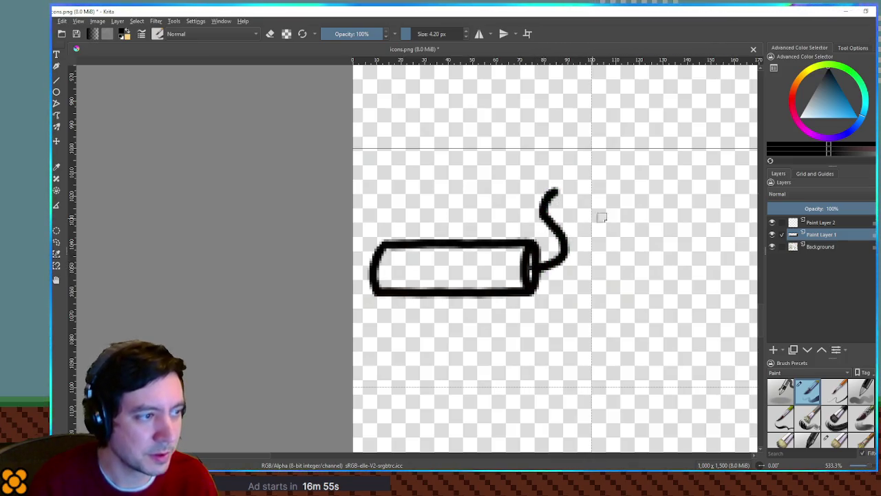
- Pick a light red and move Paint Layer 2 beneath the outline layer
left_click(793, 102)
left_click(838, 106)
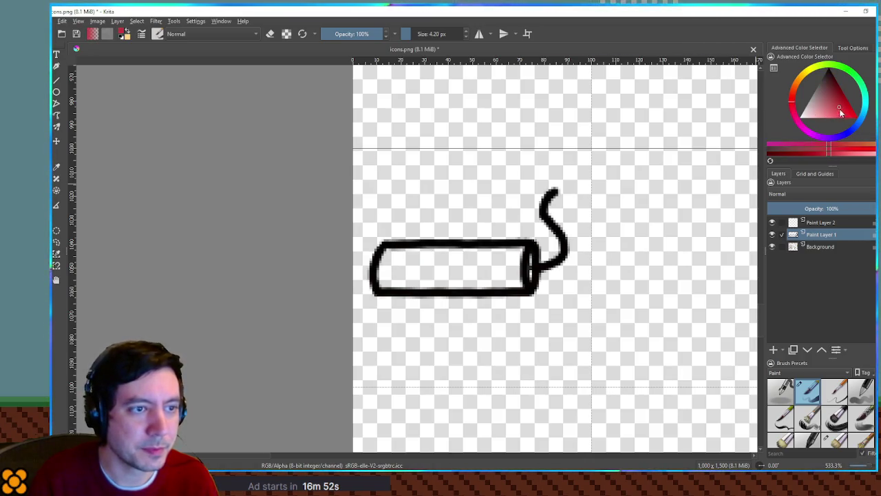
left_click_drag(821, 222, 817, 239)
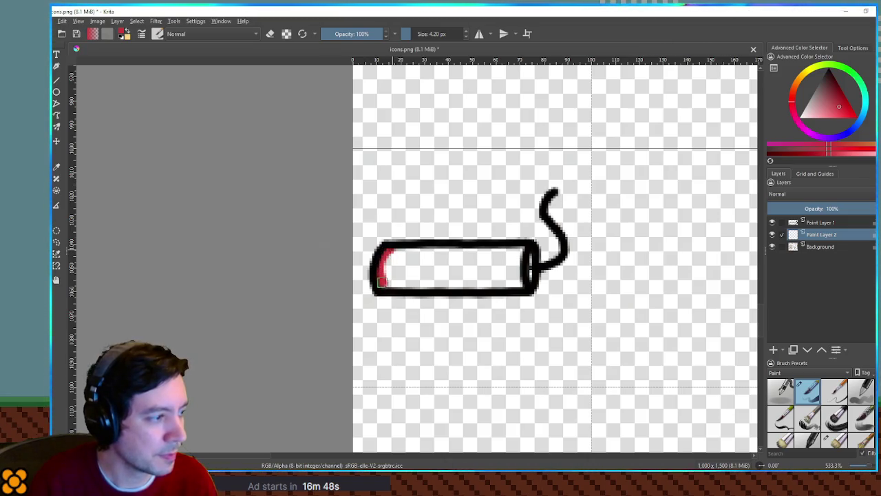
- Select the stick's interior and fill it red on Paint Layer 2, patching the right-end gap
left_click(820, 222)
left_click(481, 268)
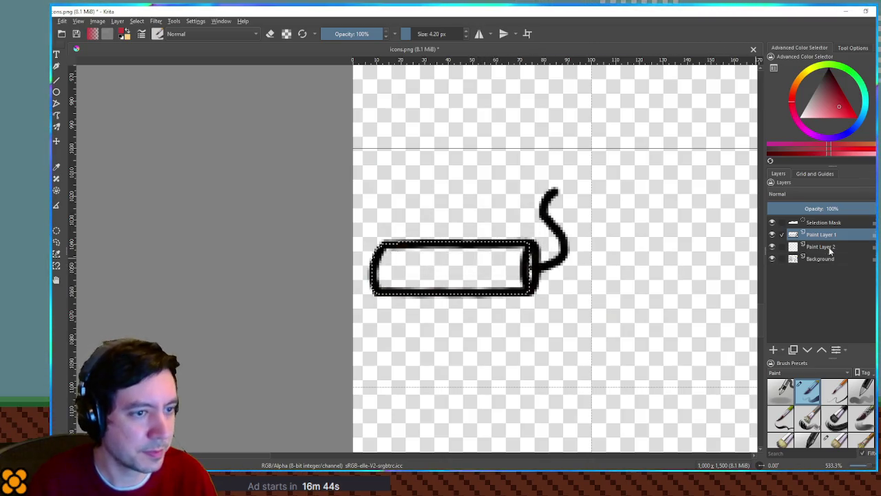
left_click(820, 246)
left_click(502, 265)
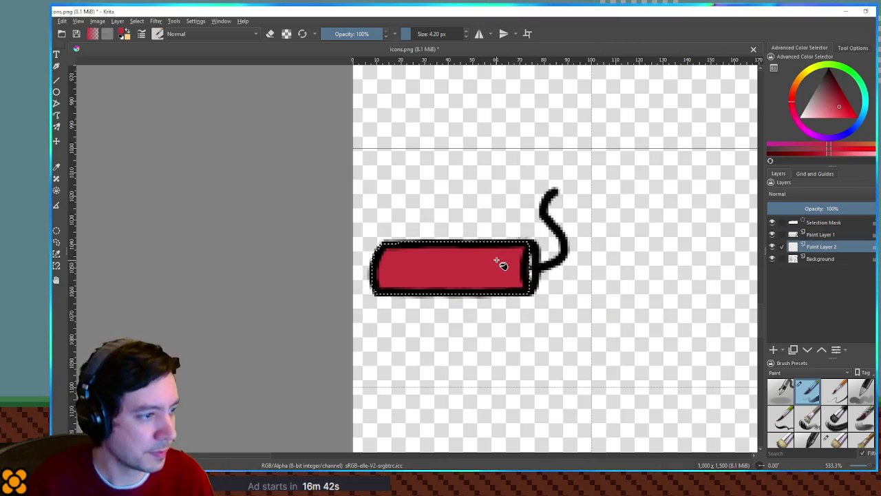
key("ctrl+shift+a")
left_click_drag(530, 254, 528, 276)
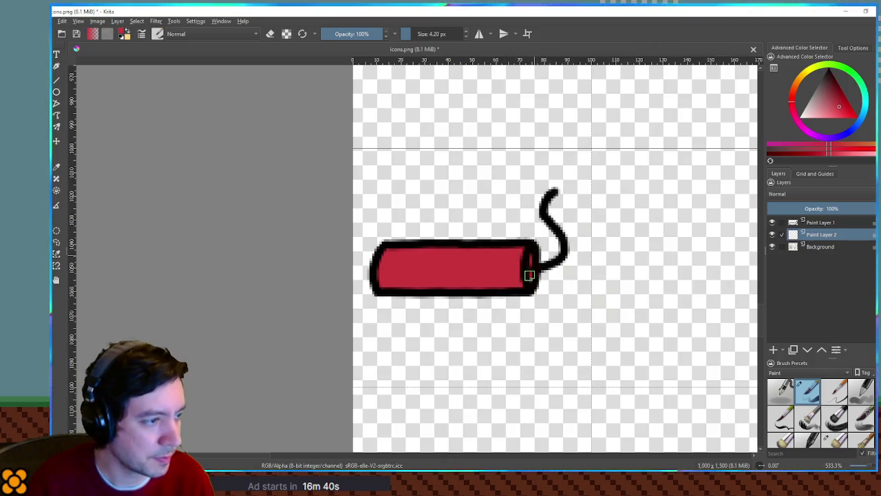
- Paint a dark magenta shading band along the stick's bottom edge
left_click(833, 95)
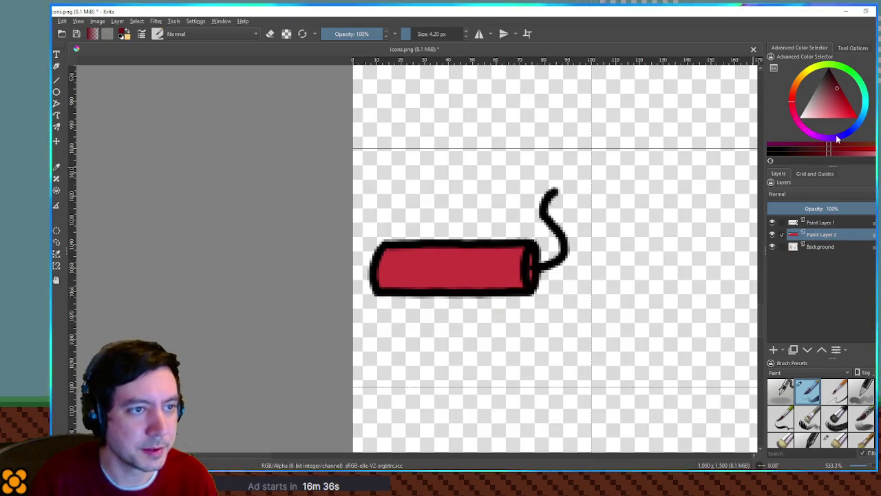
left_click(797, 124)
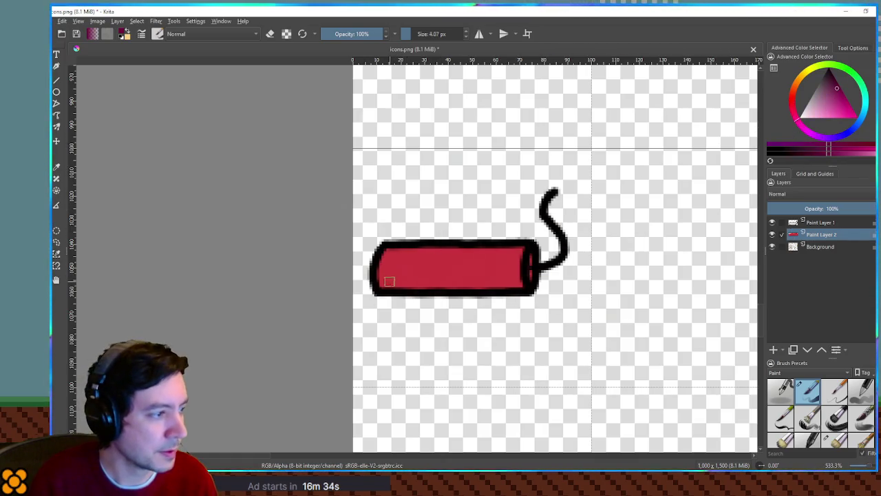
left_click_drag(373, 285, 525, 288)
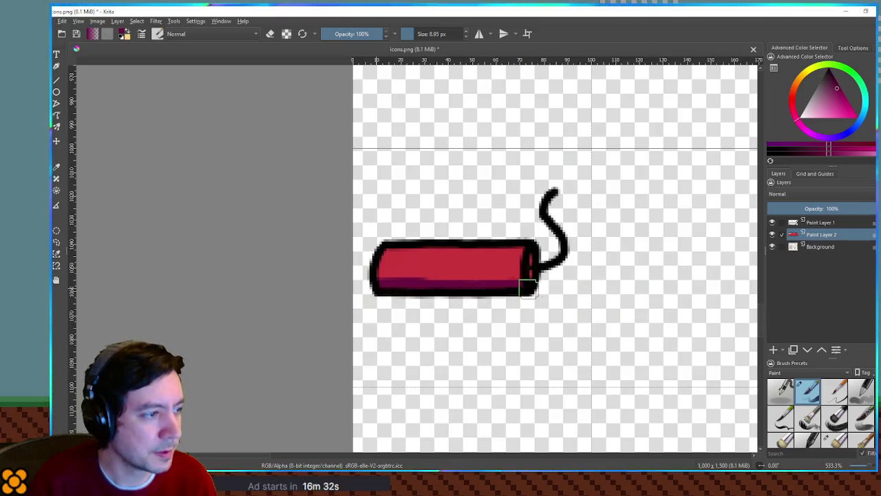
key("ctrl+z")
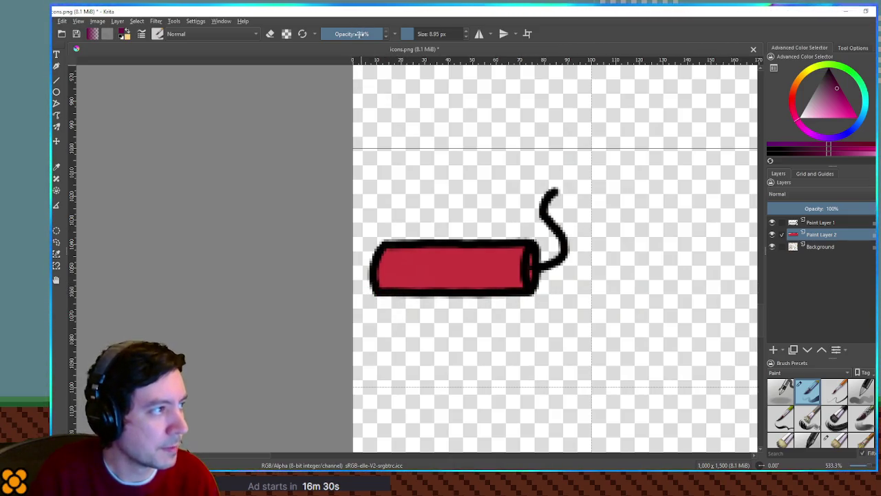
left_click_drag(374, 285, 527, 287)
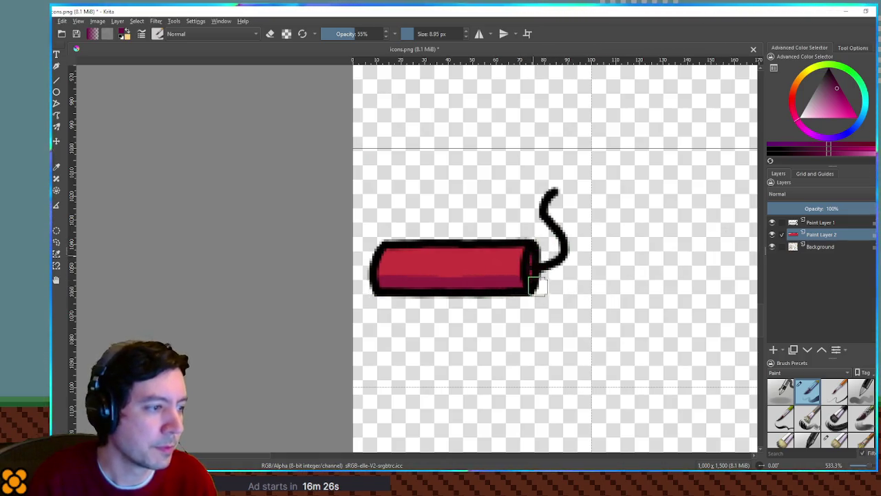
- Paint an orange highlight along the stick's top edge
left_click(791, 94)
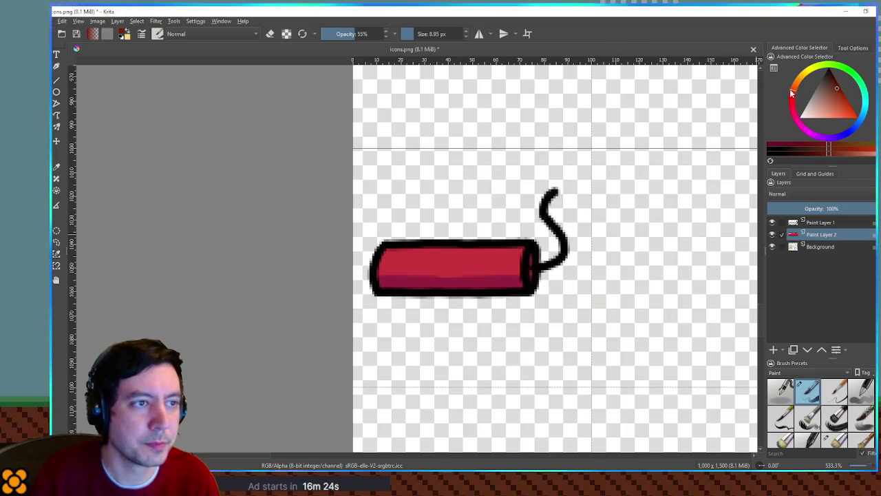
left_click(845, 118)
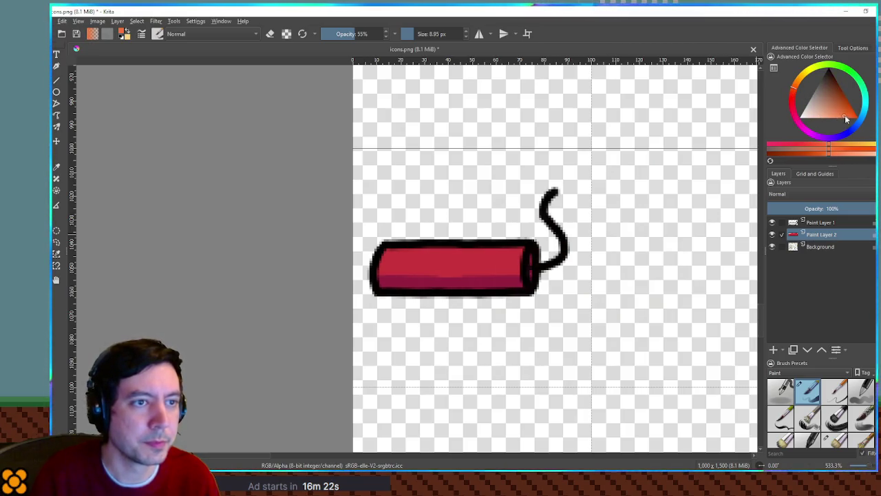
left_click_drag(364, 246, 527, 245)
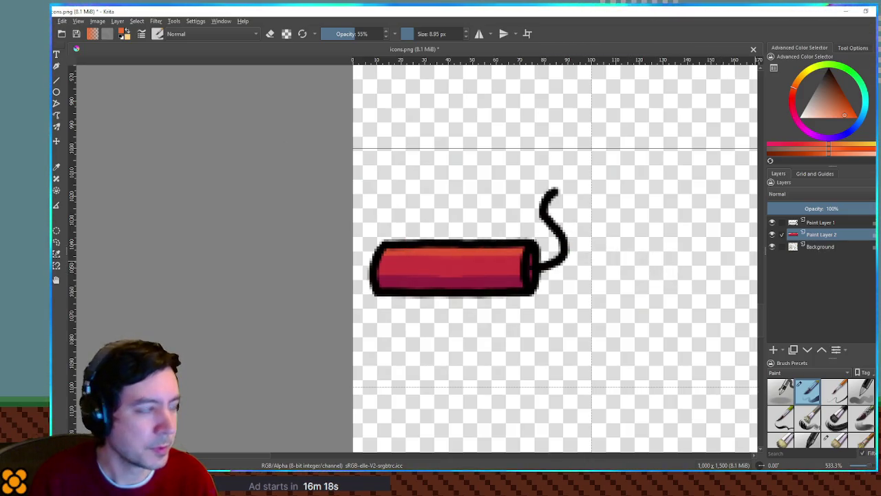
left_click(156, 21)
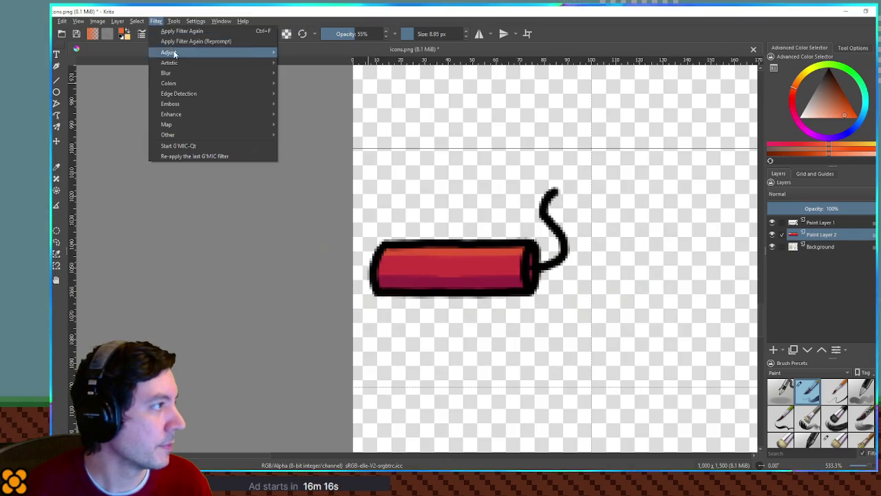
- Soften the shading with a small-radius Gaussian Blur, then use a blending brush sampling the stick's red
mouse_move(169, 73)
left_click(309, 82)
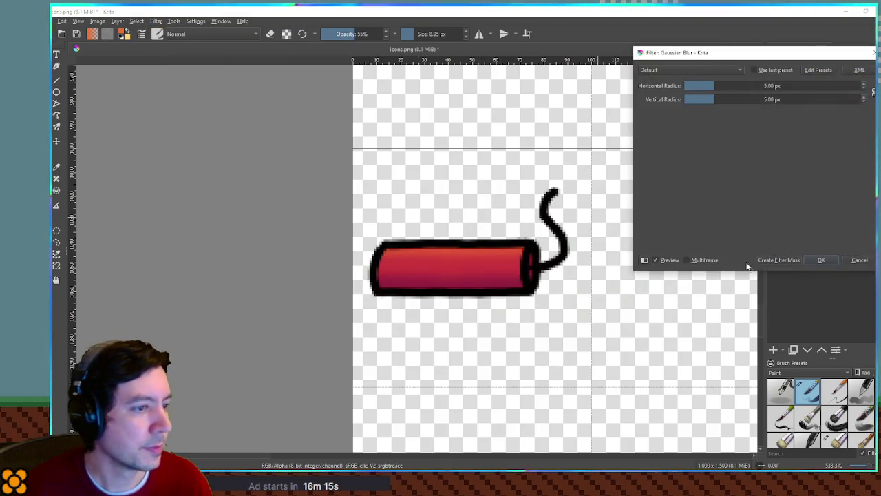
left_click(691, 84)
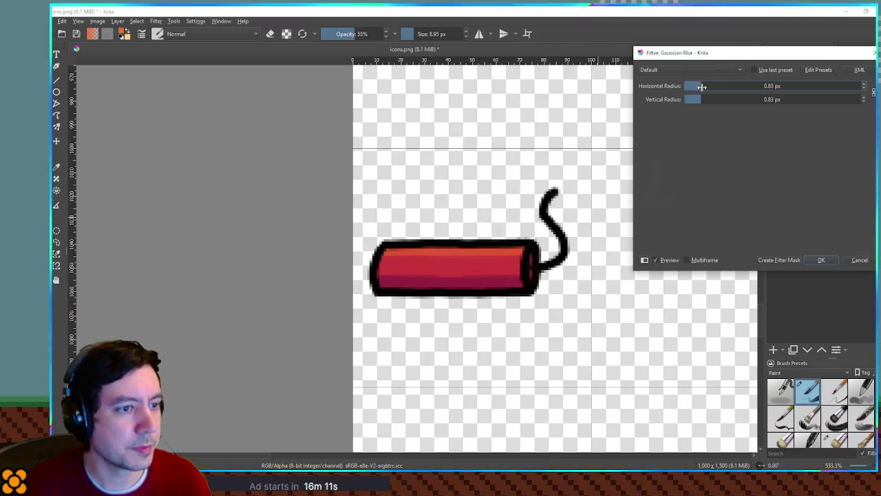
left_click(826, 256)
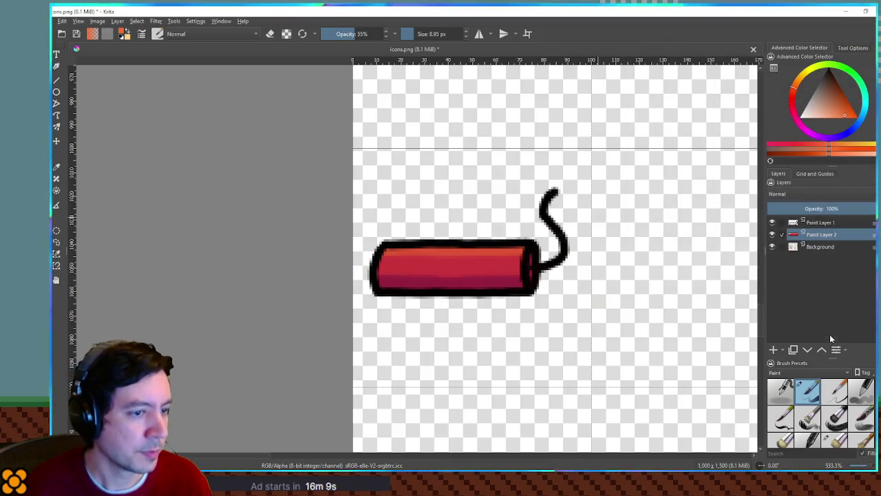
left_click(835, 432)
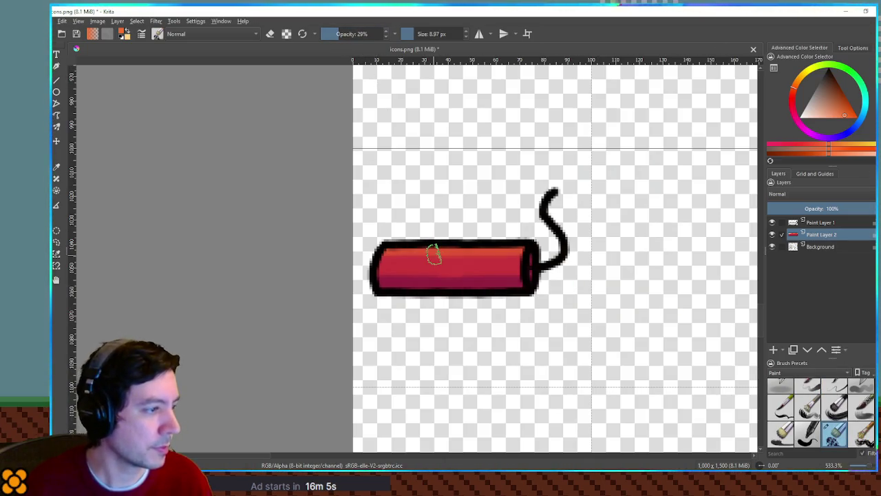
left_click(448, 259, "ctrl")
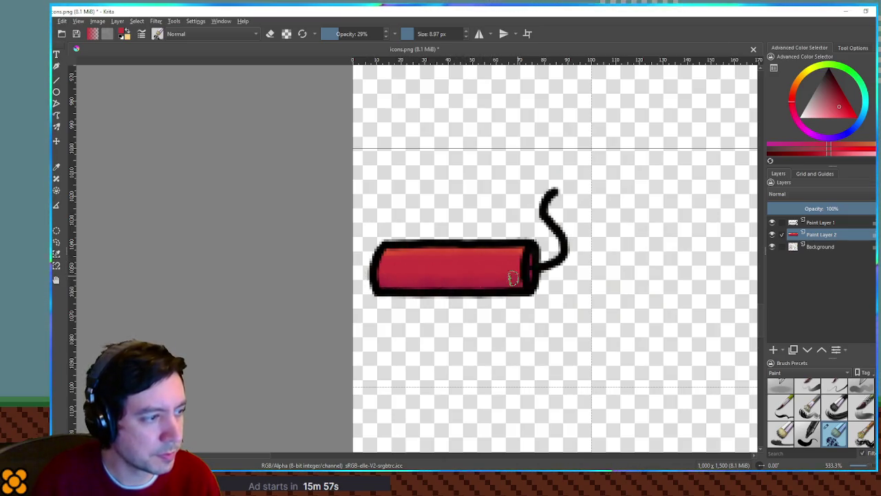
- Select Paint Layer 1 and pick a light yellow colour
left_click(821, 223)
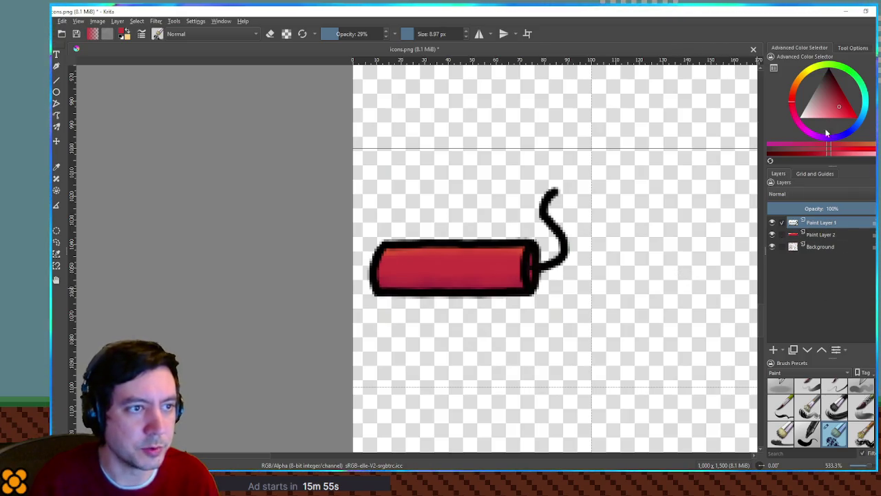
left_click(808, 74)
left_click_drag(839, 115, 850, 117)
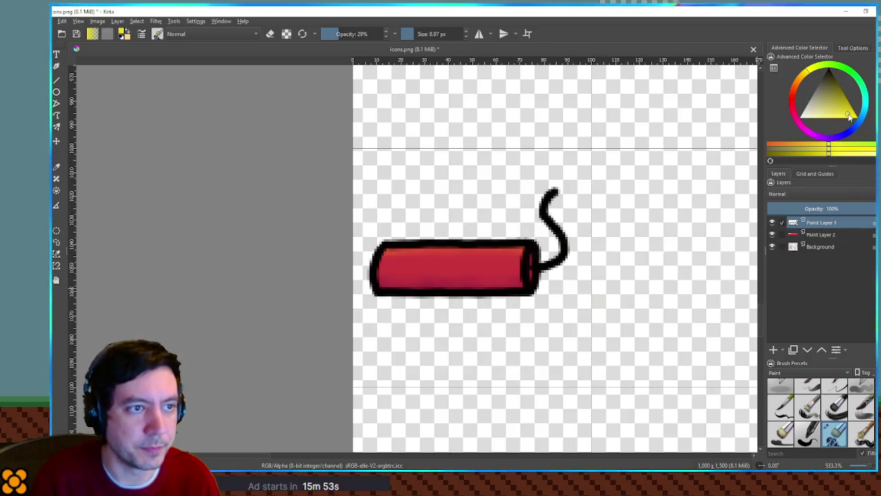
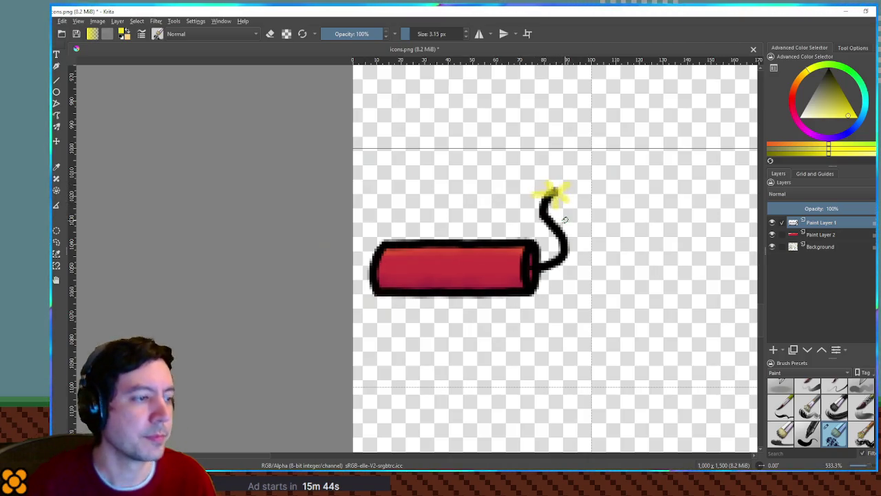
- Merge the spark layer down into the dynamite body layer with Ctrl+E, then return to Godot's file filter
scroll(576, 214, "down", 3)
scroll(550, 220, "up", 2)
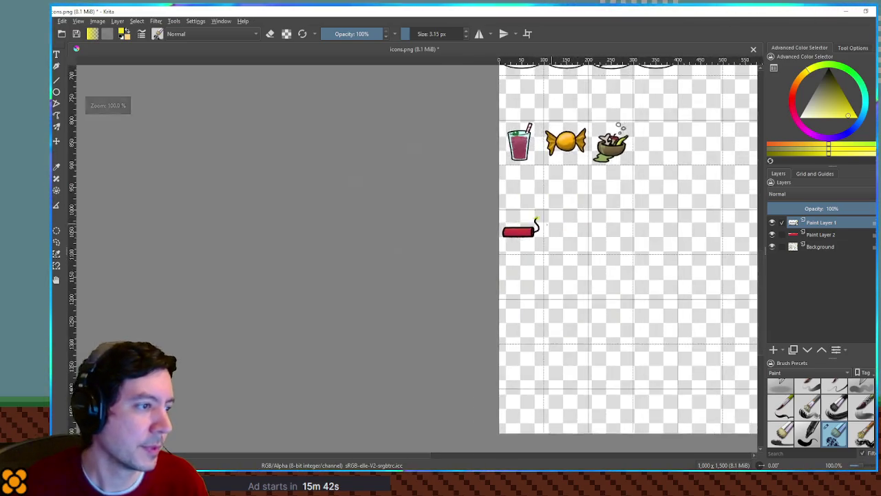
key("ctrl+e")
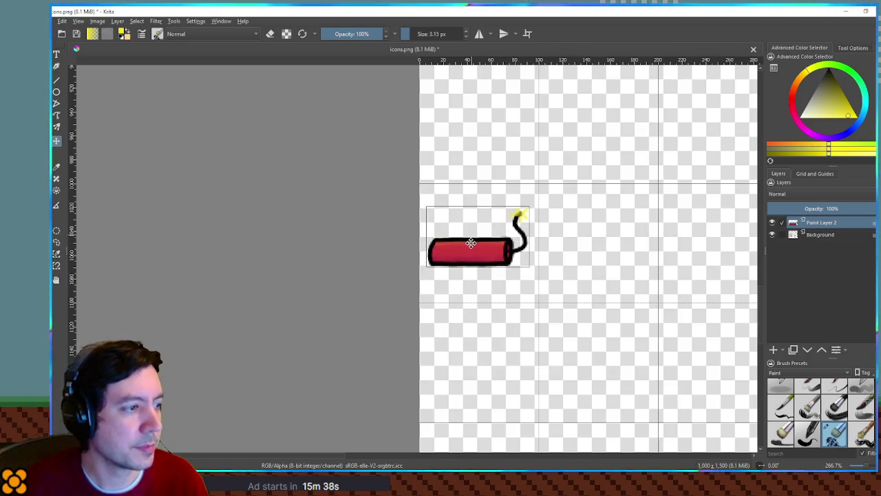
scroll(471, 235, "up", 1)
scroll(475, 244, "up", 2)
scroll(475, 245, "down", 1)
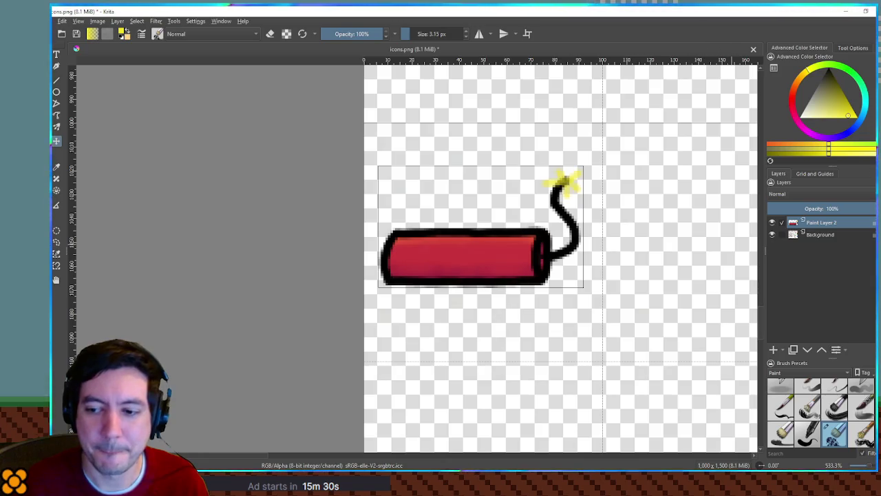
key("alt+Tab")
left_click(108, 328)
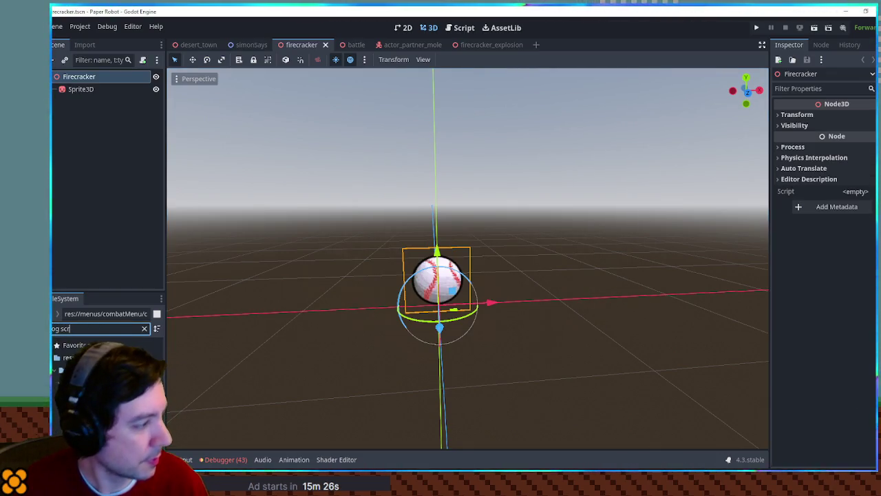
- Open fontTester.tscn, change the Label text from 'leafburg' to 'tnt', then go back to Krita
left_click(103, 394)
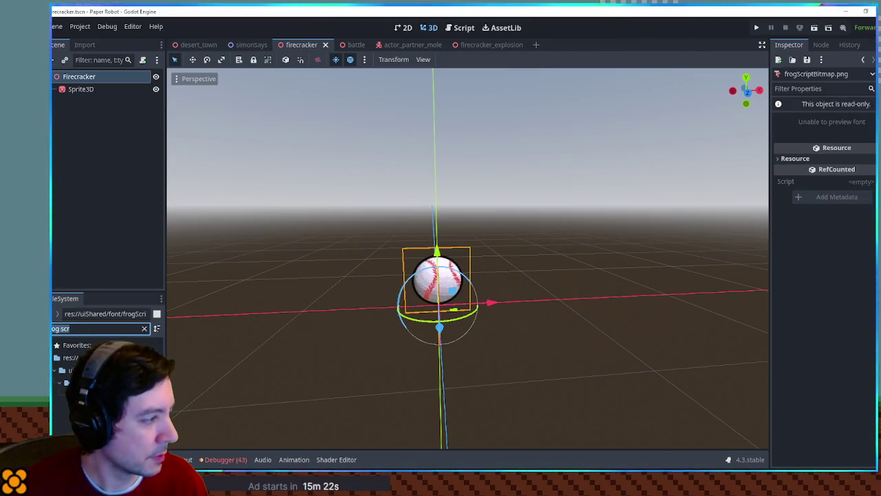
scroll(67, 403, "down", 2)
double_click(76, 392)
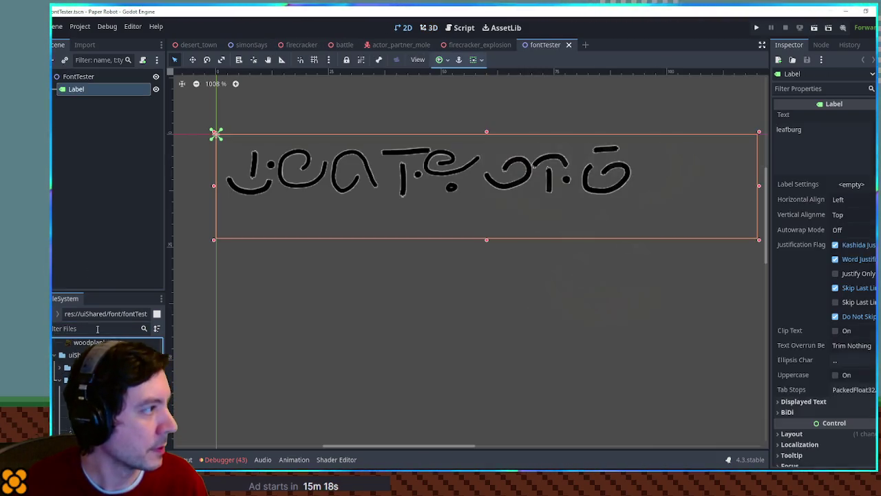
left_click(839, 125)
key("ctrl+a")
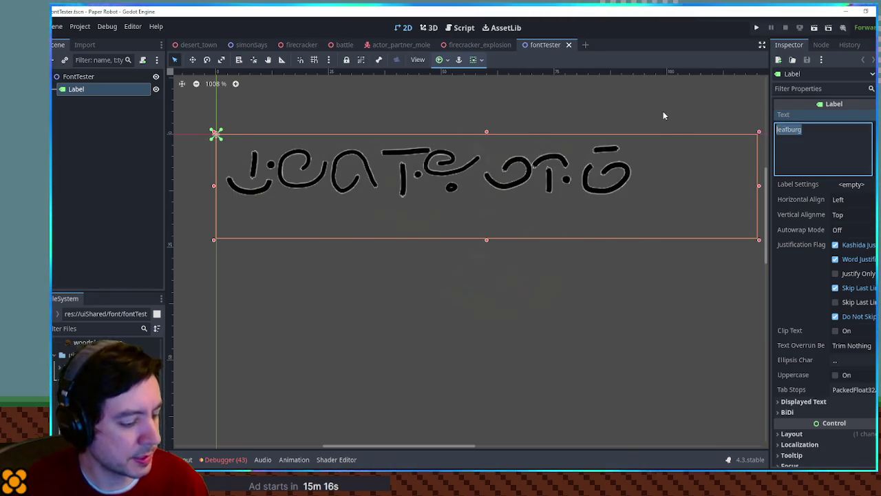
type("tnt")
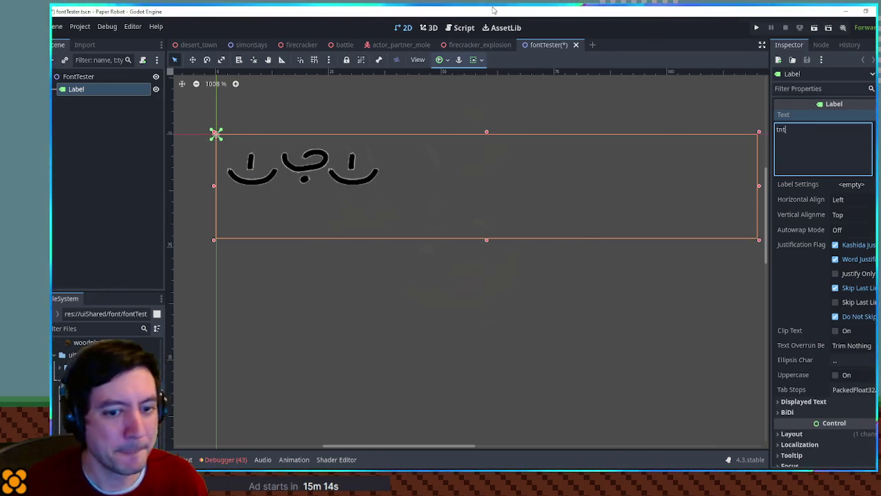
key("alt+Tab")
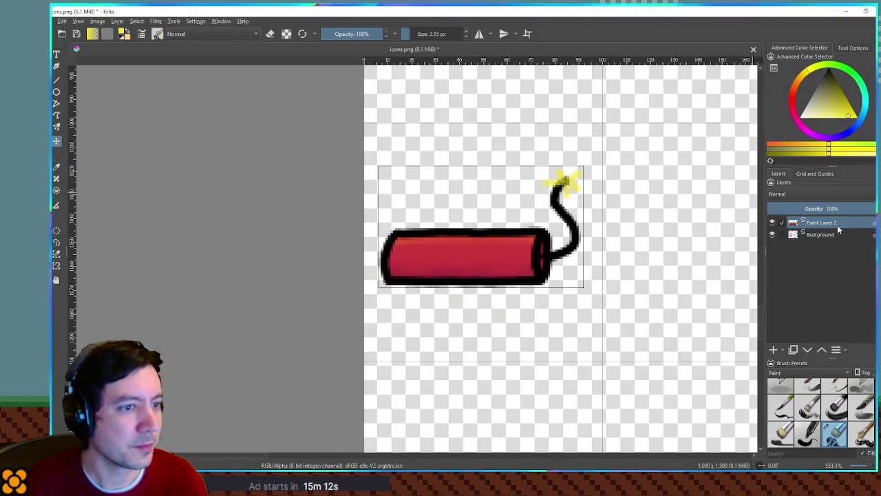
- On a new paint layer, brush dark tnt glyph marks across the dynamite's red body
left_click(773, 349)
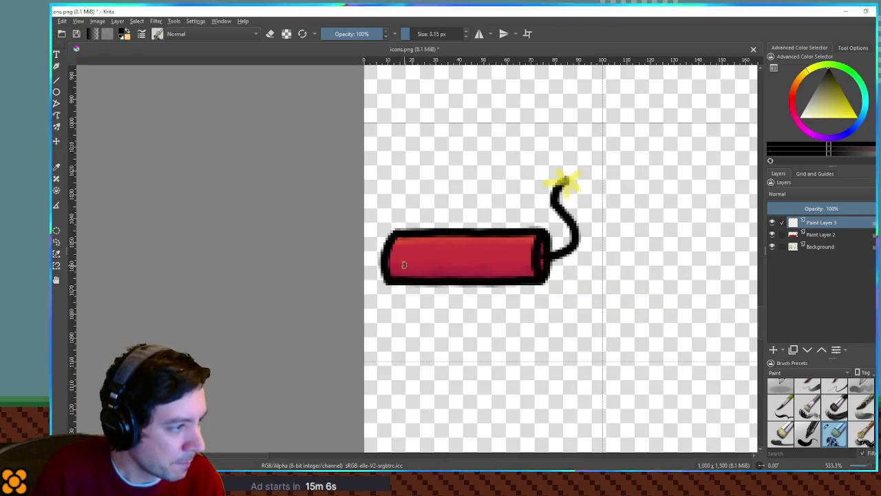
mouse_move(409, 264)
left_mouse_down()
mouse_move(435, 266)
mouse_move(425, 257)
left_mouse_up()
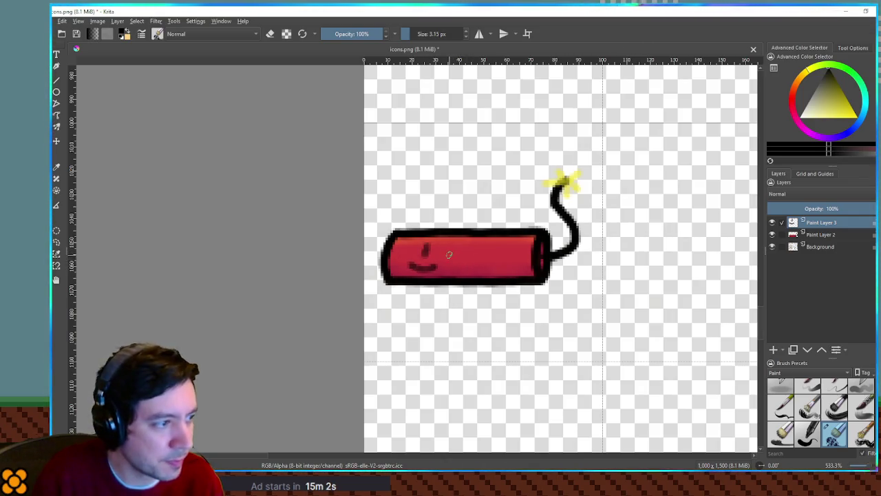
mouse_move(445, 256)
left_mouse_down()
mouse_move(472, 255)
mouse_move(452, 274)
mouse_move(504, 262)
left_mouse_up()
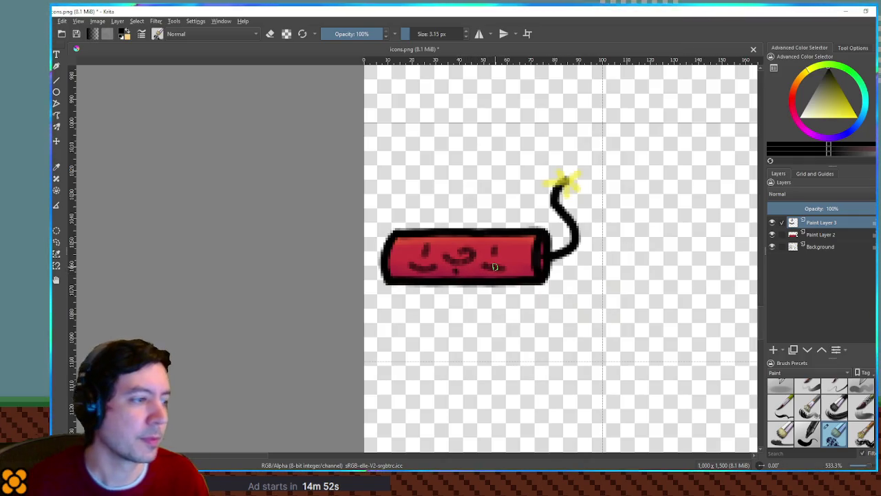
scroll(548, 253, "down", 3)
scroll(402, 257, "up", 5)
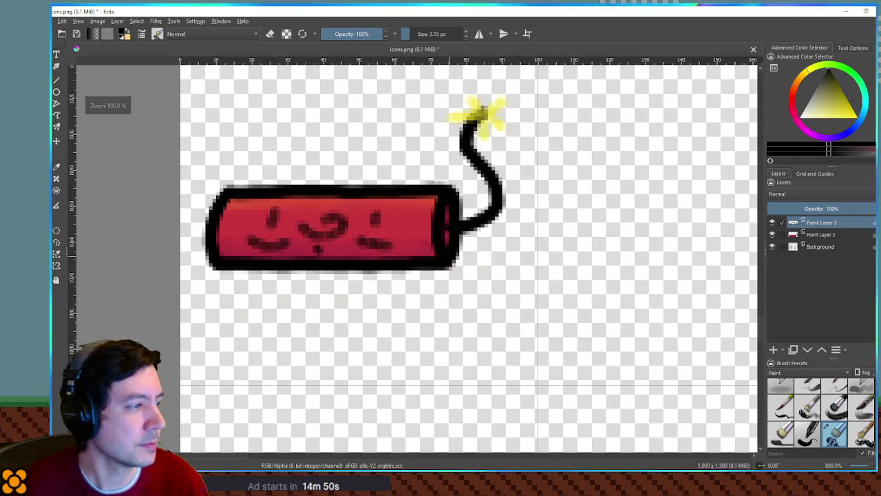
- Scale the glyph marks down to fit the dynamite body and centre them
key("ctrl+t")
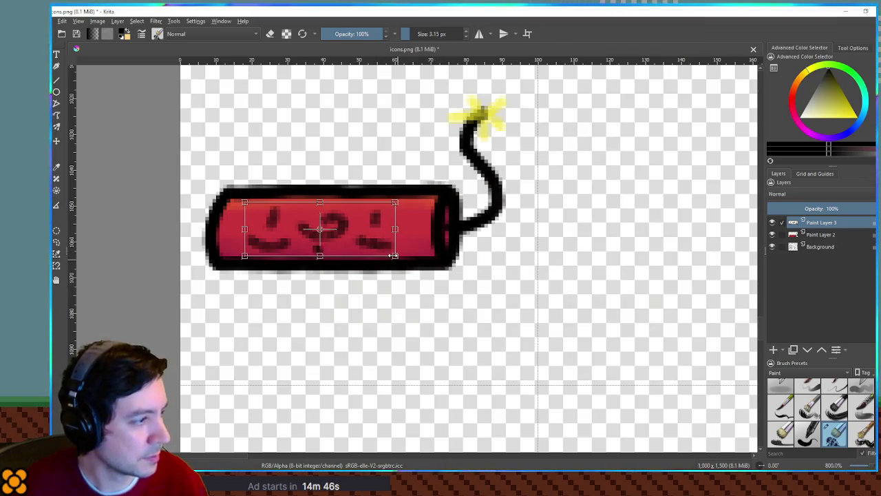
mouse_move(397, 257)
left_mouse_down()
mouse_move(358, 240)
mouse_move(364, 229)
left_mouse_up()
key("Return")
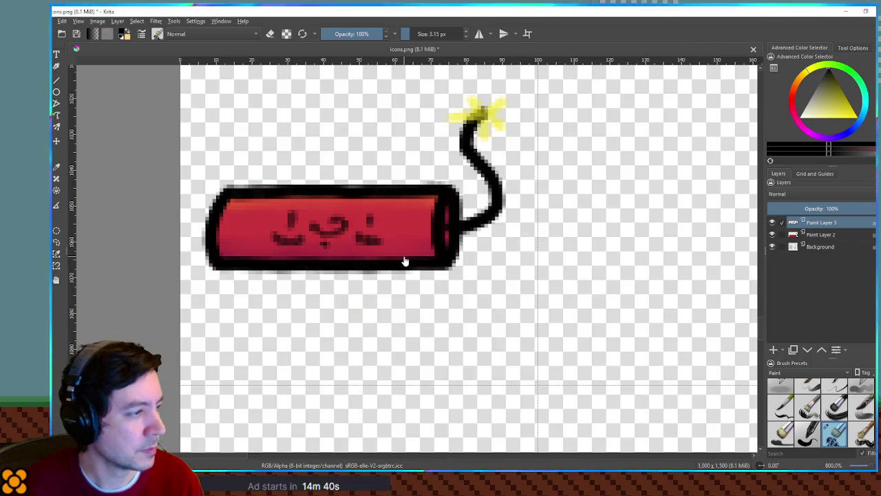
scroll(405, 262, "down", 6)
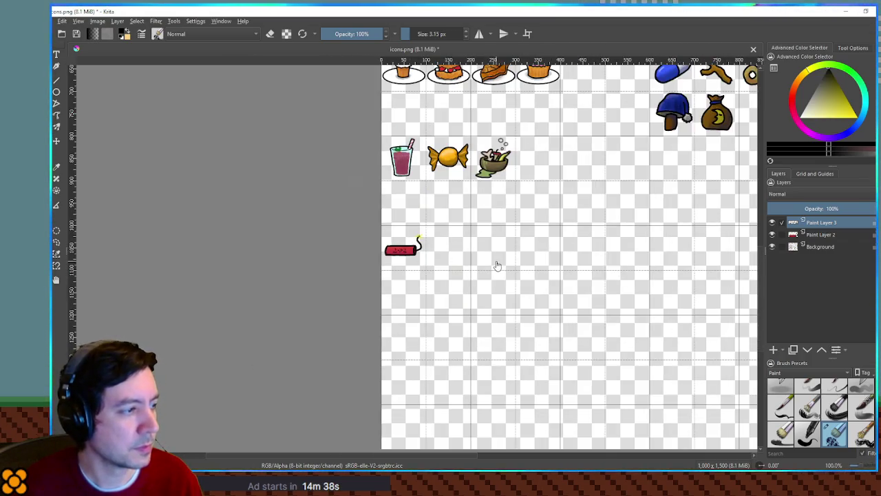
- Lower the glyph layer opacity to 45% and merge it into the dynamite layer
scroll(497, 266, "up", 4)
scroll(498, 261, "down", 2)
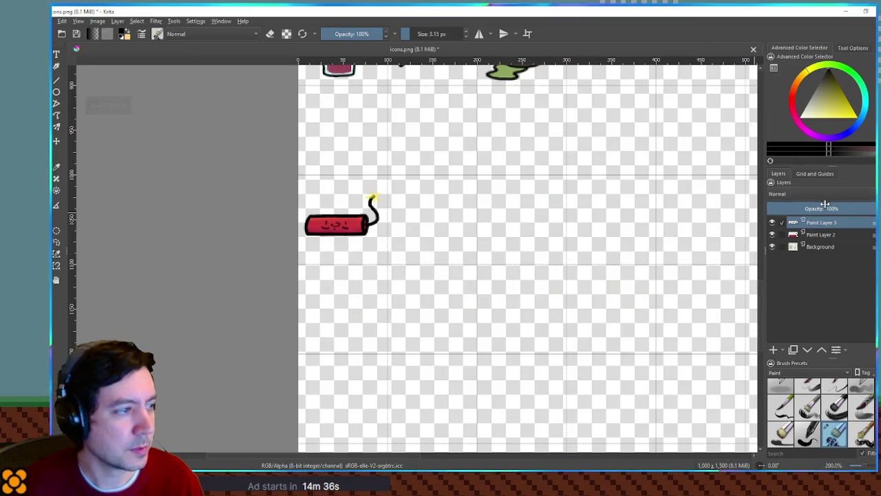
left_click_drag(824, 204, 813, 208)
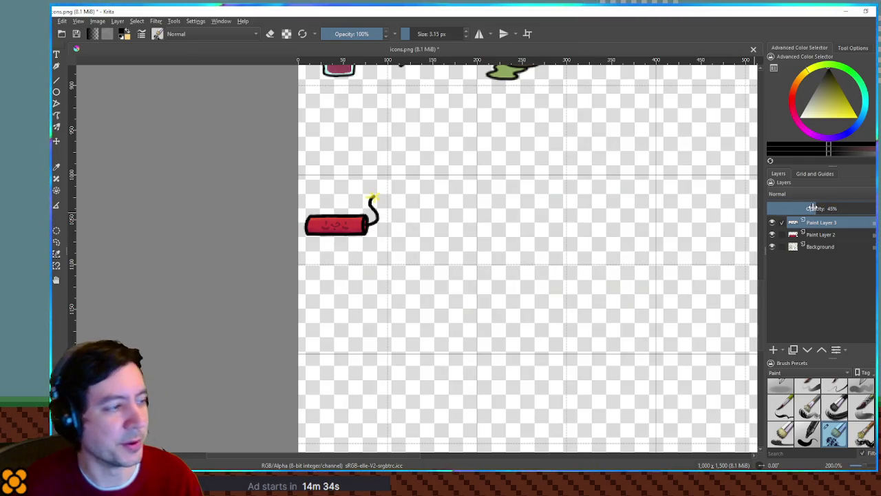
key("ctrl+e")
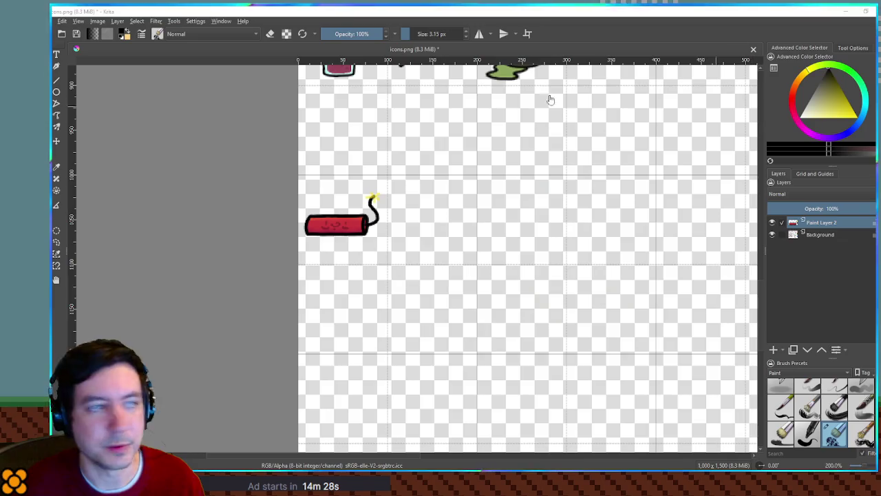
- Save icons.png, confirming the PNG export options, and return to Godot
key("ctrl+s")
left_click(516, 344)
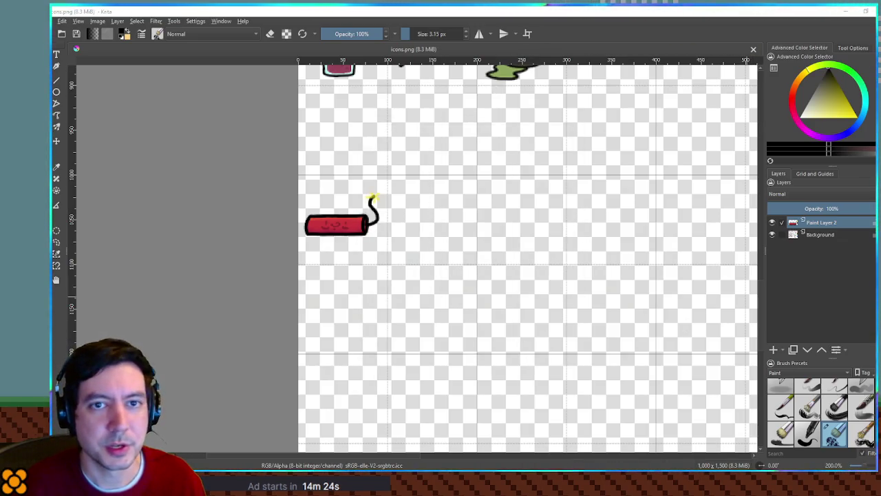
key("alt+Tab")
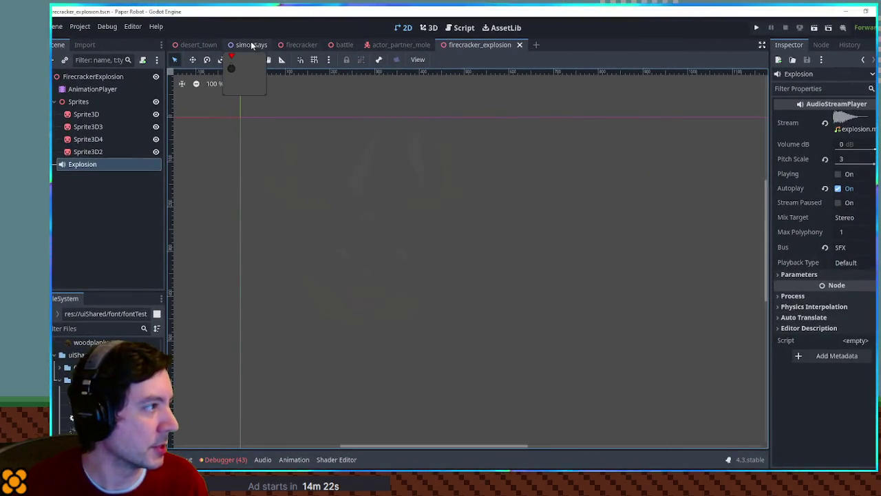
- In the firecracker scene, box the dynamite icon as the Sprite3D's texture region
left_click(298, 44)
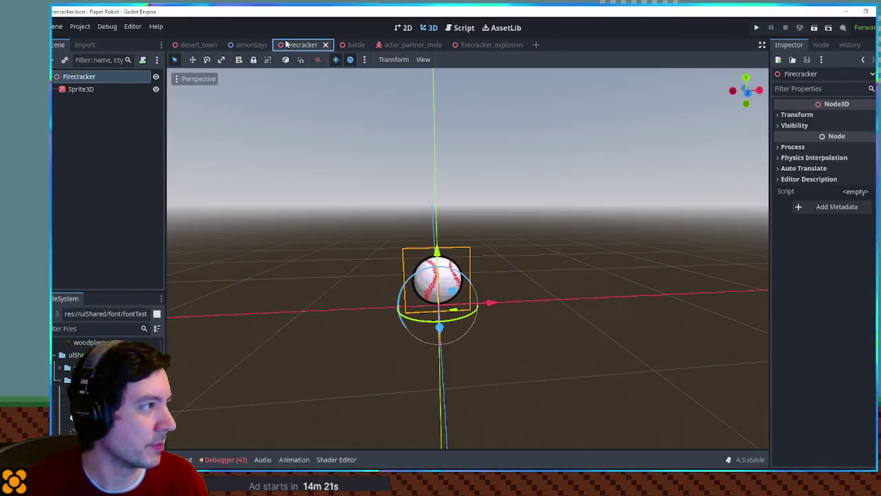
left_click(109, 90)
left_click(837, 222)
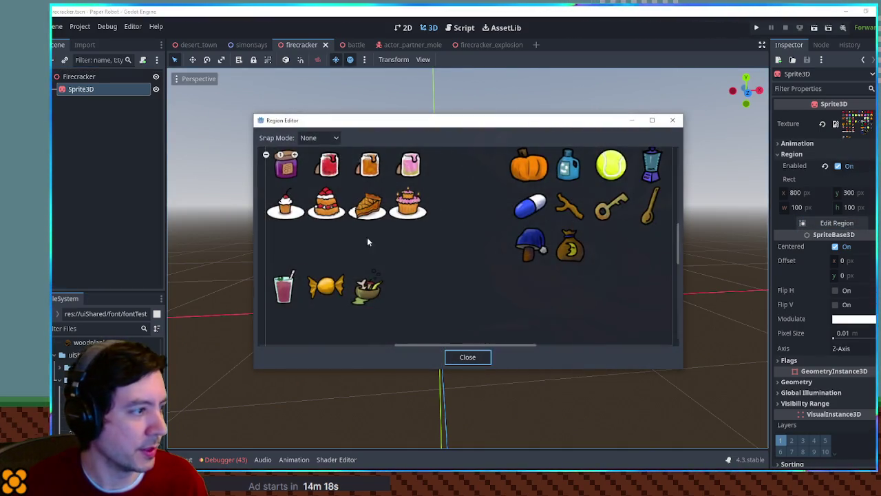
left_click_drag(401, 236, 633, 205)
scroll(606, 309, "up", 3)
left_click_drag(516, 260, 496, 238)
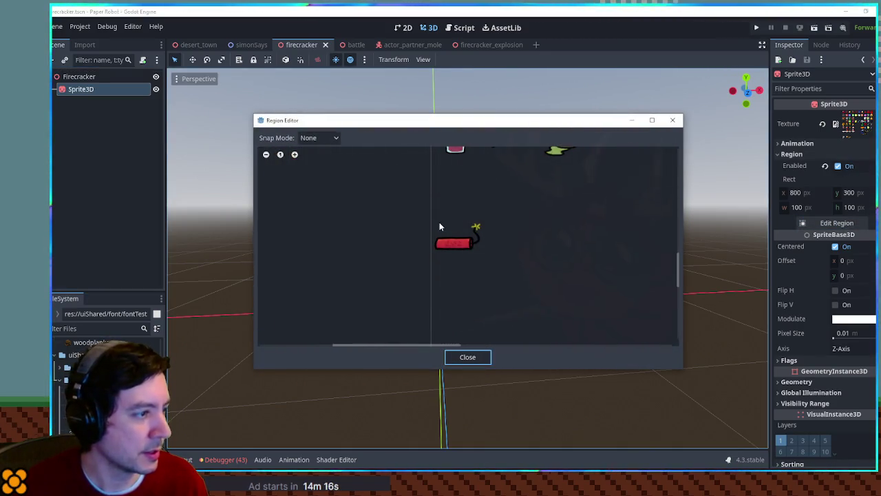
mouse_move(432, 223)
left_mouse_down()
mouse_move(492, 269)
mouse_move(486, 264)
left_mouse_up()
left_click(488, 356)
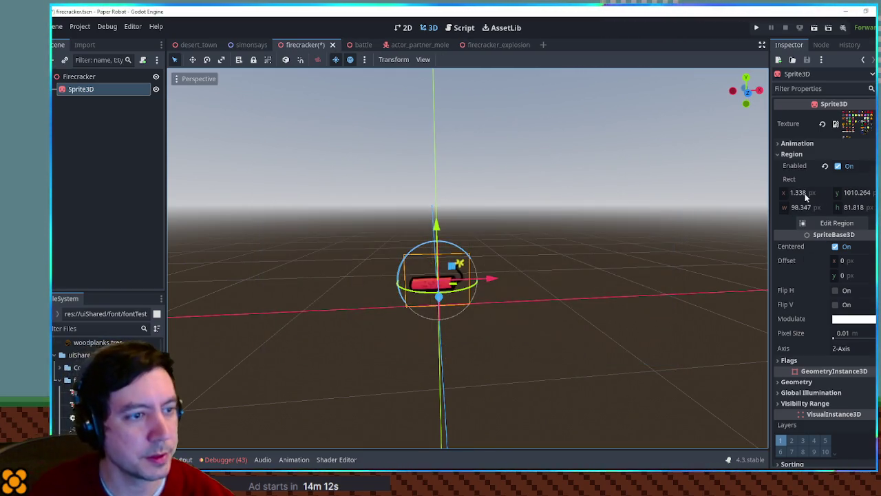
- Set the Sprite3D region rect to x 0, y 1000, width 100, height 100
left_click(802, 193)
type("0")
left_click(856, 194)
type("00")
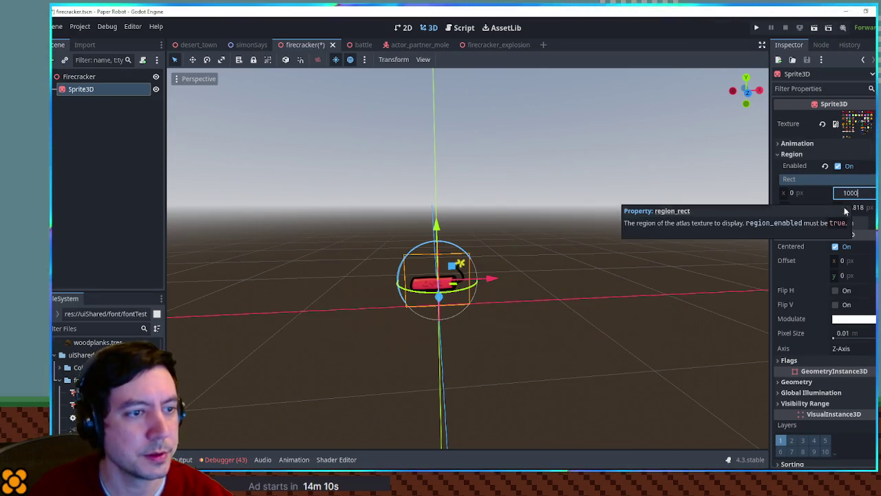
left_click(853, 207)
type("100")
left_click(797, 208)
type("100")
key("Return")
- Orbit the view to face the dynamite sprite and deselect it
scroll(496, 298, "up", 3)
left_click_drag(416, 251, 425, 277)
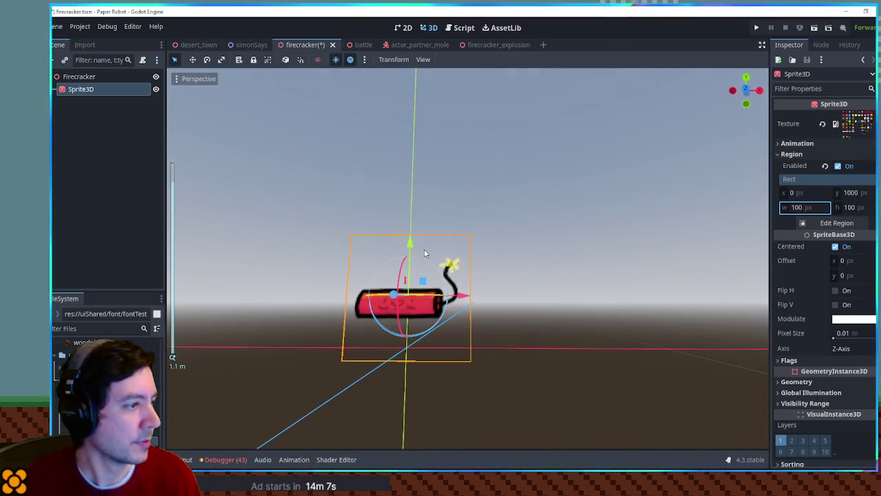
scroll(501, 291, "up", 4)
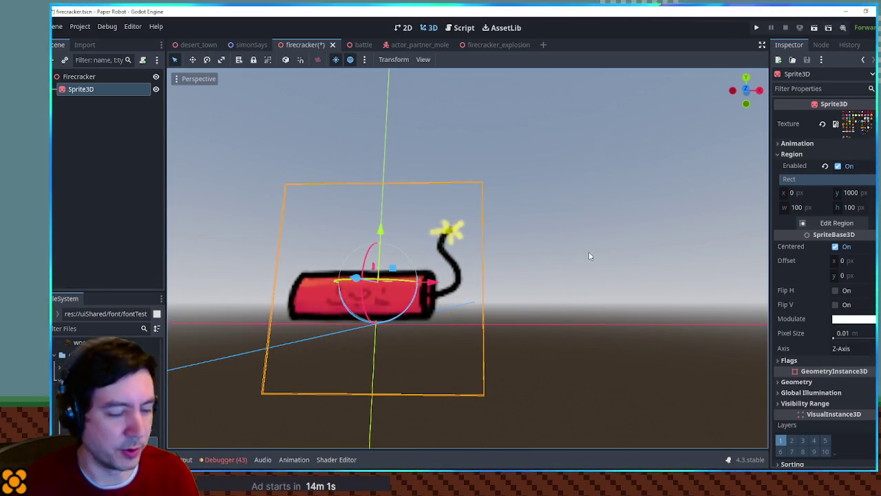
mouse_move(530, 291)
left_mouse_down()
mouse_move(478, 309)
mouse_move(547, 266)
mouse_move(521, 181)
left_mouse_up()
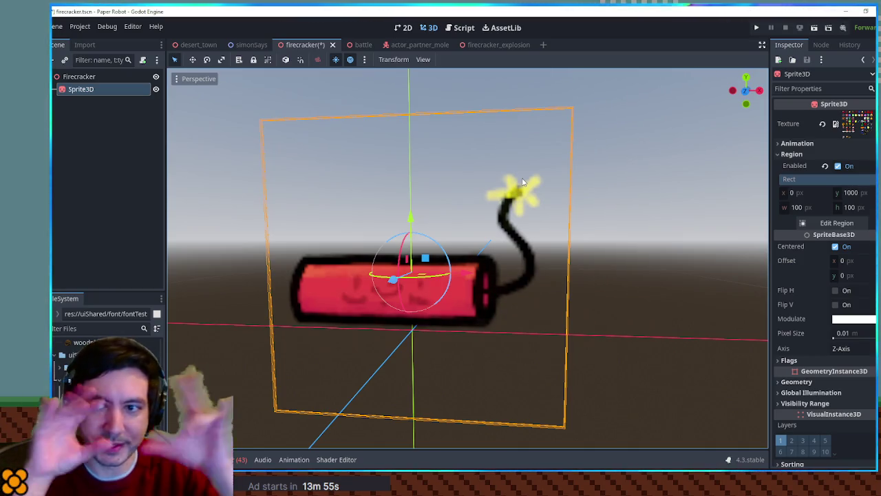
left_click(654, 180)
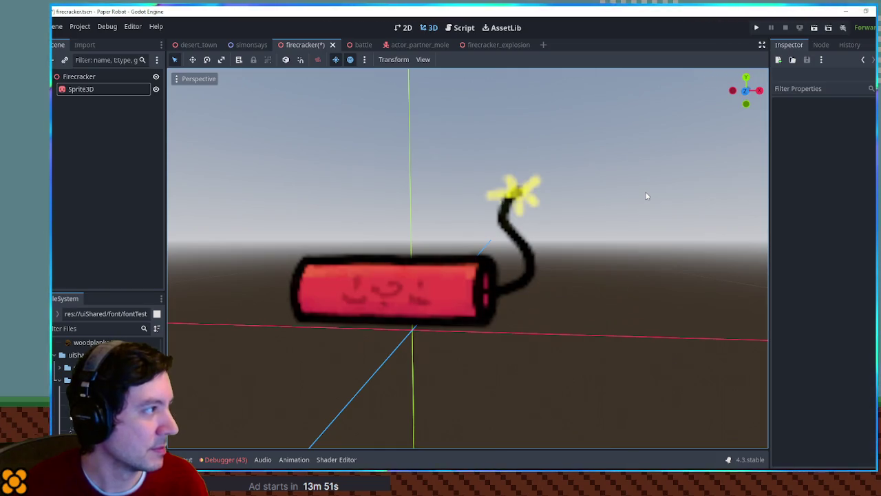
- Save the firecracker scene and duplicate the Sprite3D node
key("ctrl+s")
mouse_move(480, 188)
left_mouse_down()
mouse_move(496, 227)
mouse_move(652, 241)
mouse_move(464, 206)
mouse_move(482, 204)
left_mouse_up()
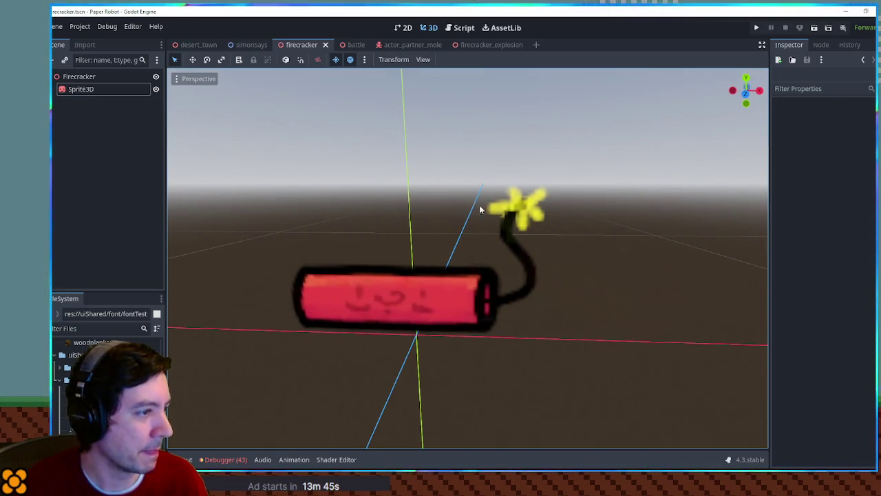
left_click(93, 330)
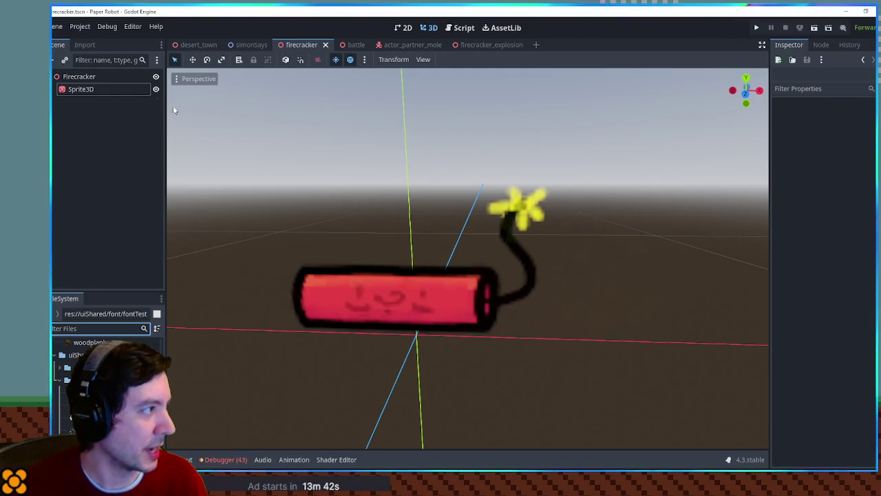
left_click(83, 89)
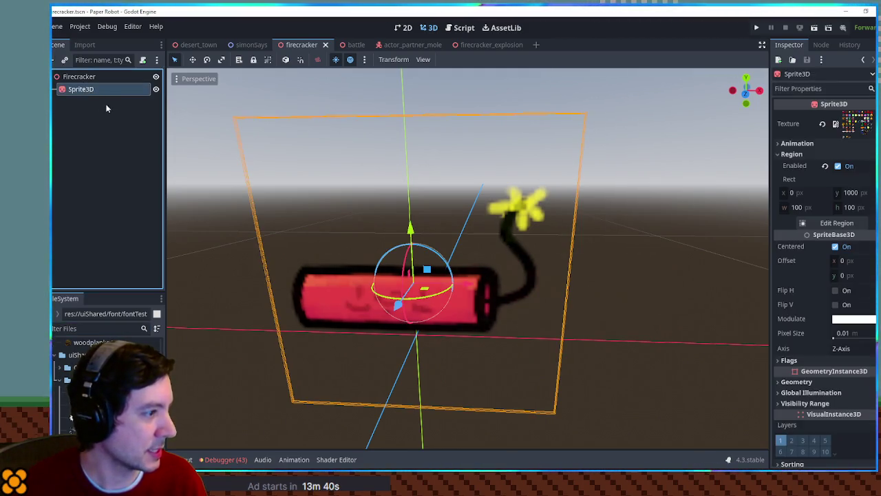
key("ctrl+d")
- Give the duplicate sprite the starburst.png texture with Region enabled
left_click(83, 329)
type("arbu")
mouse_move(69, 382)
left_mouse_down()
mouse_move(448, 290)
mouse_move(857, 125)
left_mouse_up()
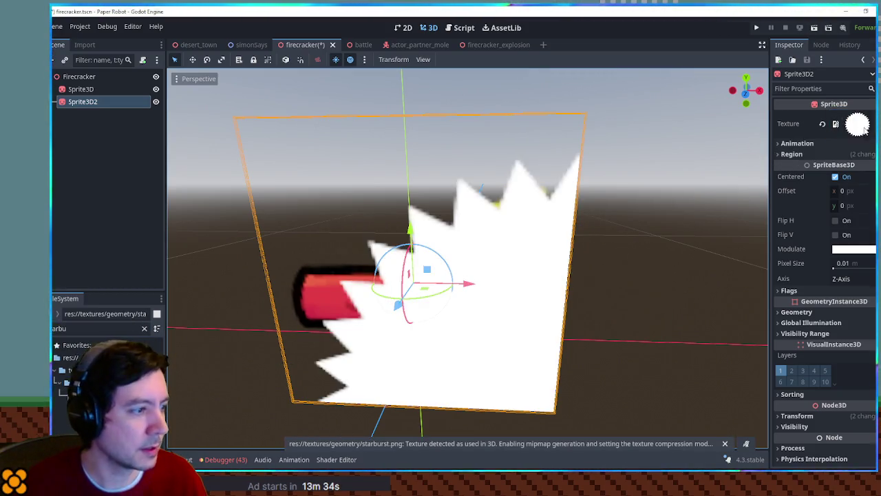
left_click(799, 154)
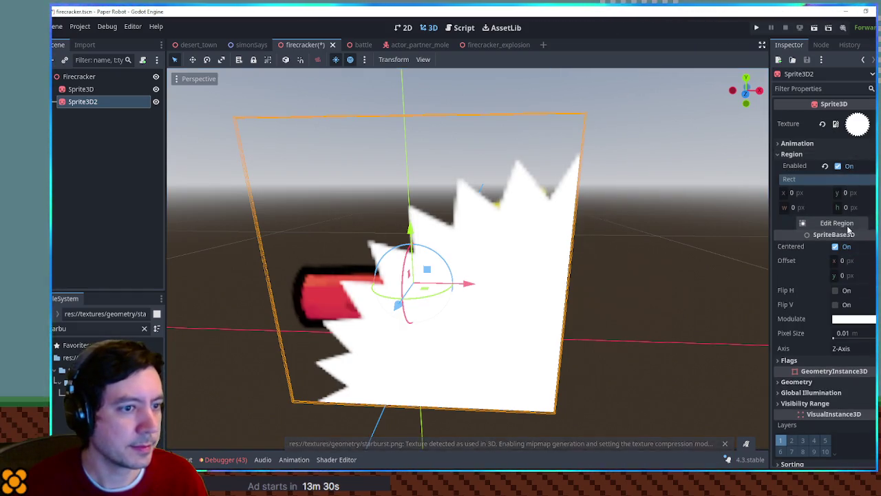
left_click(836, 223)
left_click(466, 357)
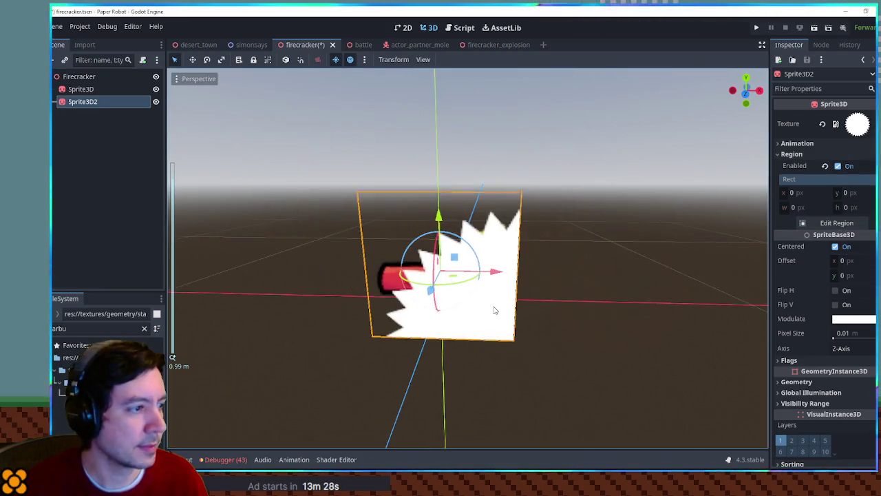
- Raise the duplicate above the firecracker, clear its texture, then delete the node
key("w")
left_click_drag(438, 217, 444, 102)
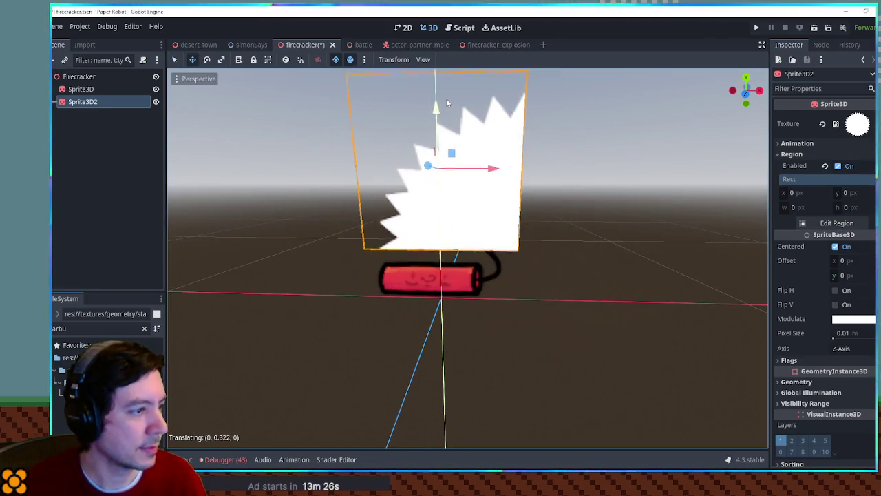
left_click(822, 123)
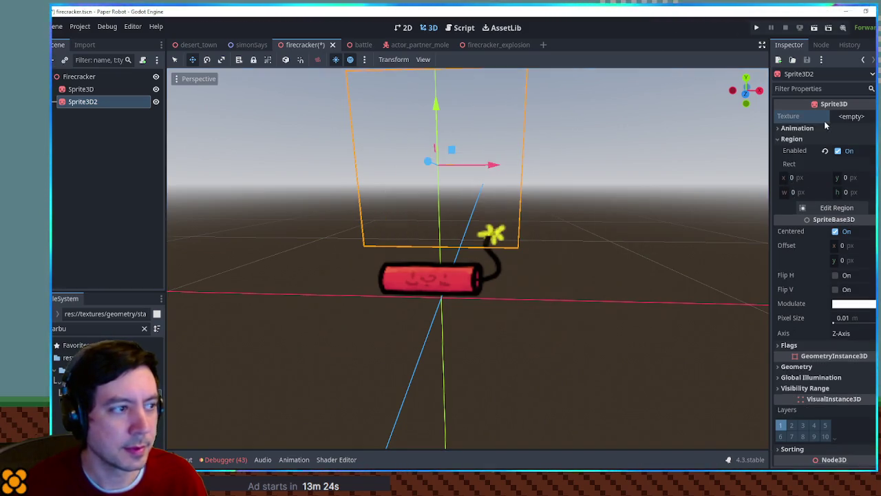
key("Delete")
- Add a new Sprite3D child under Firecracker with the white explosion texture
left_click(92, 99)
left_click(89, 77)
key("ctrl+a")
type("sprite3d")
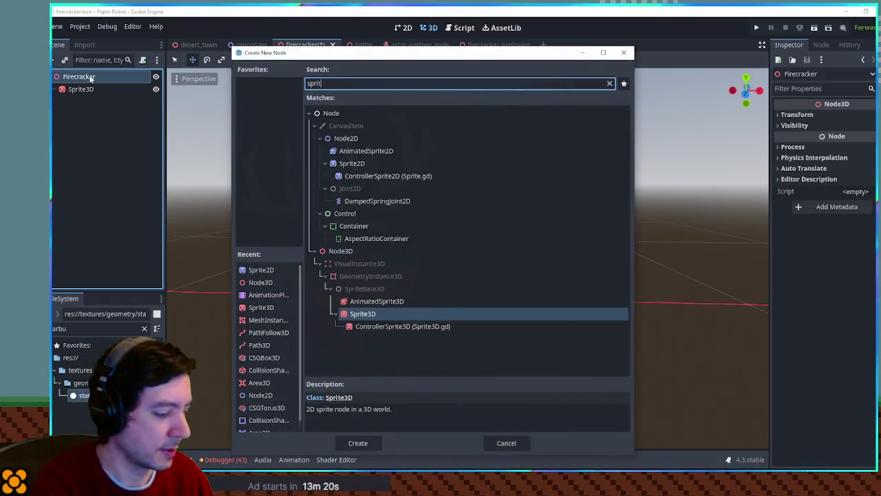
key("Return")
mouse_move(72, 382)
left_mouse_down()
mouse_move(501, 305)
mouse_move(846, 116)
mouse_move(857, 122)
left_mouse_up()
- Shrink the new sprite and position it on the tip of the fuse
scroll(603, 245, "down", 5)
left_click(802, 415)
scroll(808, 419, "down", 4)
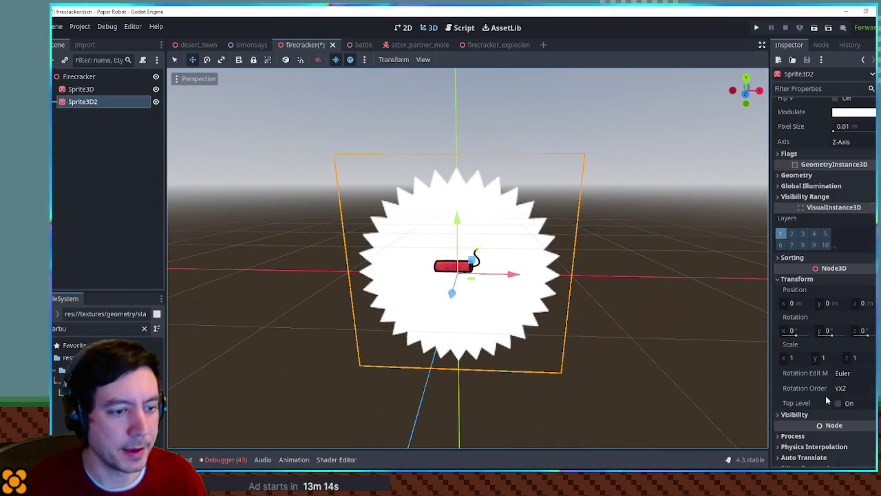
left_click_drag(860, 357, 826, 357)
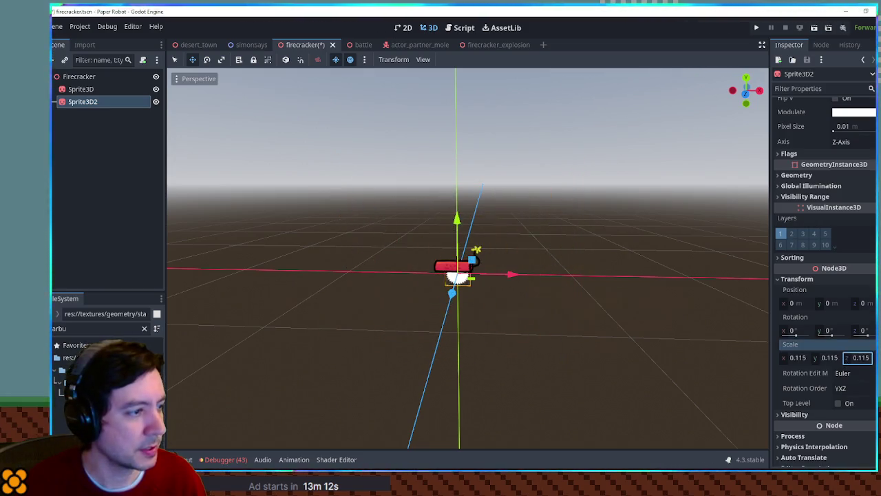
mouse_move(477, 256)
left_mouse_down()
mouse_move(519, 214)
mouse_move(512, 219)
left_mouse_up()
scroll(499, 228, "up", 4)
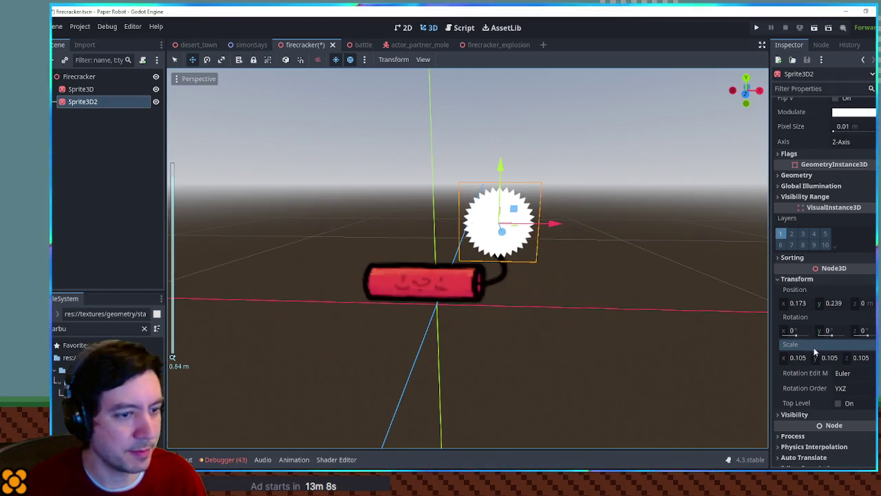
left_click_drag(792, 357, 798, 357)
mouse_move(528, 232)
left_mouse_down()
mouse_move(512, 211)
mouse_move(386, 289)
mouse_move(211, 354)
left_mouse_up()
- Swap Sprite3D2's texture for the star image
left_click(146, 315)
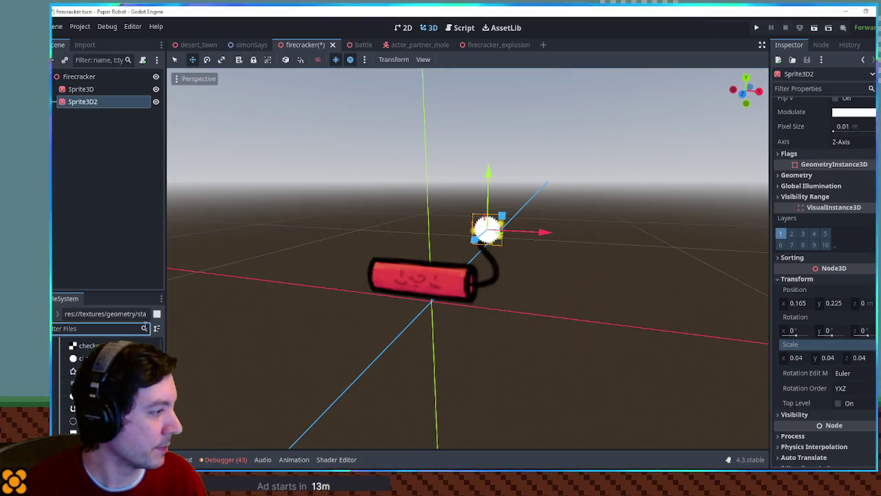
left_click(87, 103)
mouse_move(103, 389)
left_mouse_down()
mouse_move(180, 422)
mouse_move(174, 406)
mouse_move(168, 411)
left_mouse_up()
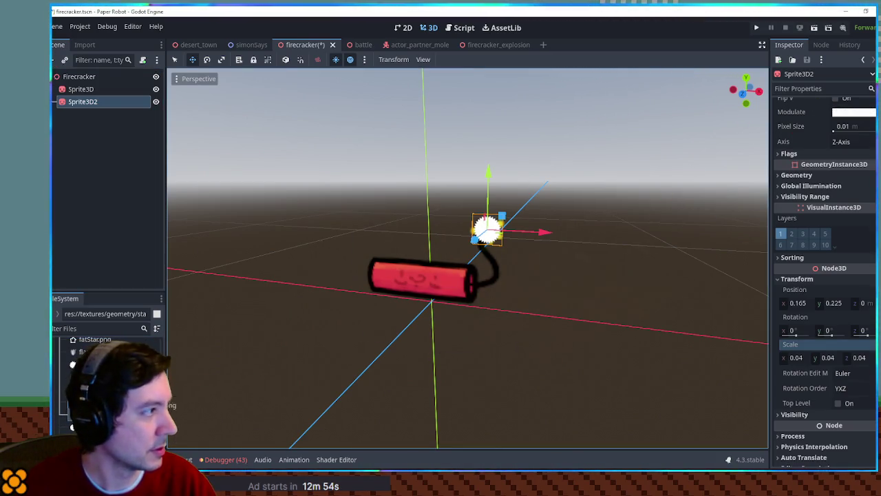
left_click_drag(111, 112, 108, 103)
scroll(538, 159, "up", 3)
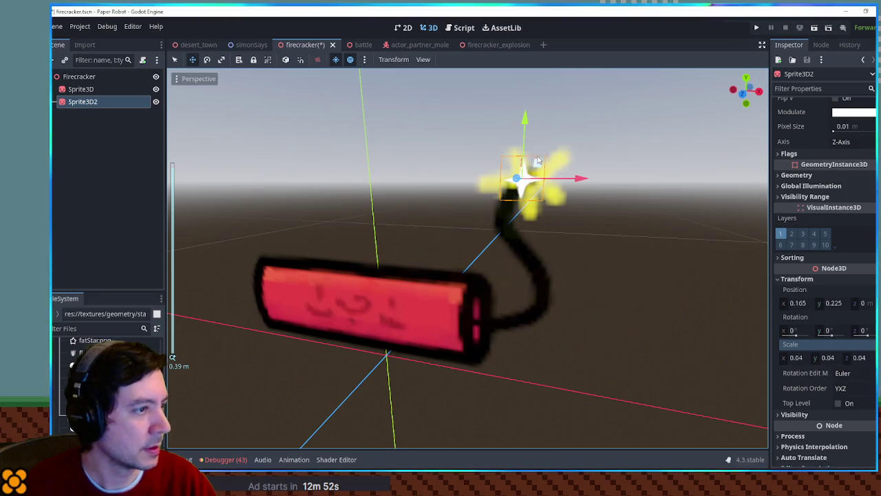
- Set the star's scale to 0.115 and tint its Modulate yellow (fffa73)
left_click_drag(796, 357, 836, 357)
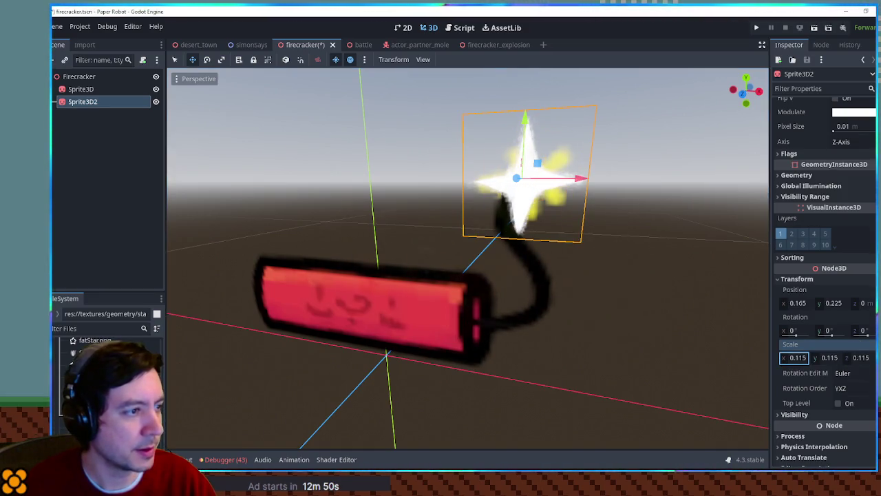
scroll(857, 234, "up", 4)
left_click(854, 249)
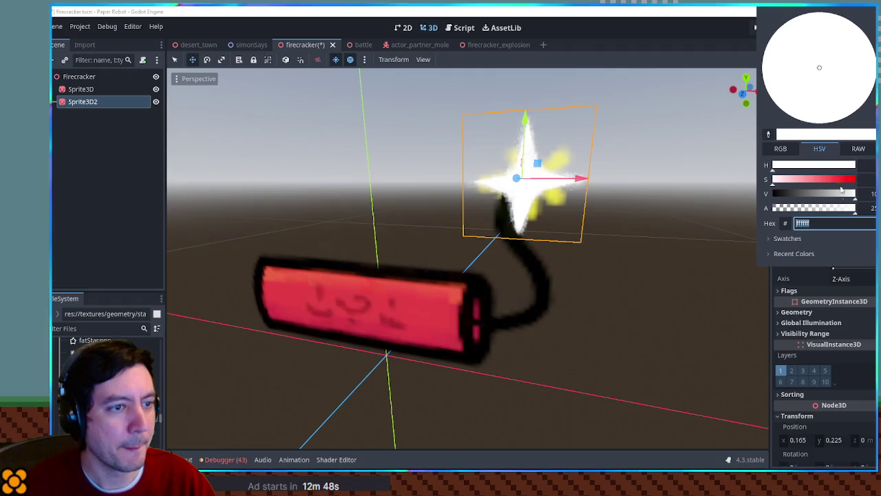
left_click(818, 180)
left_click_drag(790, 163, 787, 167)
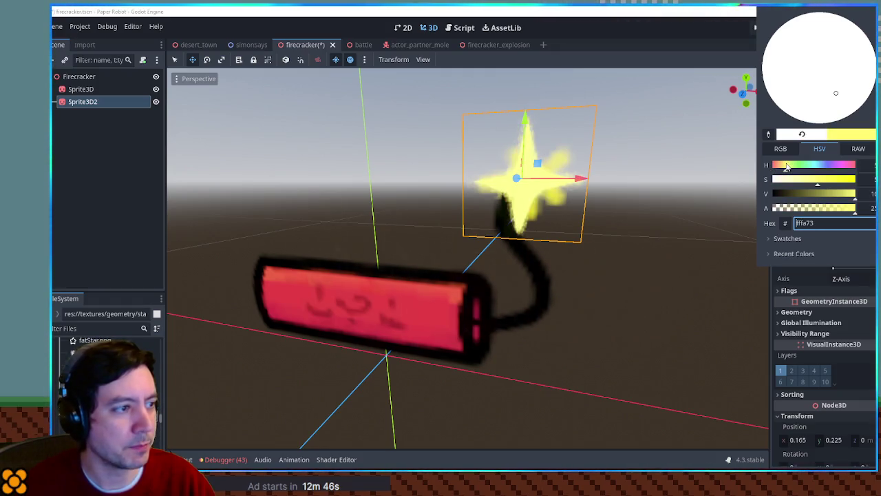
key("Escape")
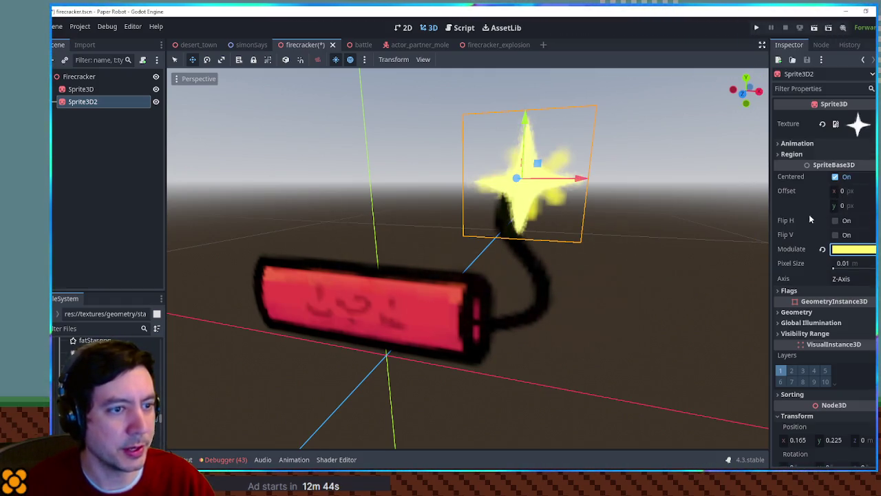
scroll(535, 216, "down", 4)
scroll(536, 216, "up", 1)
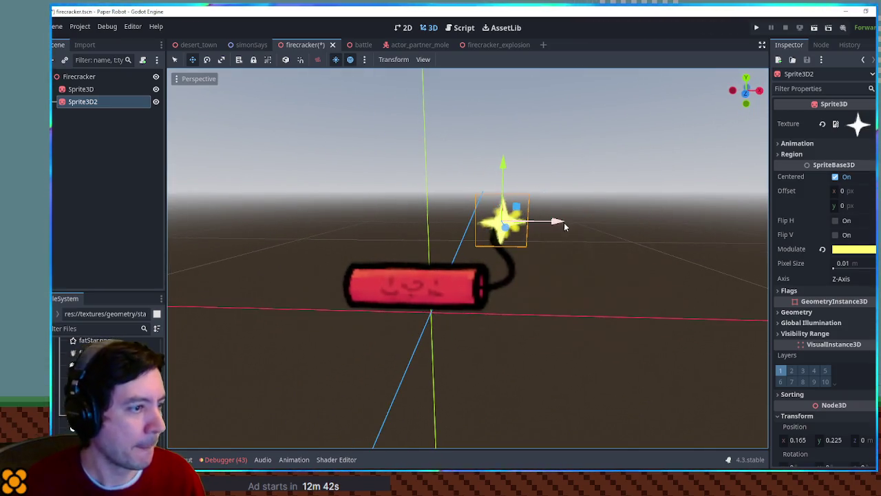
key("q")
key("r")
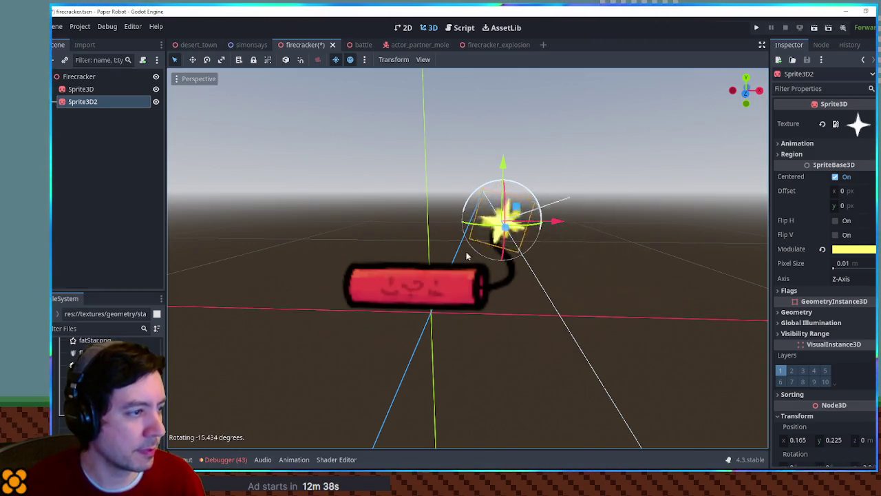
key("Escape")
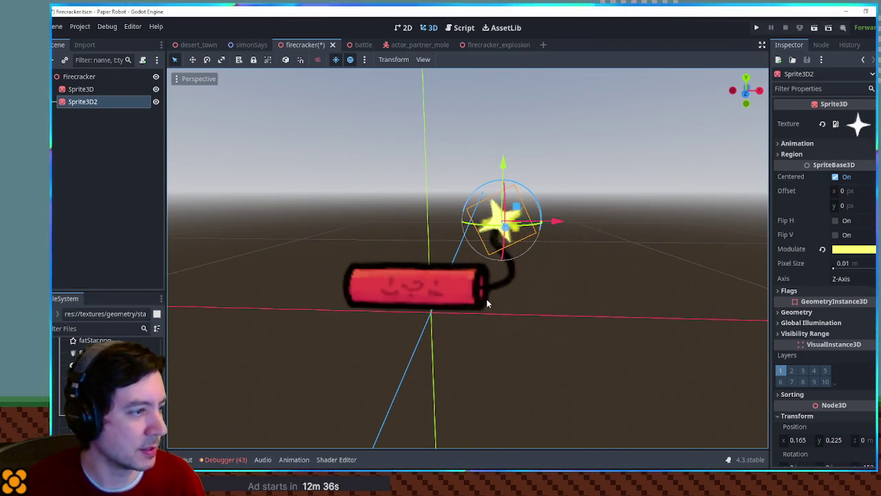
- Add an AnimationPlayer node as a child of Firecracker
left_click(95, 80)
key("ctrl+a")
type("animationpl")
key("Return")
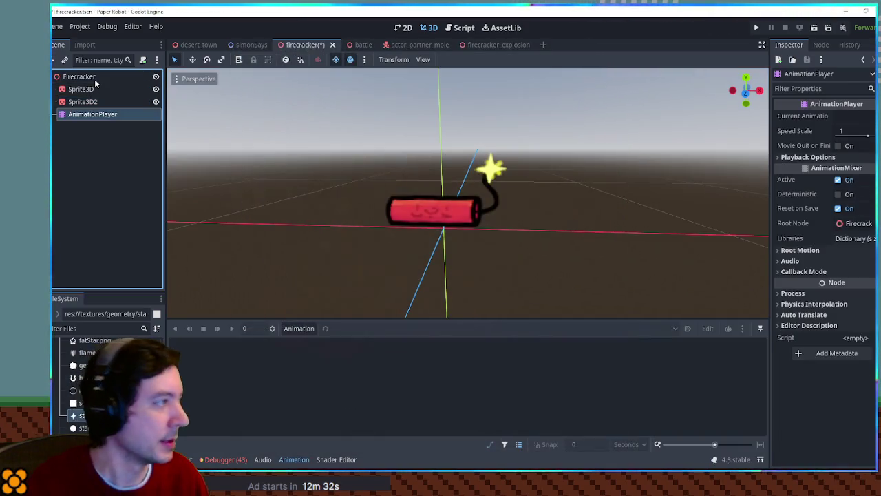
- Create a looping new_animation with a length of 0.1 seconds
left_click(83, 101)
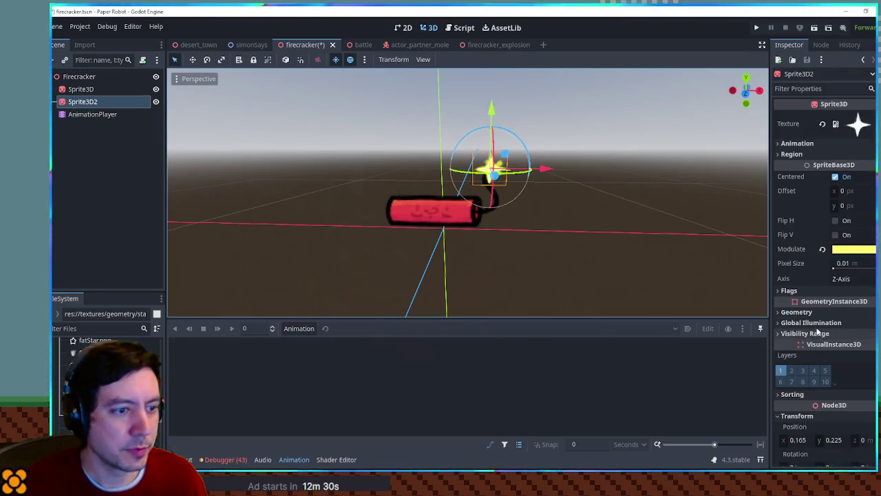
scroll(811, 370, "down", 5)
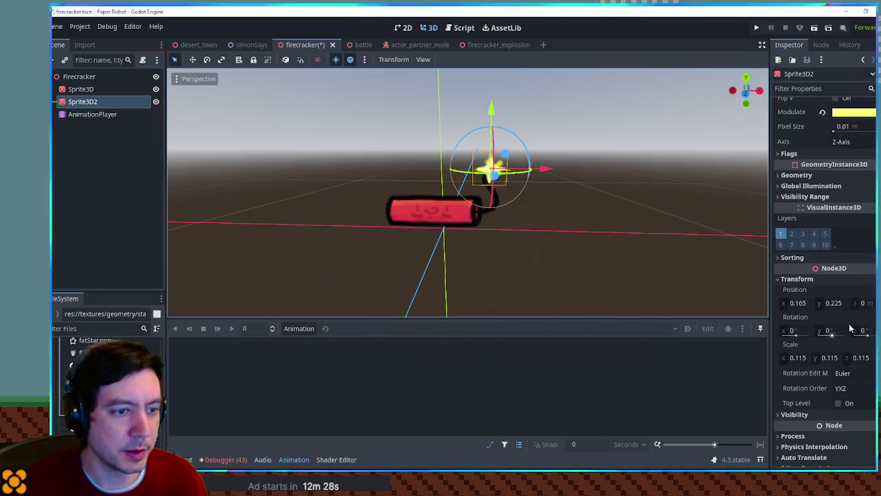
left_click(299, 329)
left_click(298, 329)
left_click(298, 329)
left_click(308, 343)
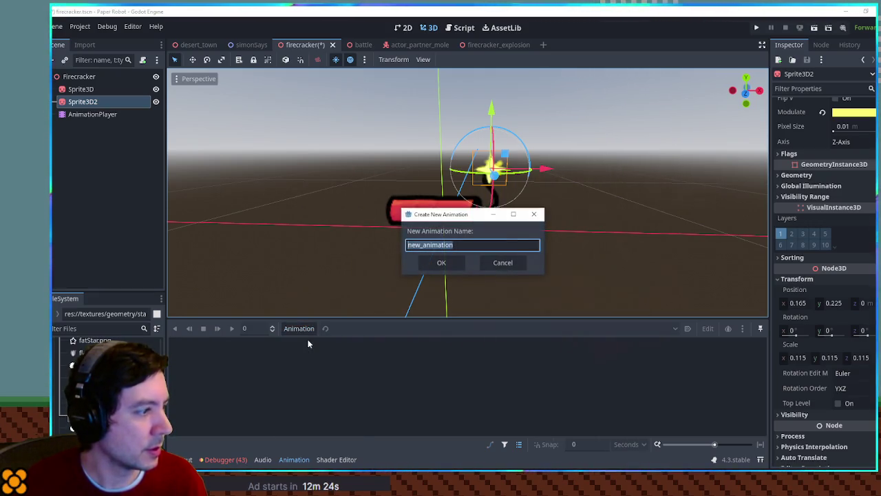
left_click(442, 262)
left_click(759, 347)
double_click(729, 345)
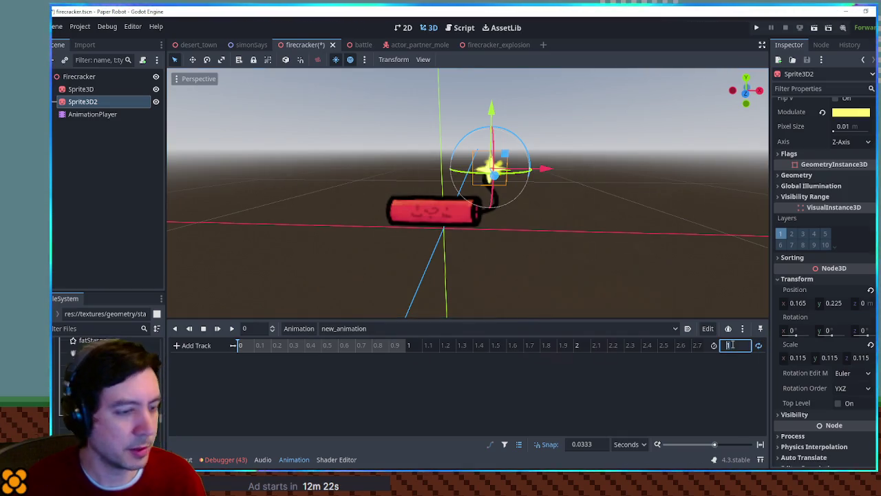
type("0.1")
key("Return")
- Add a property track for Sprite3D2's rotation
scroll(321, 346, "up", 5)
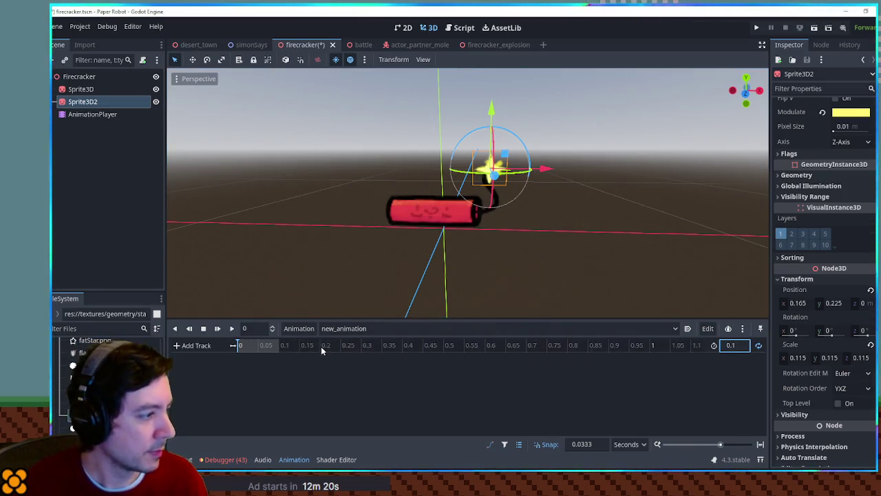
left_click(196, 346)
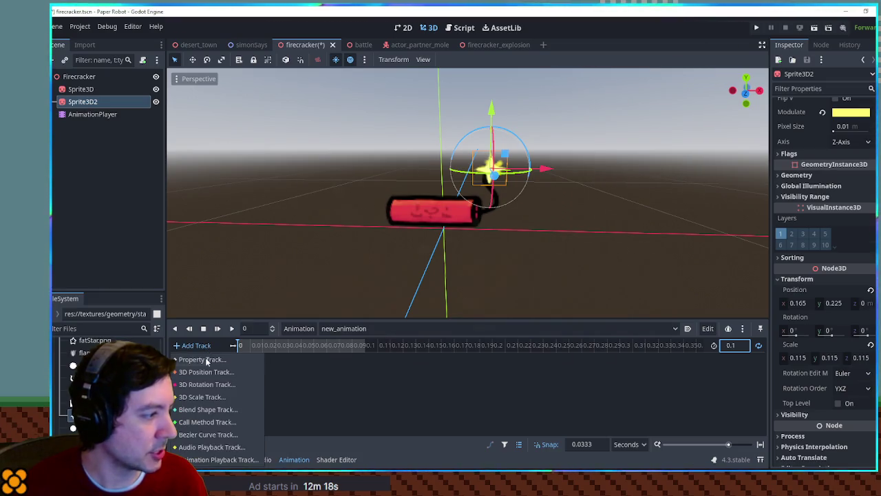
left_click(206, 360)
double_click(437, 142)
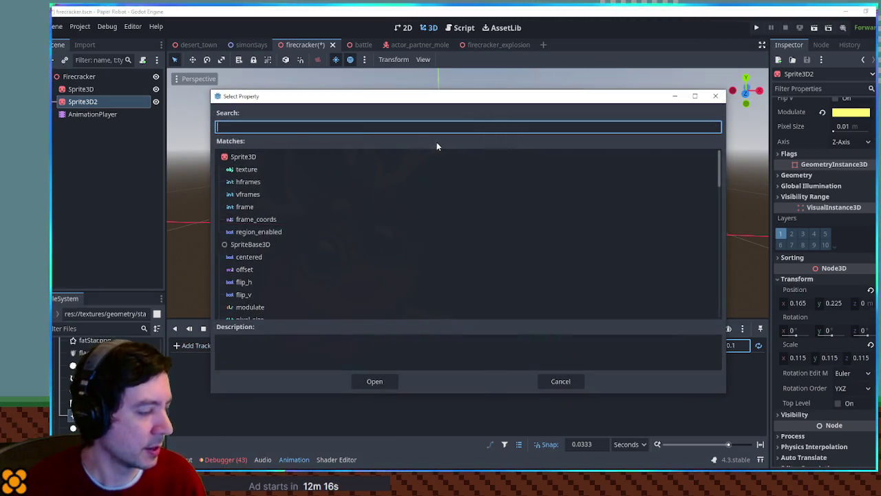
type("ro")
key("Return")
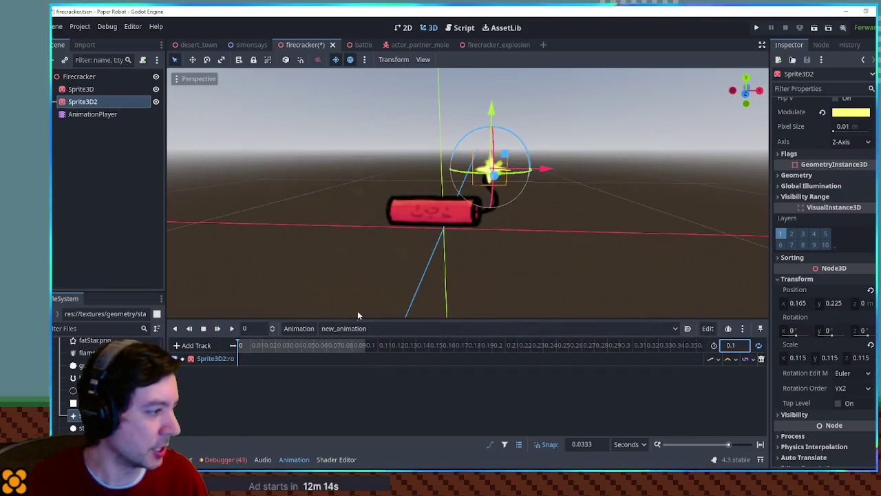
double_click(215, 358)
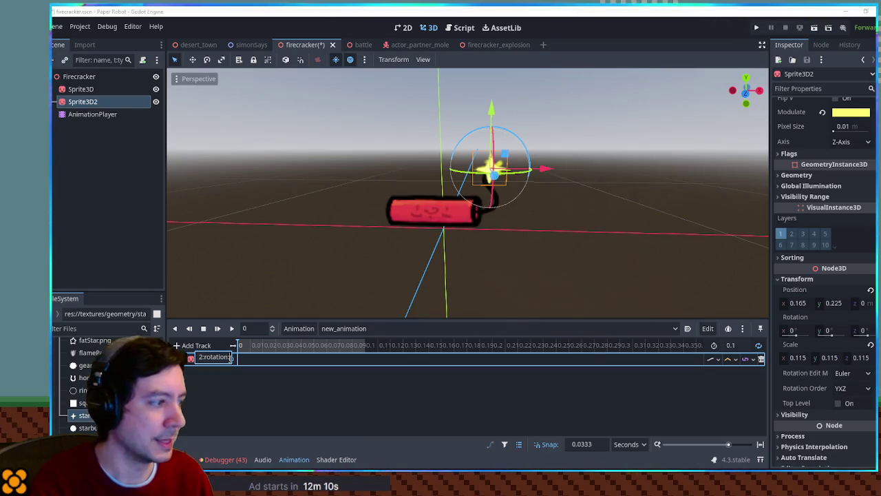
key("Escape")
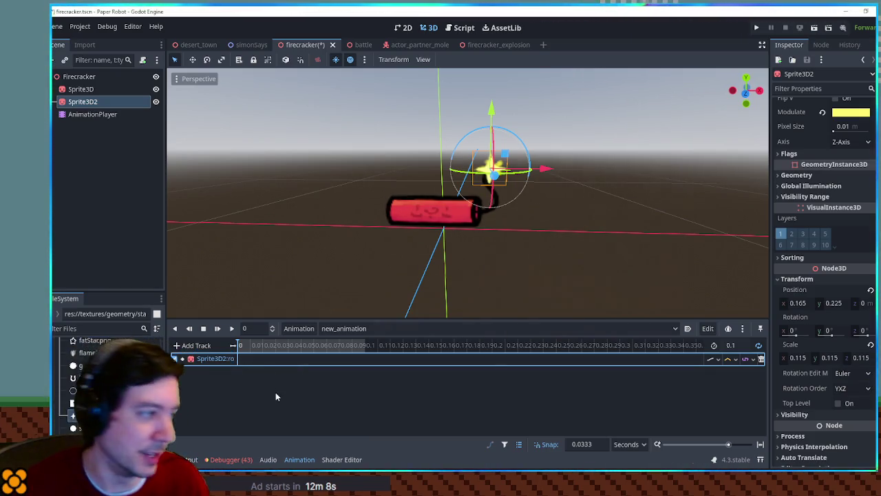
- Insert the first rotation keyframe at time 0 on the Sprite3D2 track
right_click(242, 363)
left_click(242, 366)
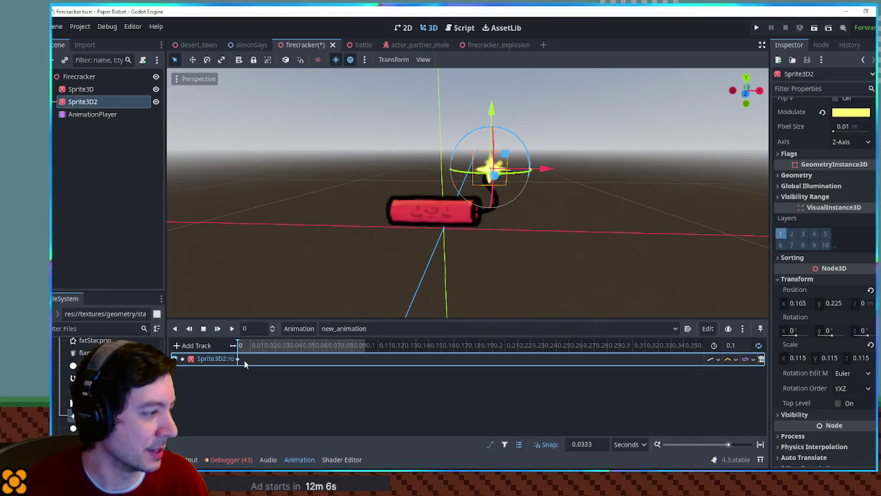
right_click(281, 362)
- Add more Sprite3D2 rotation keyframes, set the length to 0.2 s, and duplicate the keys at 0.1 s
left_click(285, 365)
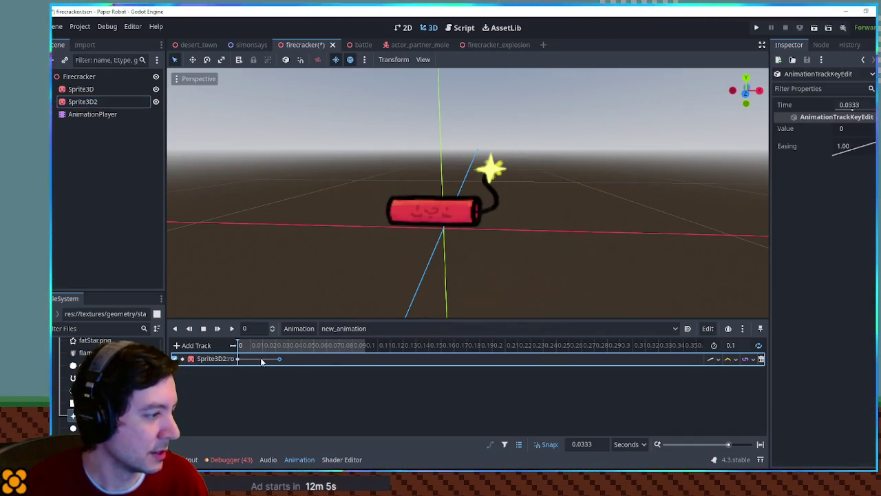
right_click(318, 359)
left_click(325, 364)
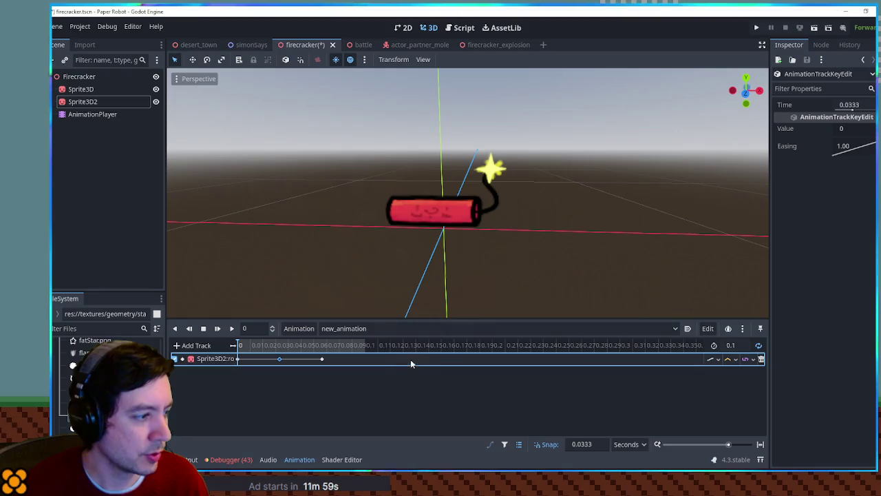
left_click(735, 345)
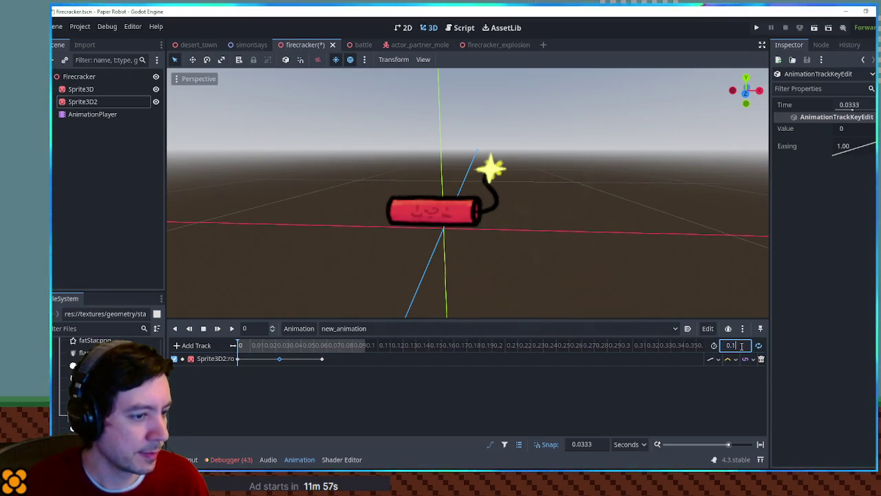
type("0.2")
key("Return")
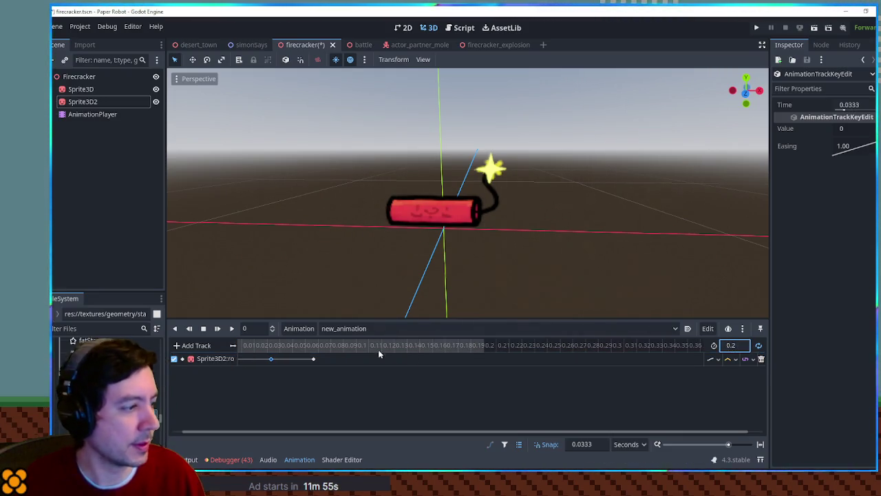
left_click_drag(353, 357, 258, 365)
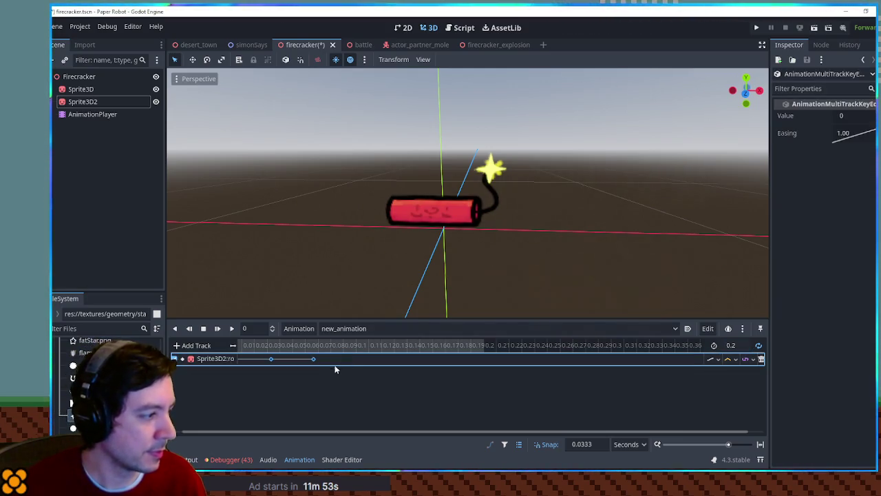
left_click(346, 345)
key("ctrl+d")
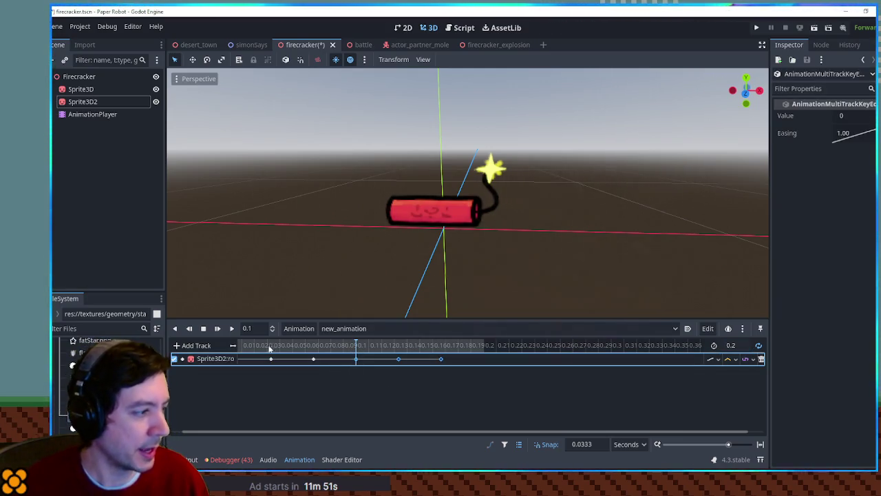
- Give the rotation keyframes varied values: 50, 100, and so on, ending with 25 at 0.1667
left_click(269, 358)
left_click(859, 130)
type("50")
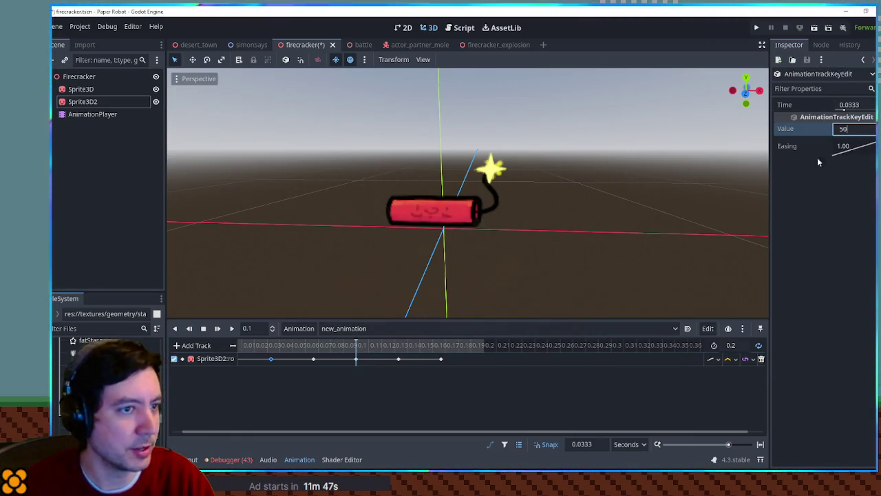
left_click(314, 359)
left_click(860, 131)
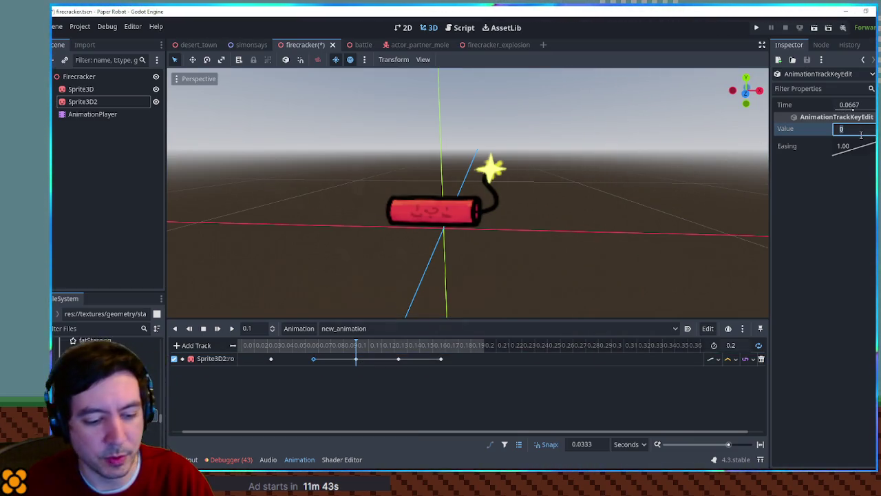
type("100")
left_click(356, 359)
left_click(842, 130)
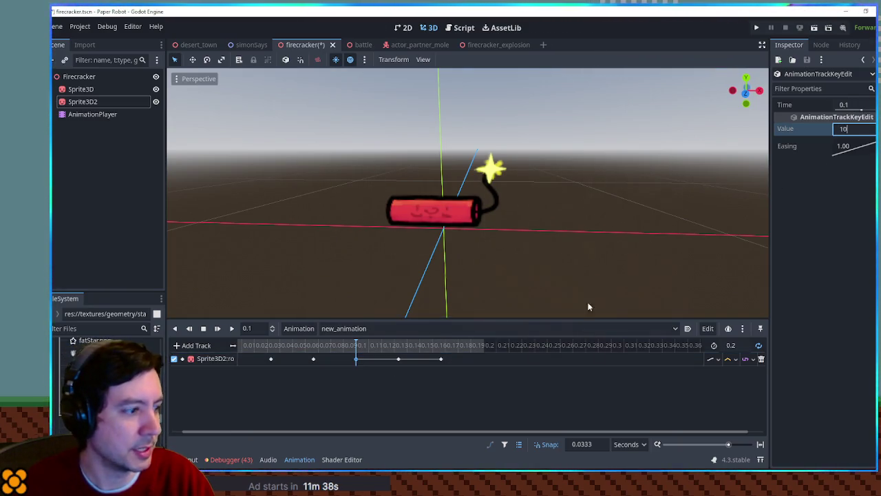
left_click(398, 359)
left_click(847, 130)
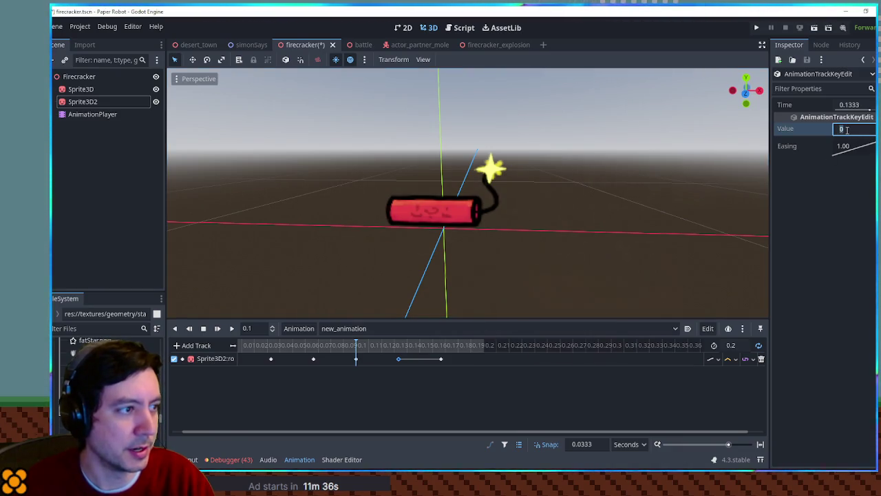
type("15")
left_click(441, 359)
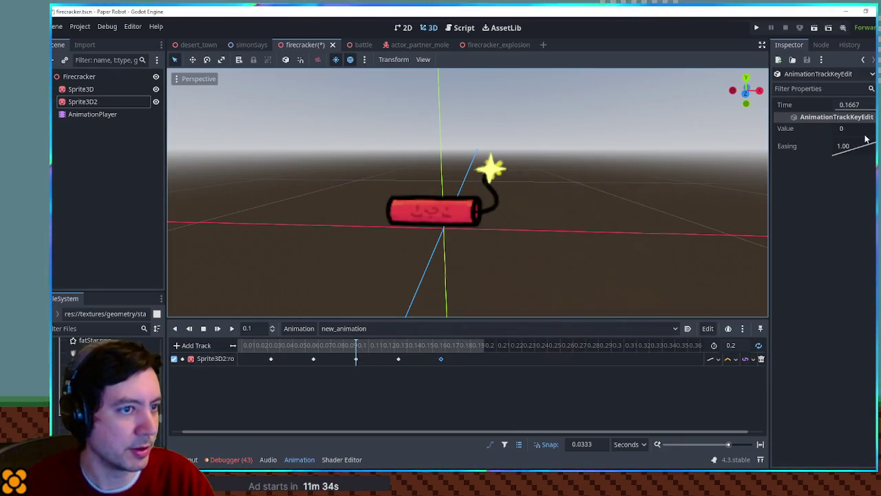
left_click(858, 130)
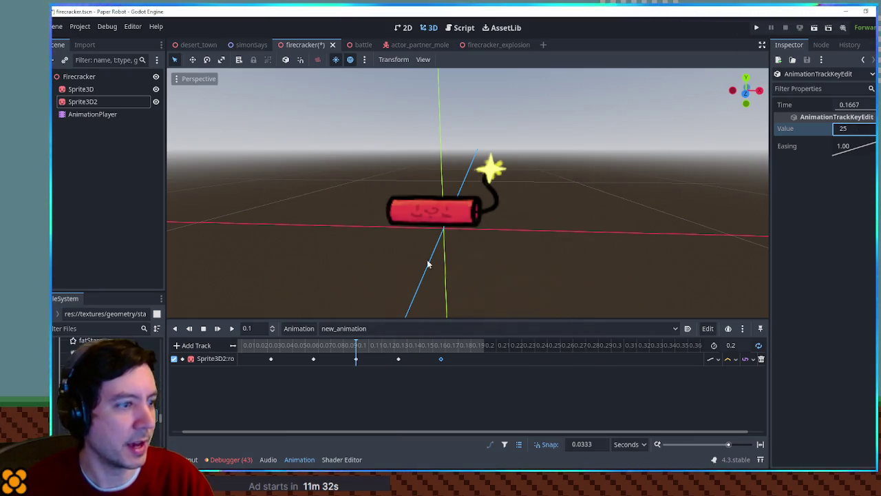
- Preview the wobble animation and save the firecracker scene
left_click(218, 329)
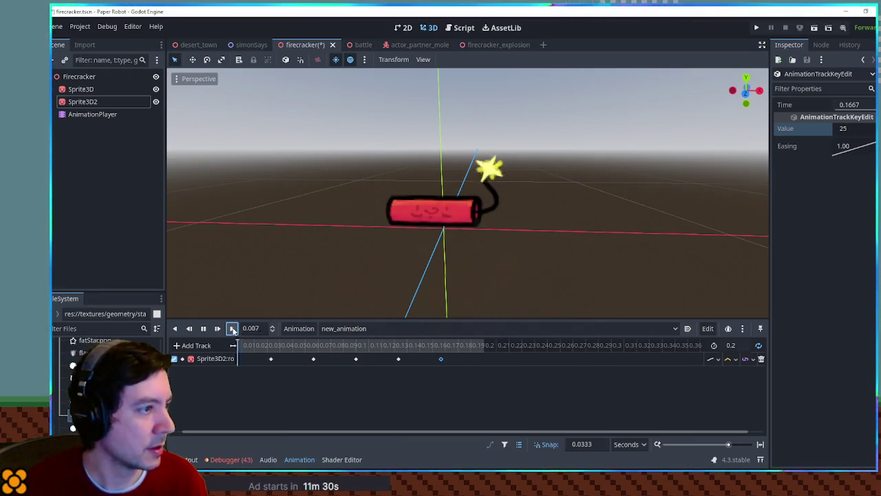
scroll(495, 171, "up", 5)
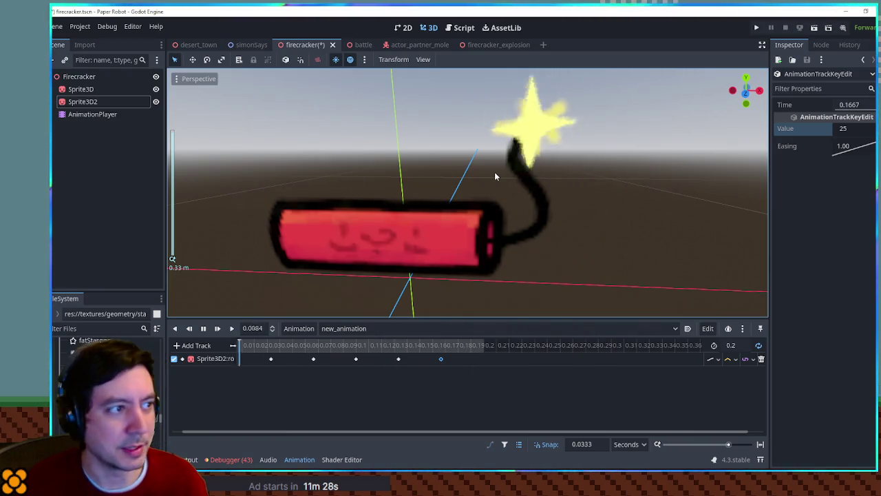
scroll(495, 176, "down", 10)
scroll(483, 173, "up", 6)
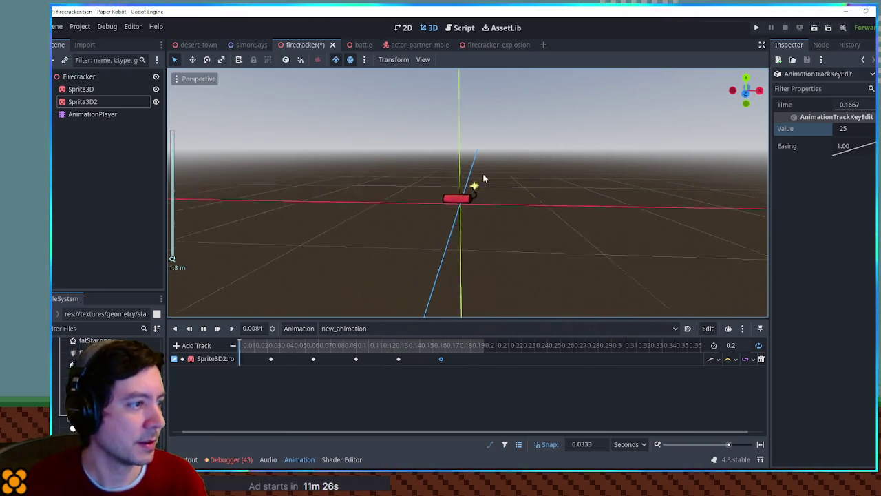
scroll(483, 174, "down", 3)
scroll(482, 173, "down", 3)
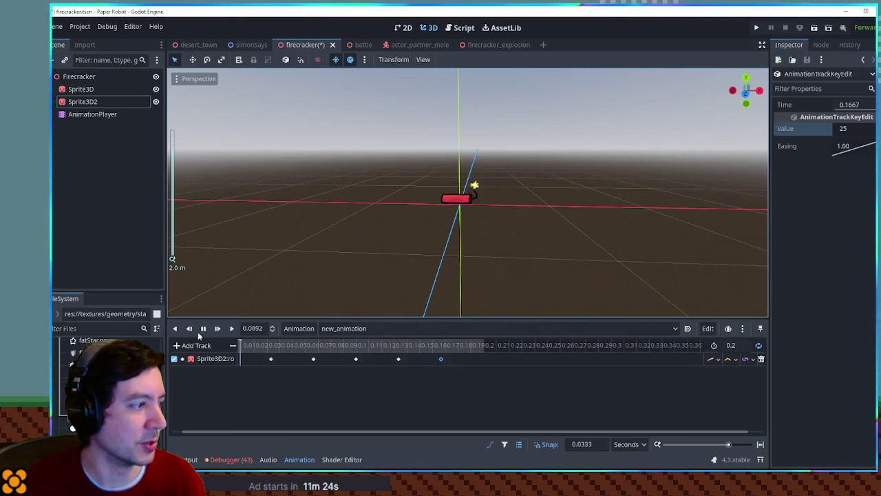
key("ctrl+s")
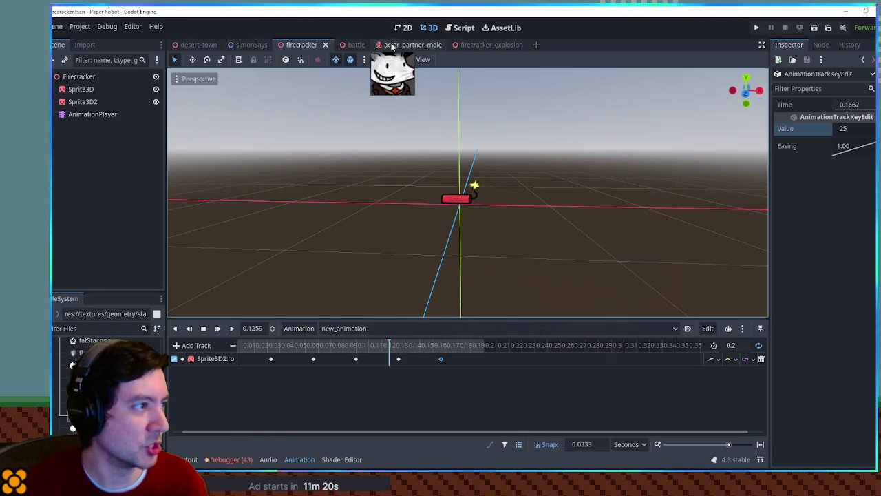
- Add 'iconIndex = 100' after freeAction in MoleDetonate in partner_moves.gd, checking the index on Krita's icons.png
left_click(465, 28)
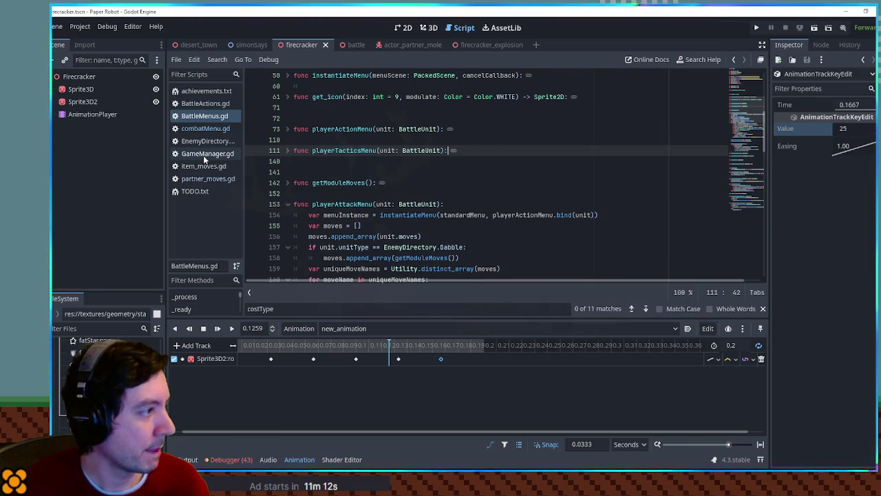
left_click(206, 178)
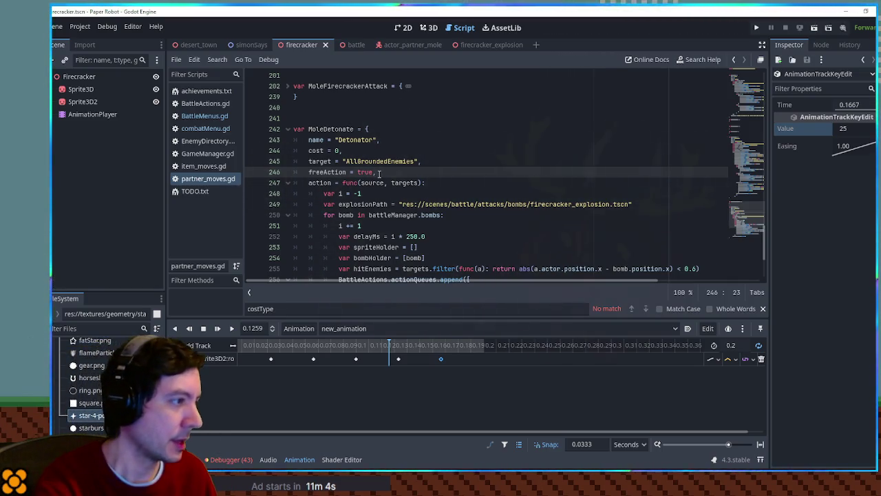
key("Return")
type("iconIndex =")
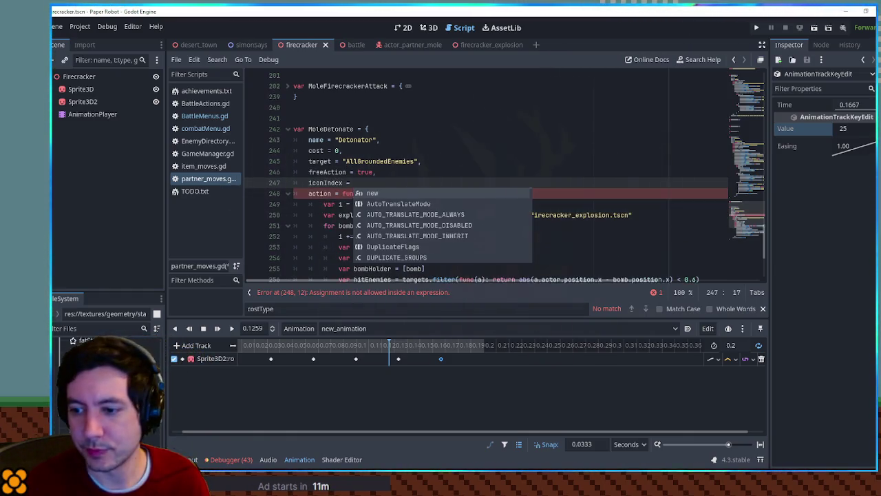
key("alt+Tab")
scroll(550, 242, "down", 5)
scroll(557, 243, "up", 3)
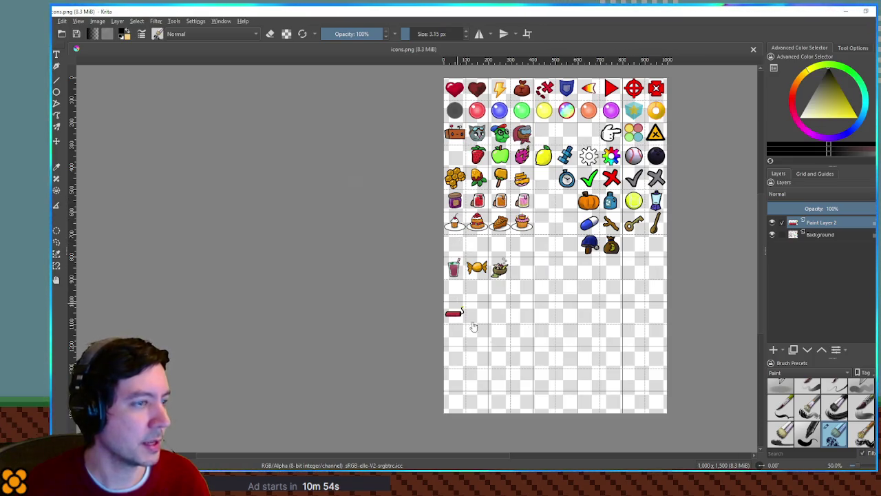
left_click(843, 10)
key("Escape")
type("100,")
double_click(325, 182)
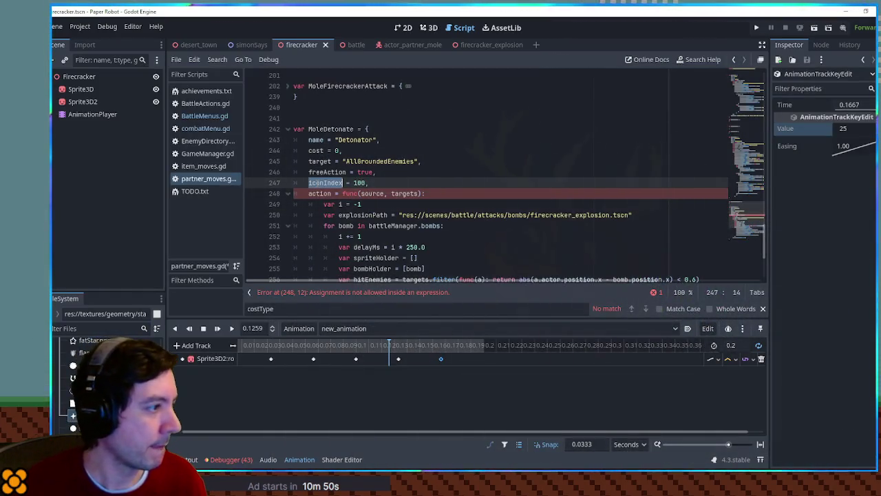
- In BattleMenus.gd, add a line reading the move's iconIndex with a default of 9 into icon
left_click(208, 118)
left_click(476, 183)
key("ctrl+f")
type("9")
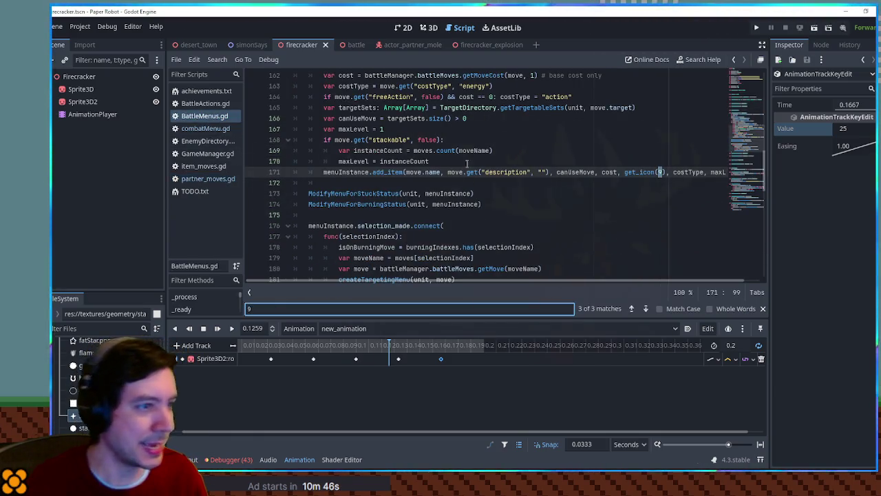
scroll(464, 166, "up", 10)
scroll(666, 228, "down", 9)
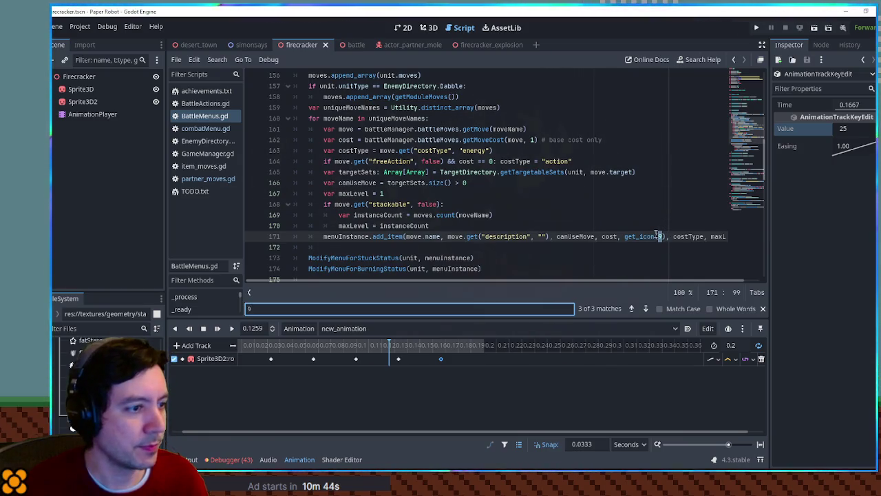
left_click(553, 224)
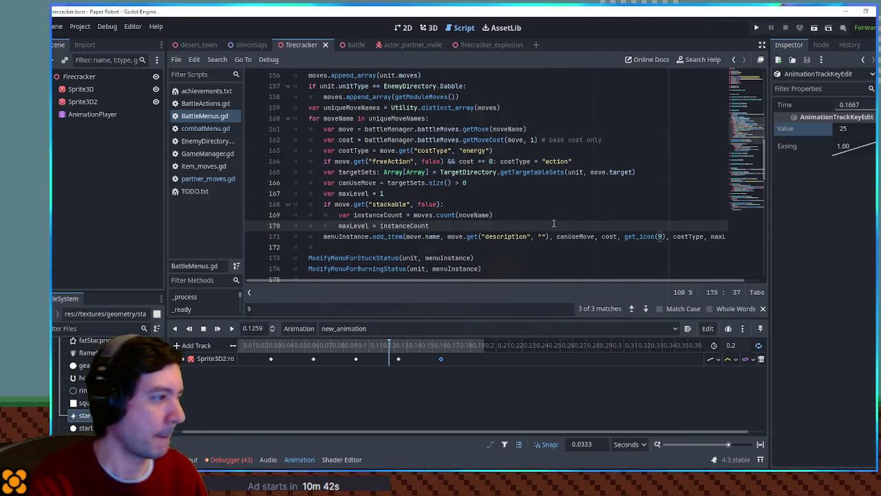
key("Return")
type("var icon =")
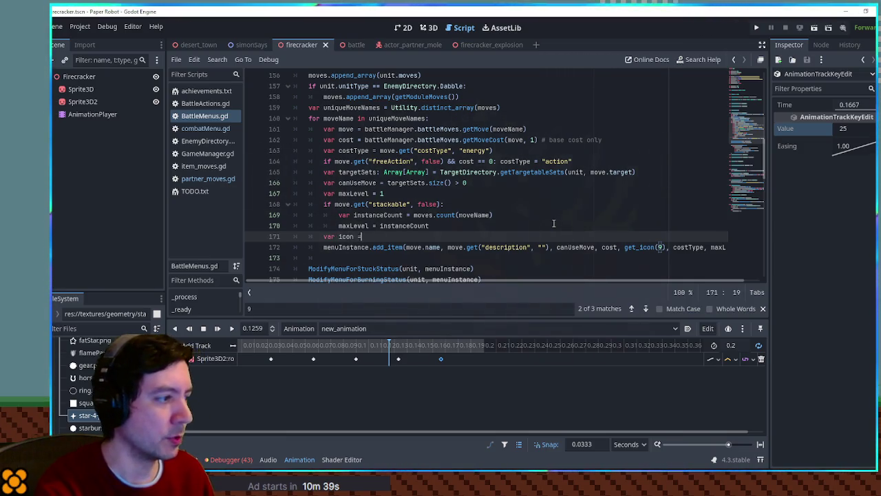
type("move.get(\"iconIndex\", 9")
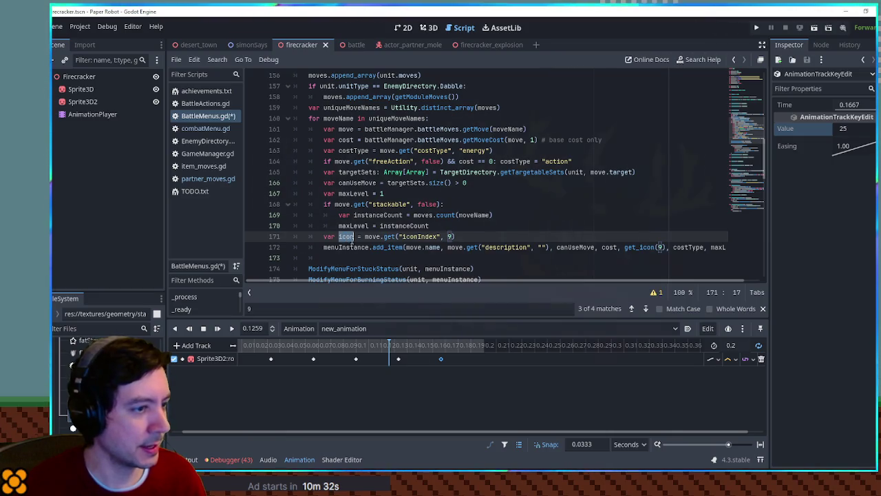
- Pass icon instead of the hardcoded 9 to get_icon, save, and open the battle scene
left_click(657, 247)
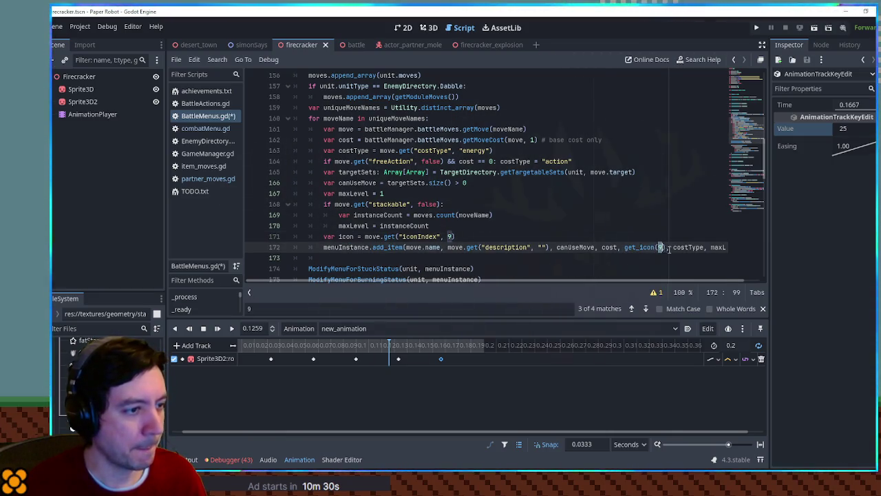
type("icon")
key("ctrl+s")
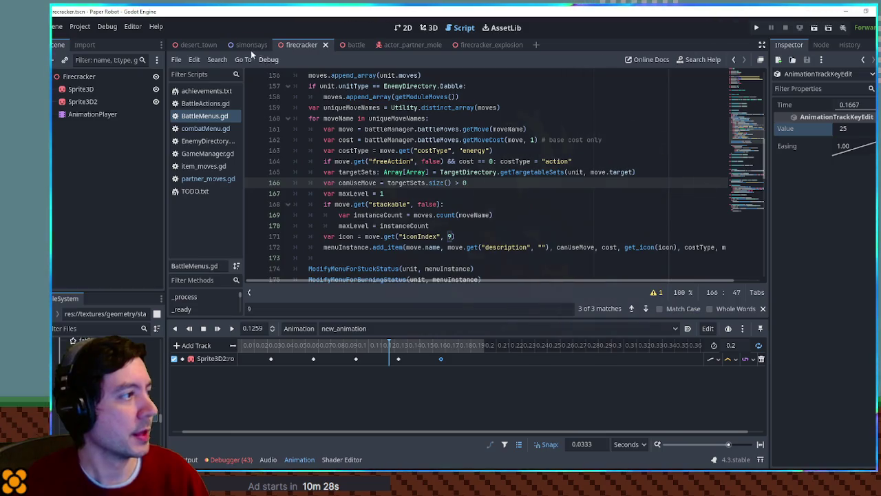
left_click(353, 45)
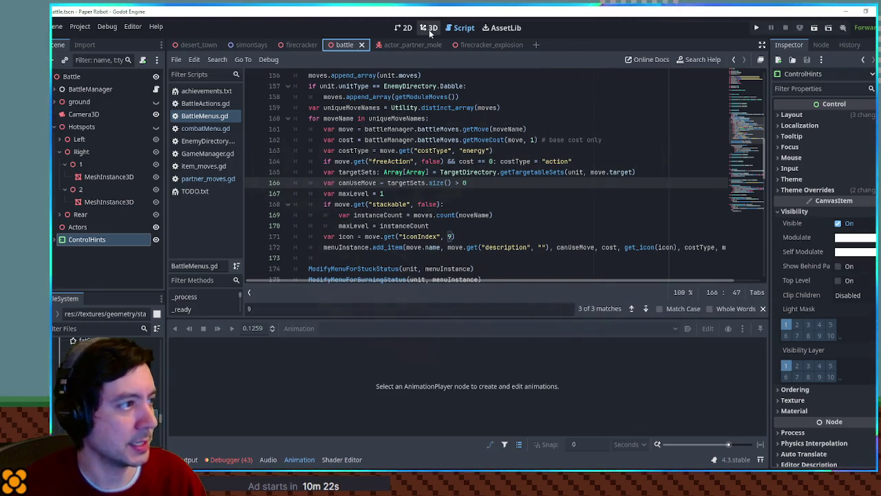
- Run the battle scene and browse the mole's attack list down to Detonator
key("F5")
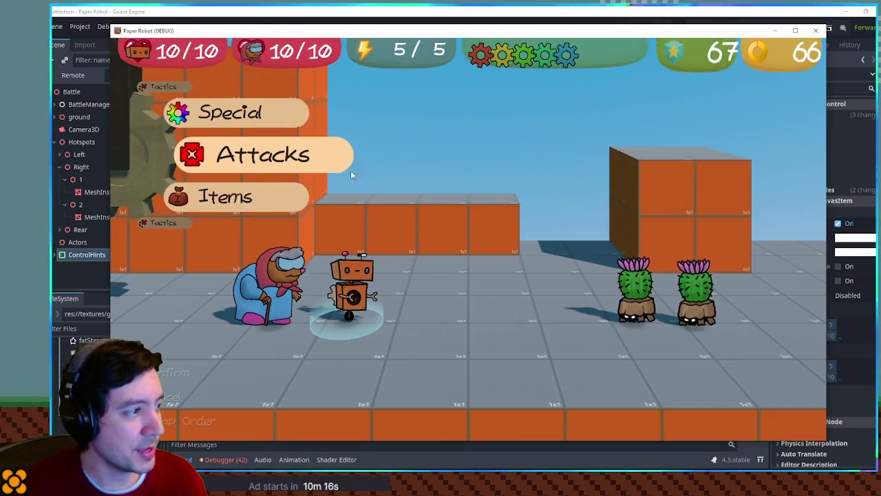
left_click(276, 170)
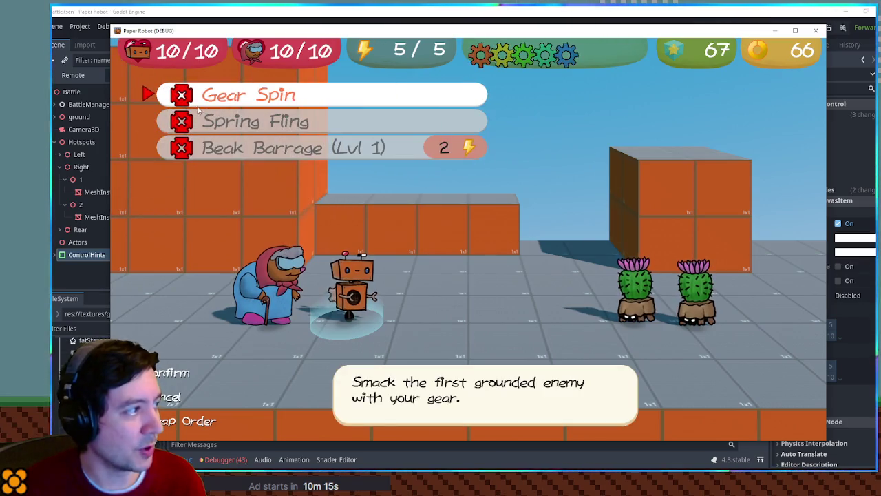
right_click(177, 114)
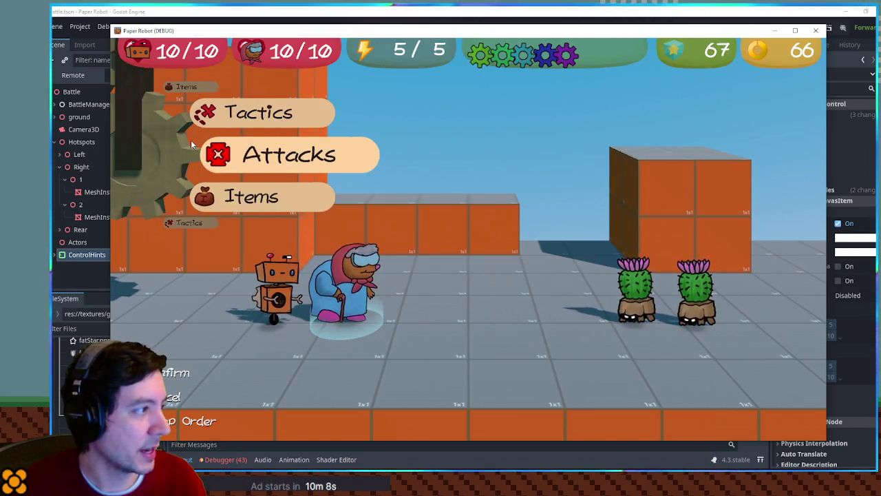
key("Return")
key("Down")
key("Down")
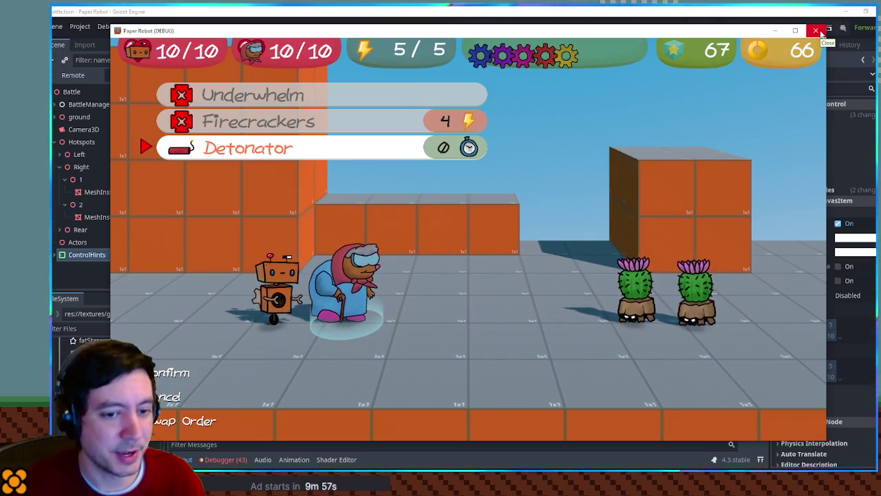
- Use Firecrackers on the enemies, complete the Q-E-Space action command, and close the game
key("Up")
key("Return")
key("Return")
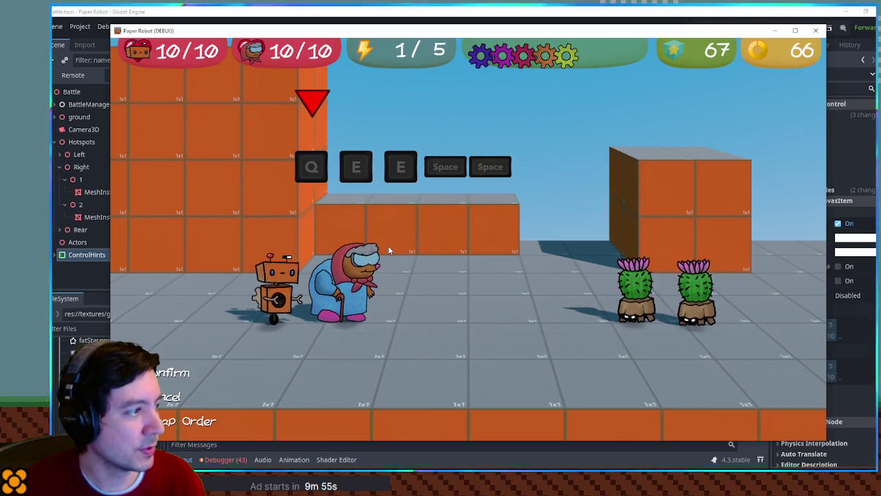
key("q")
key("e")
key("e")
key("space")
key("space")
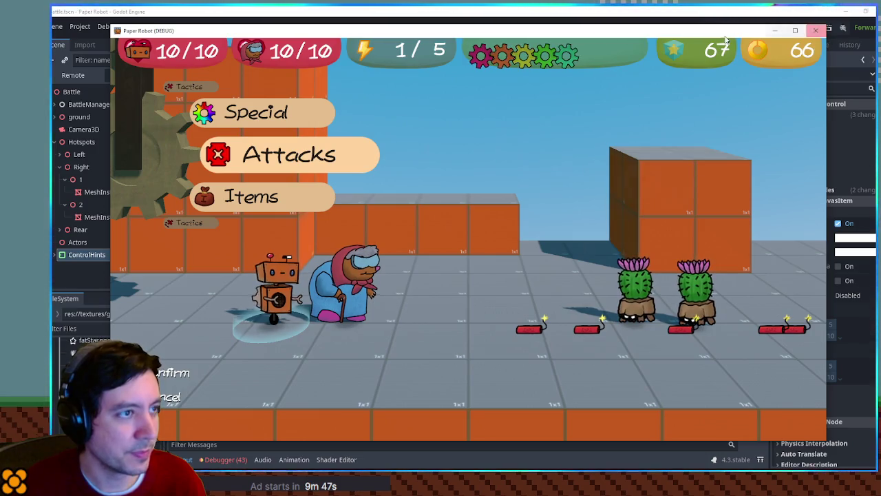
left_click(813, 32)
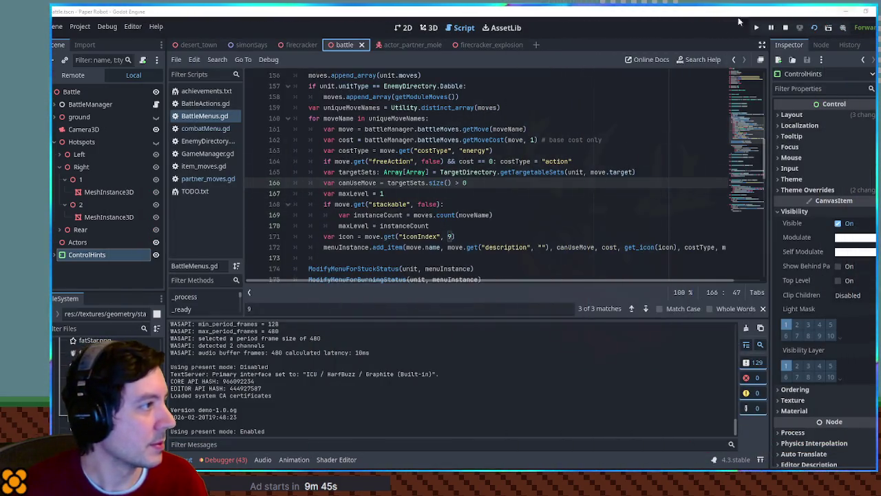
- Turn on Autoplay for new_animation in the firecracker scene's AnimationPlayer
left_click(299, 45)
left_click(91, 129)
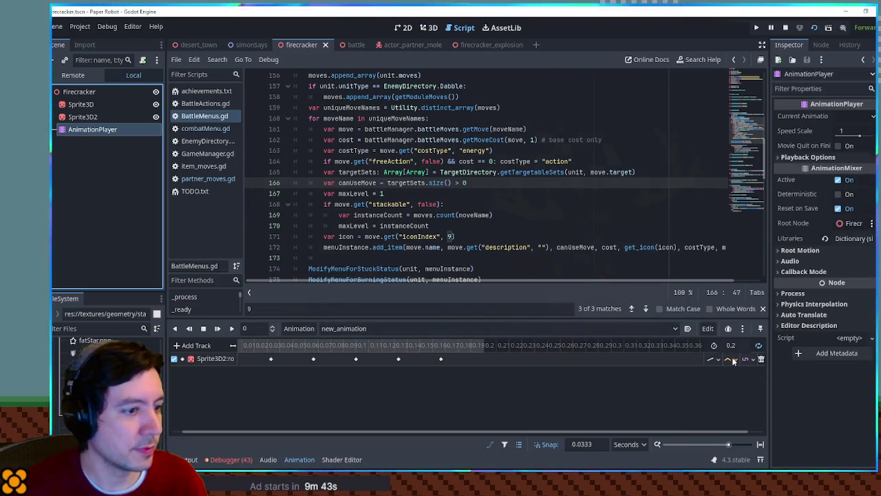
left_click(688, 329)
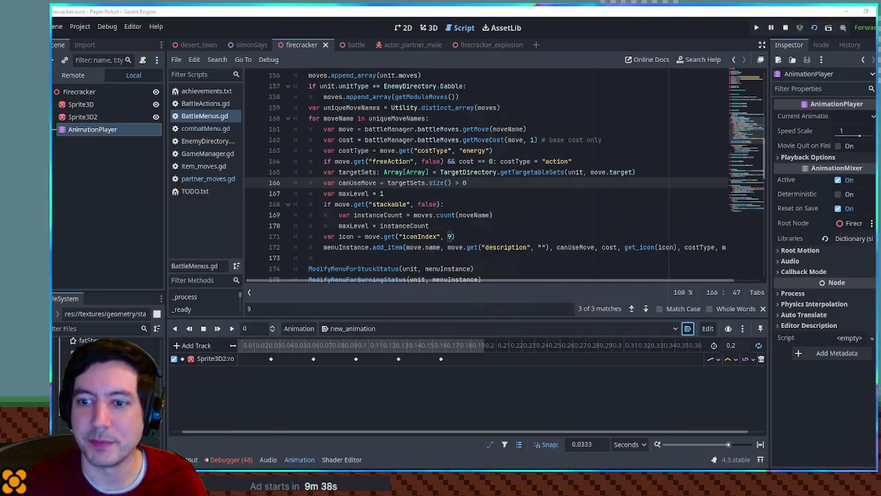
- Add 'iconIndex = 100,' to the MoleFirecrackerAttack entry in partner_moves.gd
left_click(205, 178)
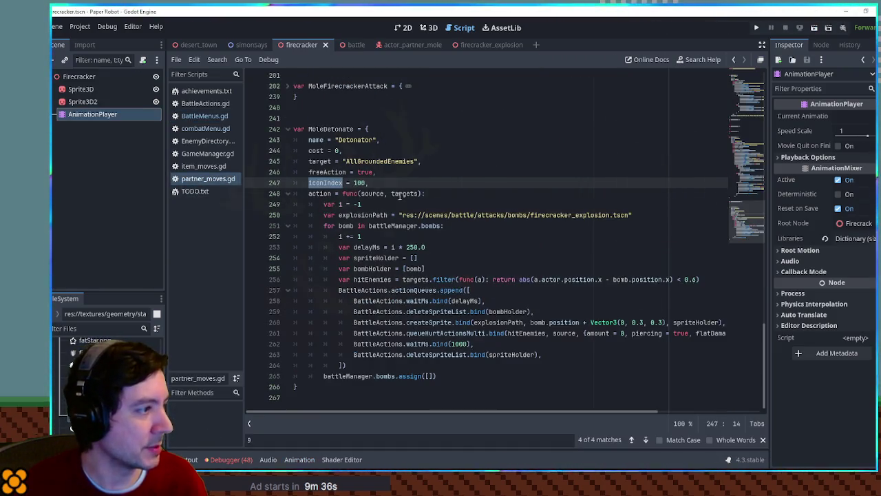
left_click(393, 172)
scroll(310, 200, "up", 3)
left_click(288, 194)
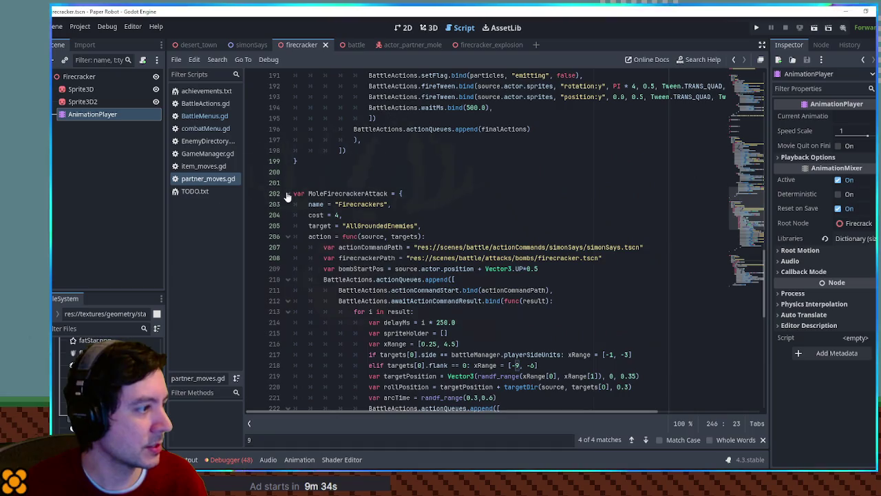
left_click(428, 228)
key("Return")
type("iconIndex = 100,")
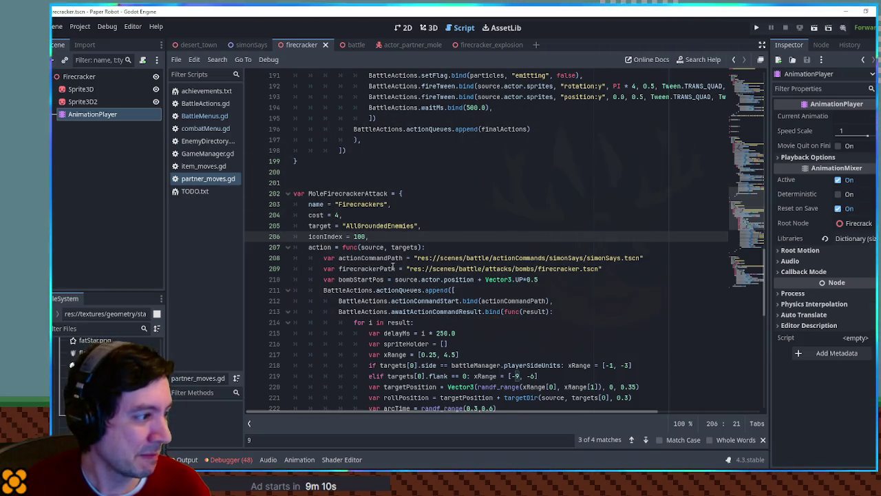
mouse_move(750, 206)
left_mouse_down()
mouse_move(757, 281)
mouse_move(748, 282)
mouse_move(749, 222)
left_mouse_up()
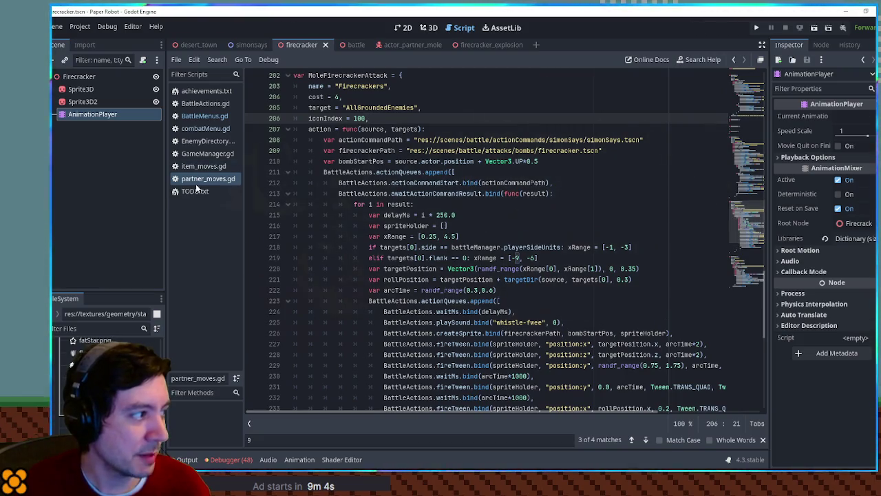
- Delete the finished icon TODO line and open the actor_partner_mole scene in 3D
left_click(197, 191)
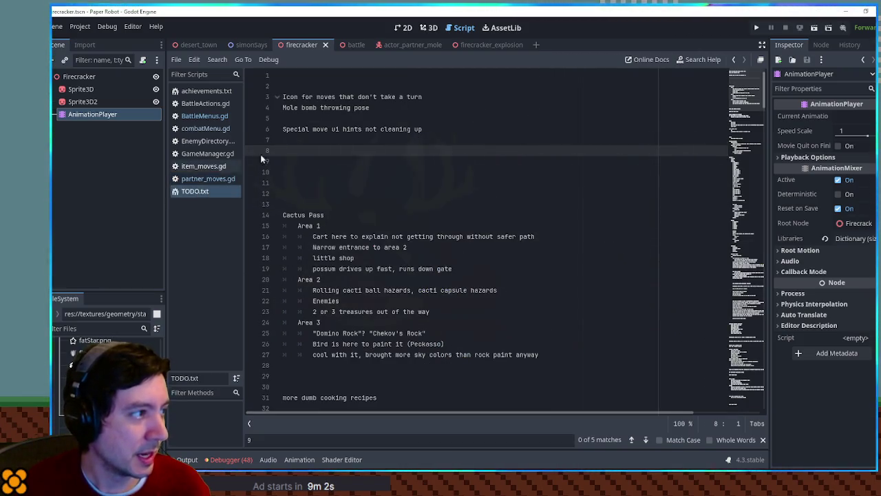
left_click(471, 97)
key("ctrl+shift+k")
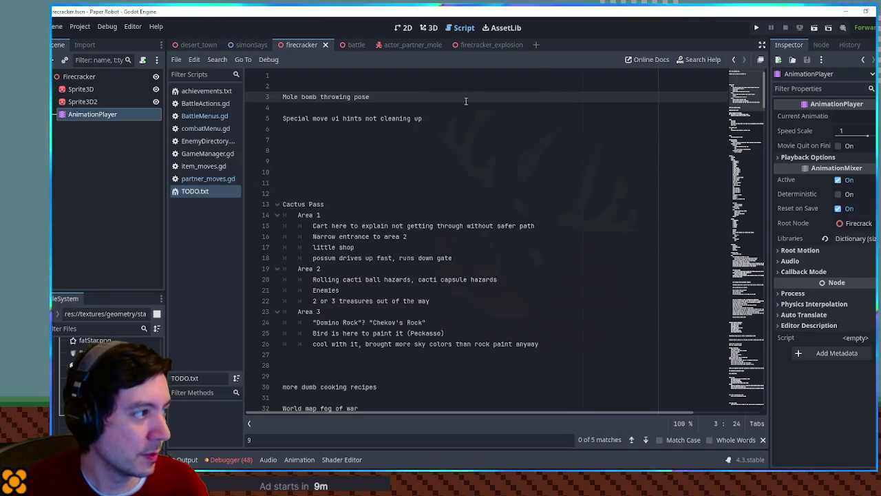
left_click(424, 47)
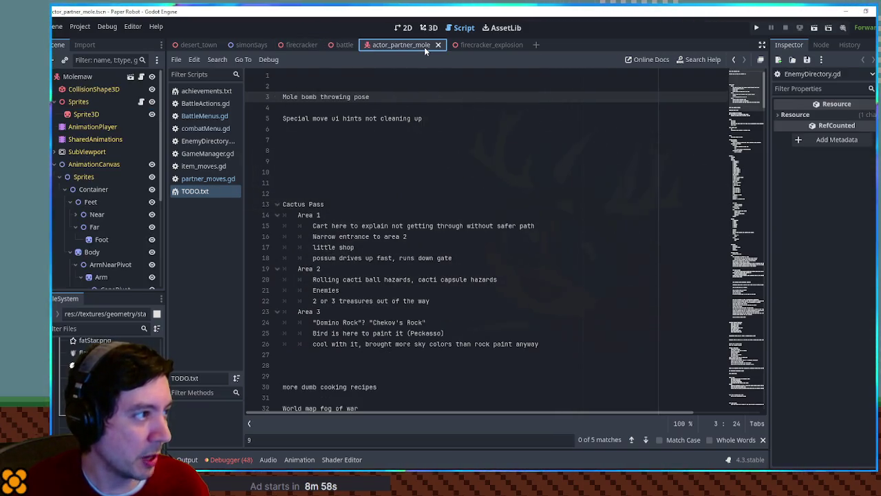
left_click(423, 30)
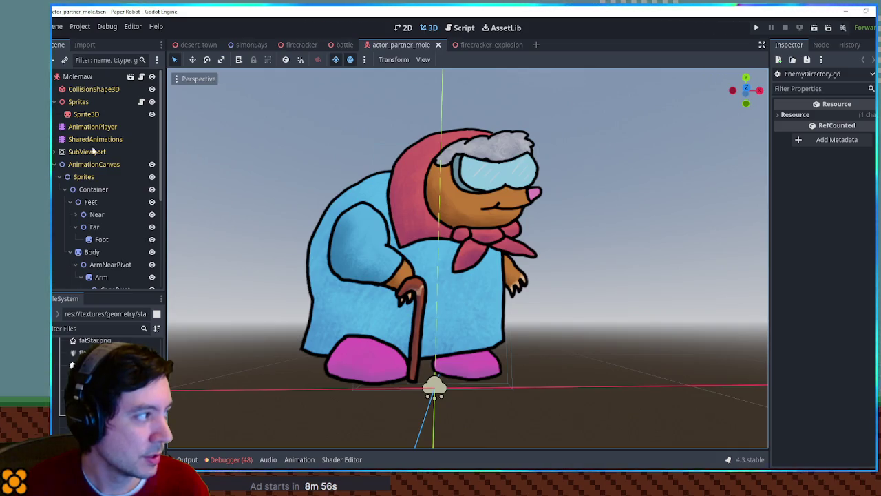
- Set AnimationCanvas as the Root Node of the mole's AnimationPlayer
left_click(54, 164)
left_click(85, 129)
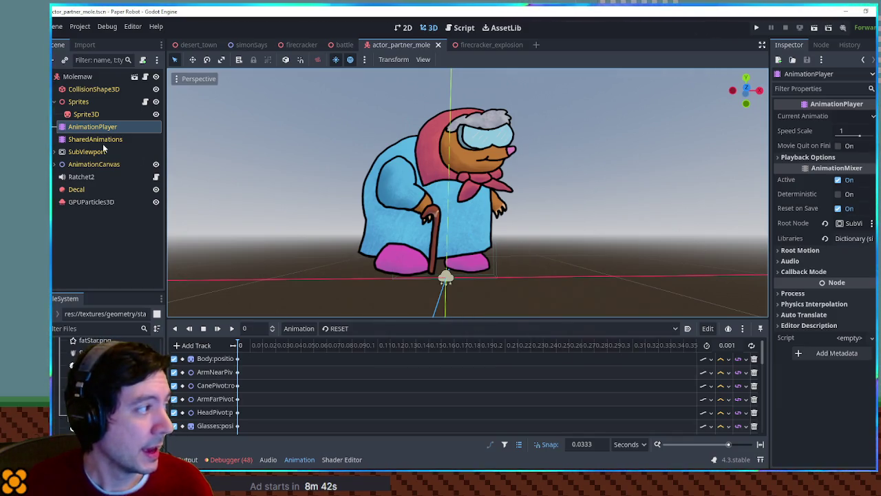
mouse_move(83, 167)
left_mouse_down()
mouse_move(872, 234)
mouse_move(850, 223)
left_mouse_up()
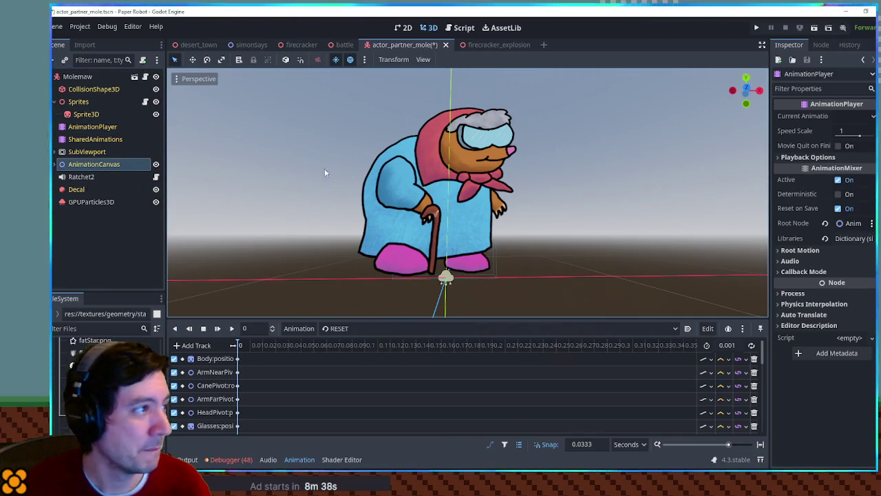
- Show the mole on the 2D canvas, expand AnimationCanvas, and start a new animation
key("ctrl+F1")
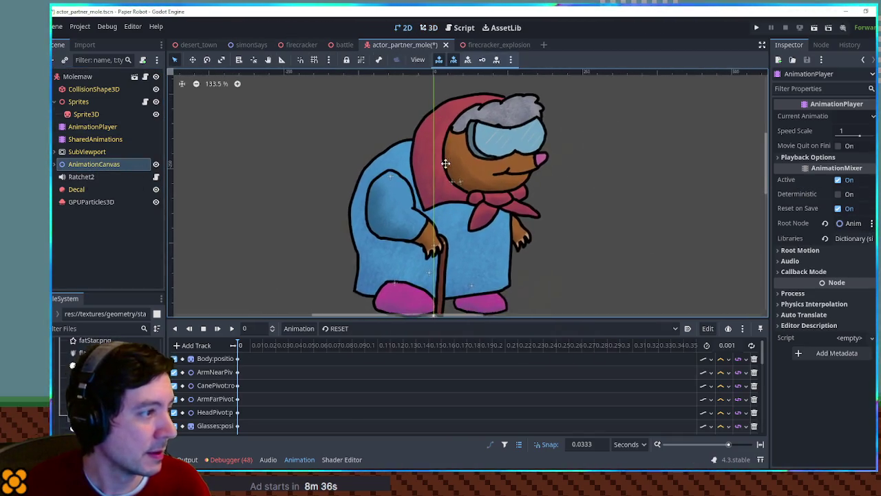
scroll(446, 164, "down", 3)
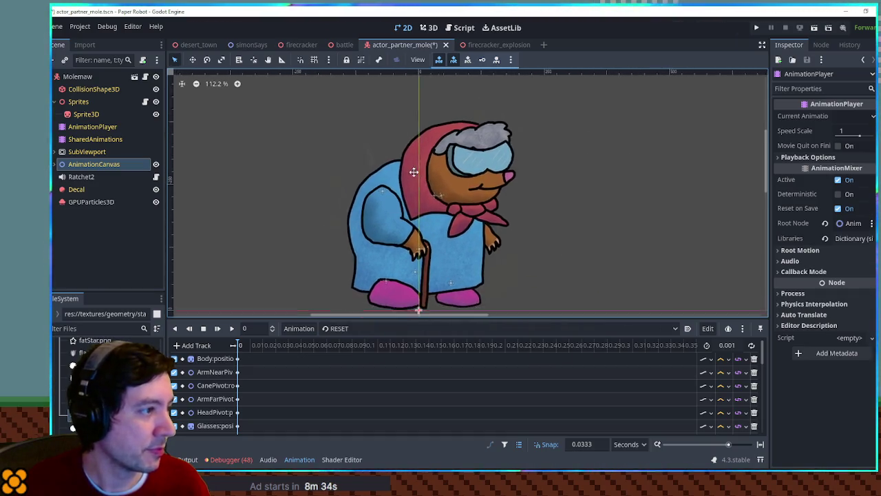
scroll(415, 172, "down", 2)
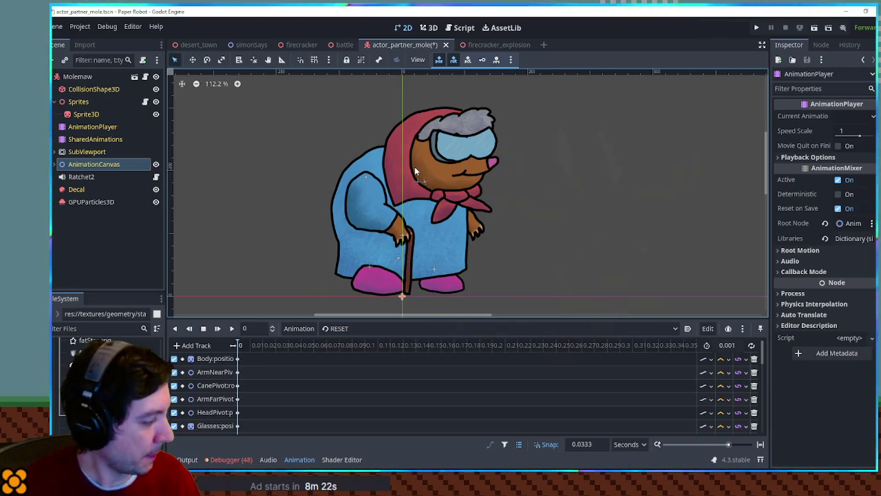
mouse_move(361, 145)
left_mouse_down()
mouse_move(392, 175)
mouse_move(384, 162)
left_mouse_up()
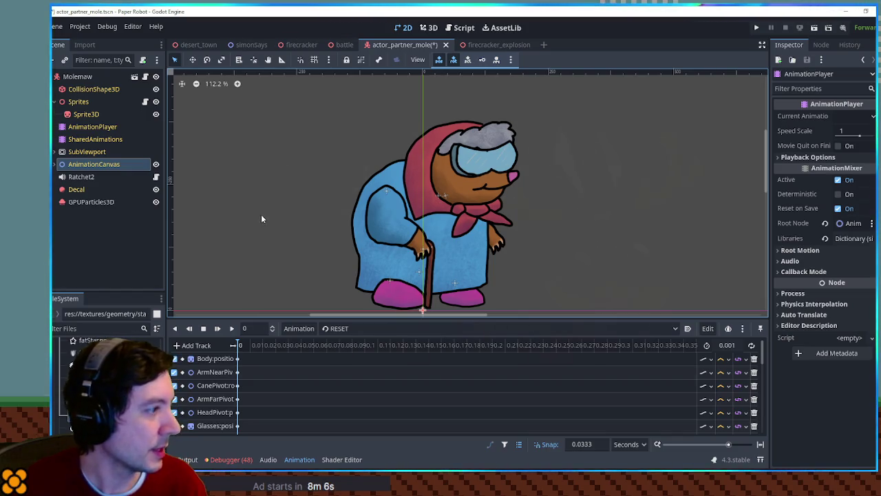
left_click(62, 164)
scroll(111, 193, "down", 5)
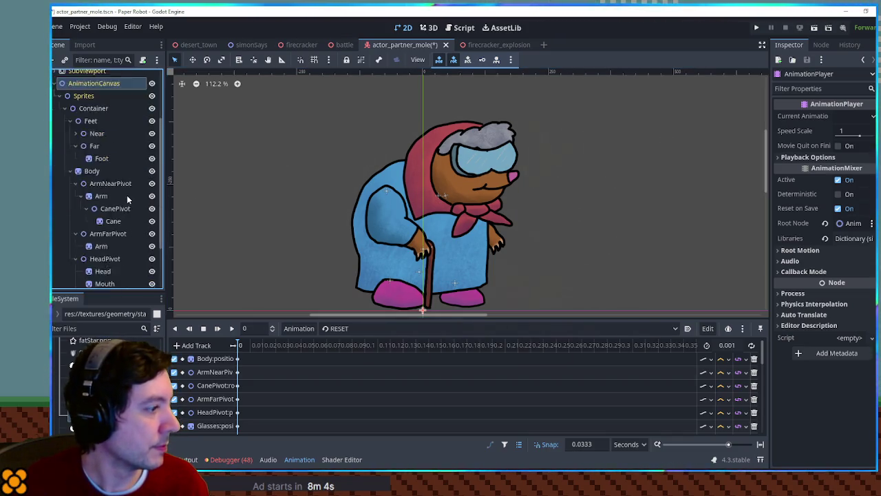
left_click(298, 329)
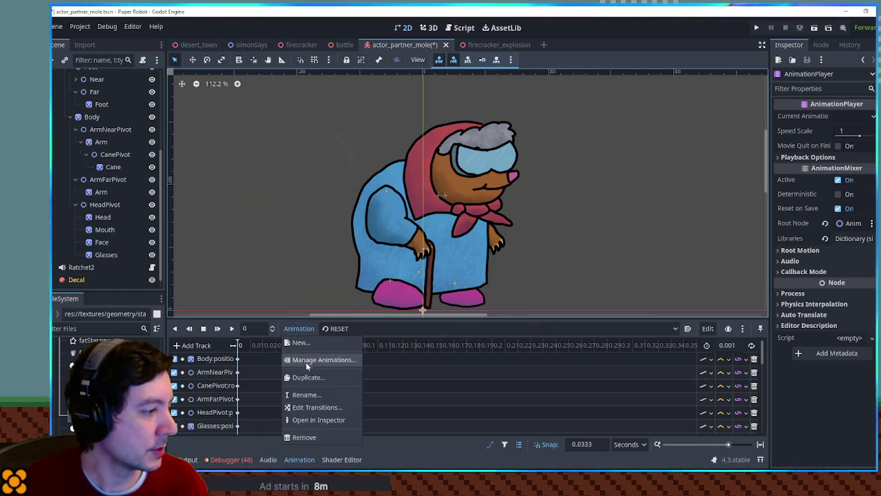
left_click(301, 342)
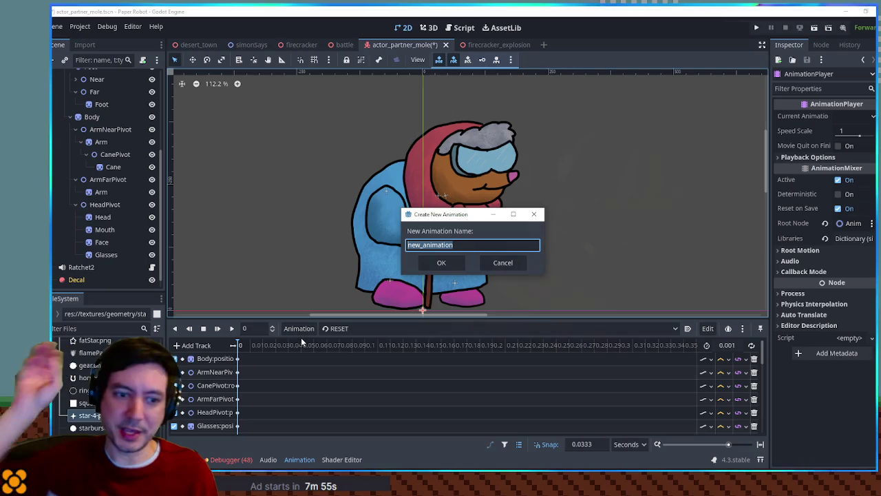
- Name the new animation 'windup' and create it
type("pitch")
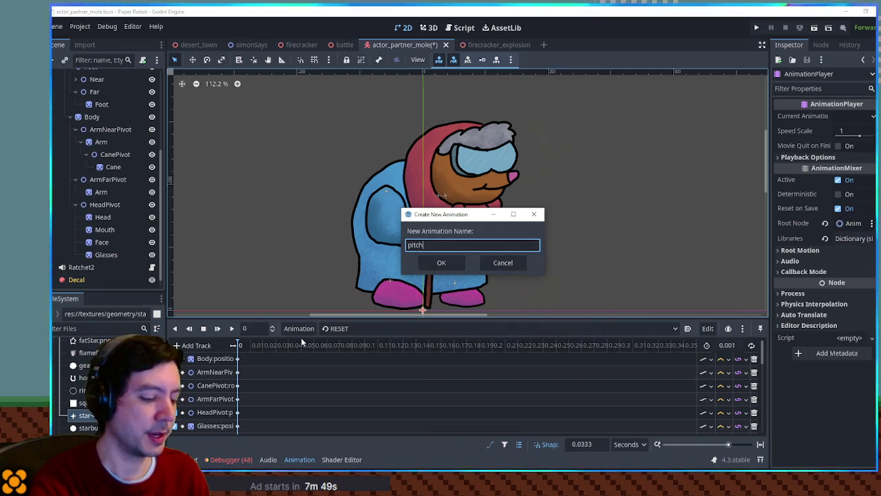
key("BackSpace")
key("BackSpace")
key("BackSpace")
type("windup")
key("Return")
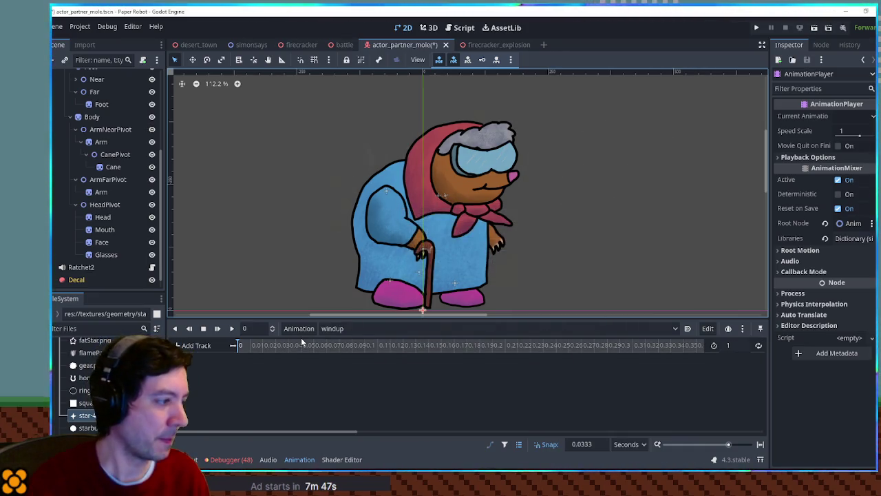
- Key ArmNearPivot's rotation at time 0, set the length to 0.1 s, and preview it
scroll(109, 215, "up", 3)
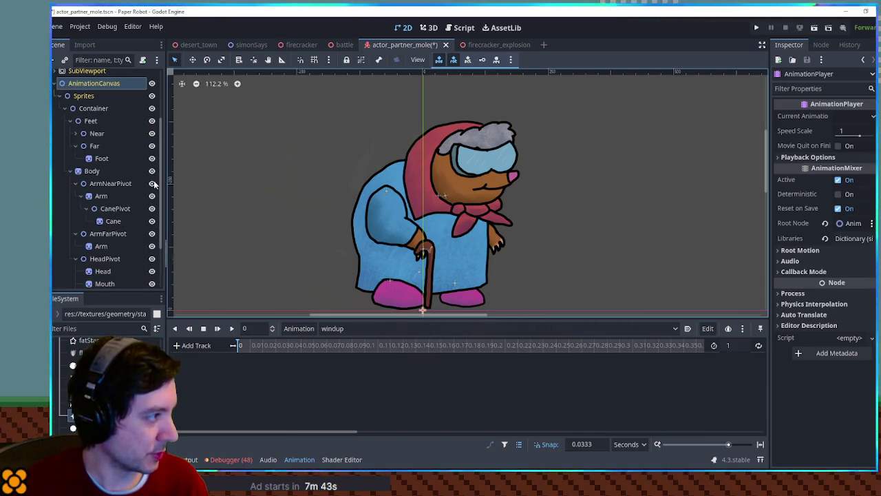
left_click(101, 184)
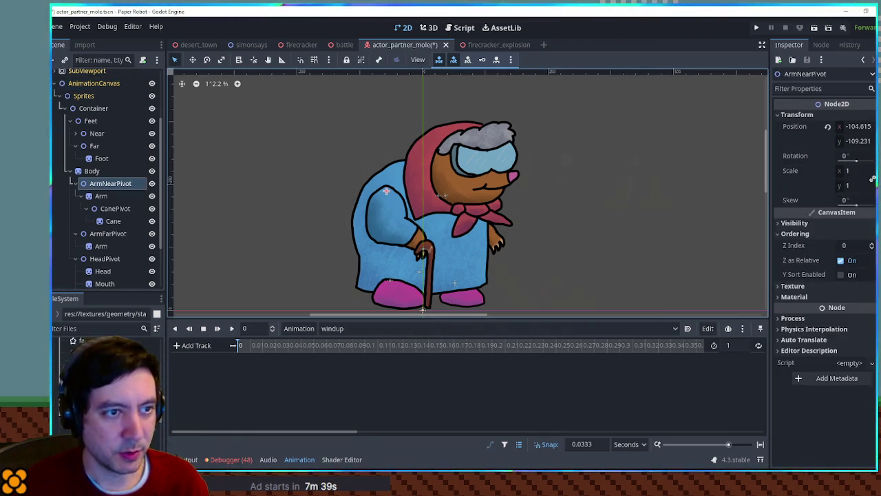
left_click(872, 156)
left_click(729, 345)
type("0.1")
key("Return")
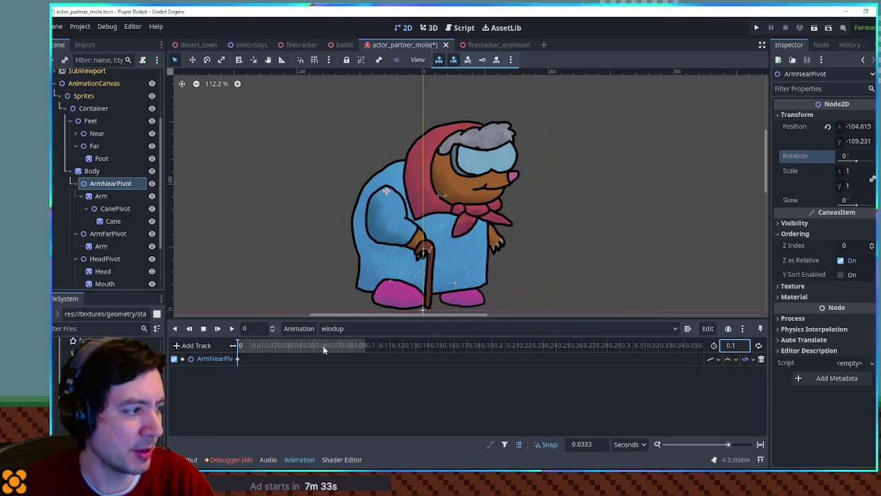
left_click(232, 328)
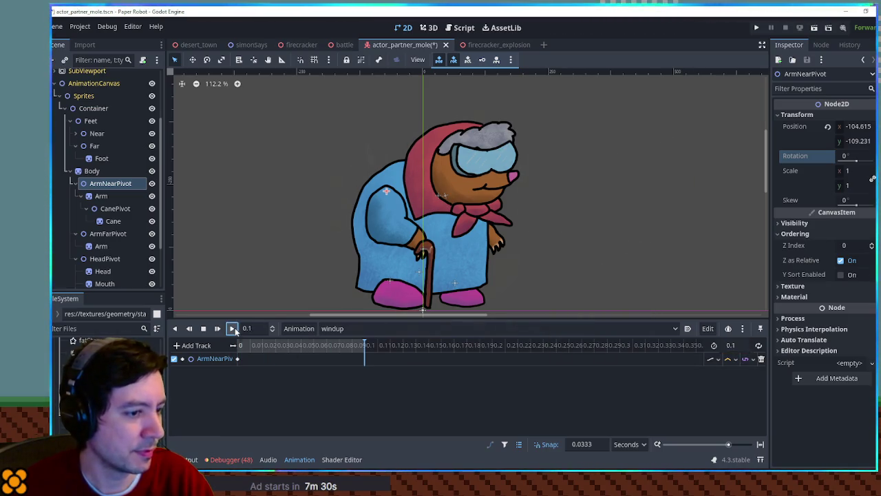
left_click(233, 328)
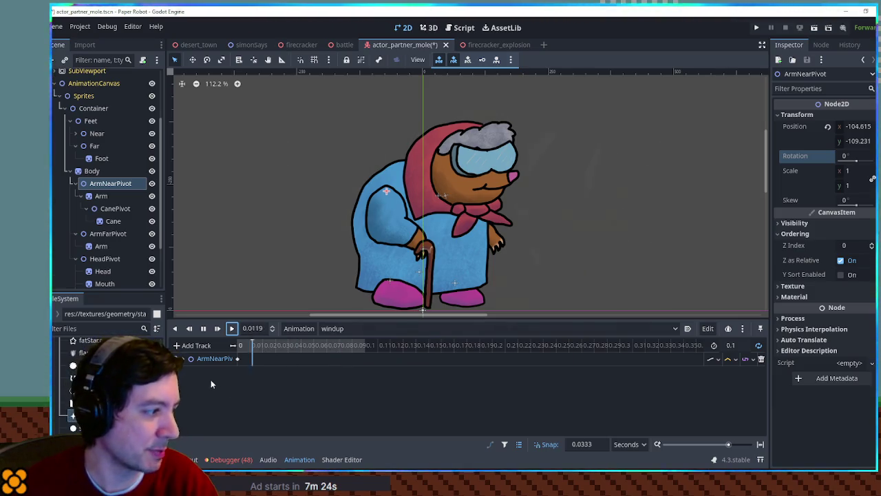
- Add a time-0 scale key with x -1 for ArmNearPivot and swing its rotation to 124°
left_click(238, 359)
mouse_move(859, 128)
left_mouse_down()
mouse_move(851, 128)
mouse_move(871, 127)
left_mouse_up()
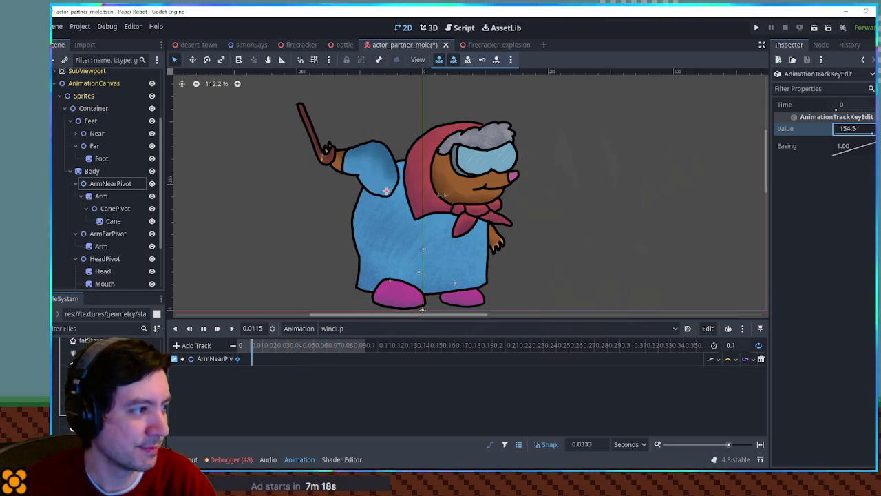
left_click(110, 183)
key("k")
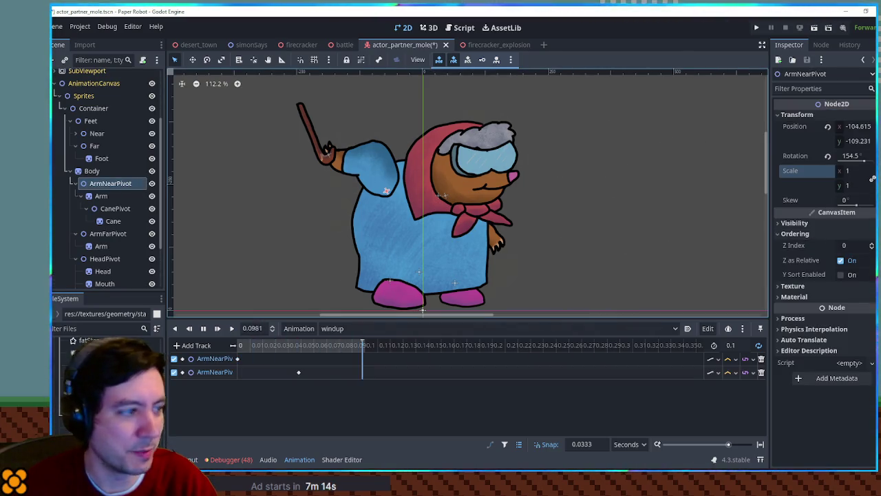
left_click_drag(300, 371, 241, 373)
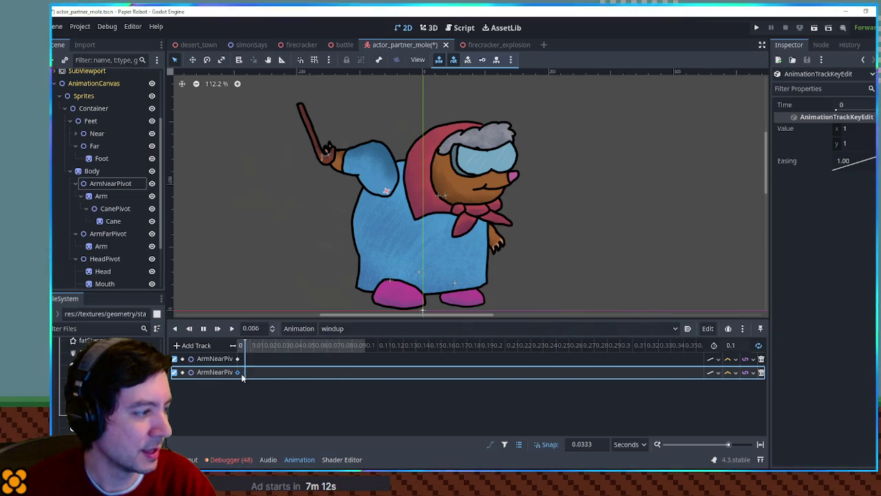
left_click(860, 129)
type("-1")
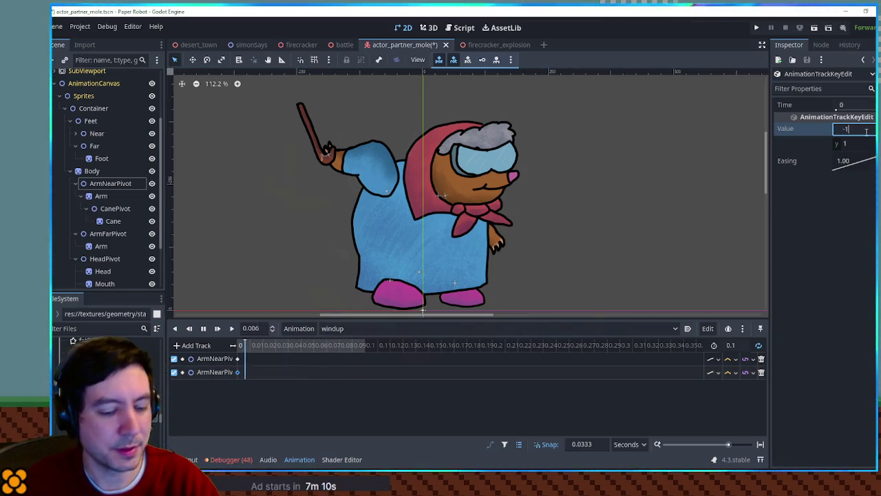
key("Return")
left_click(237, 358)
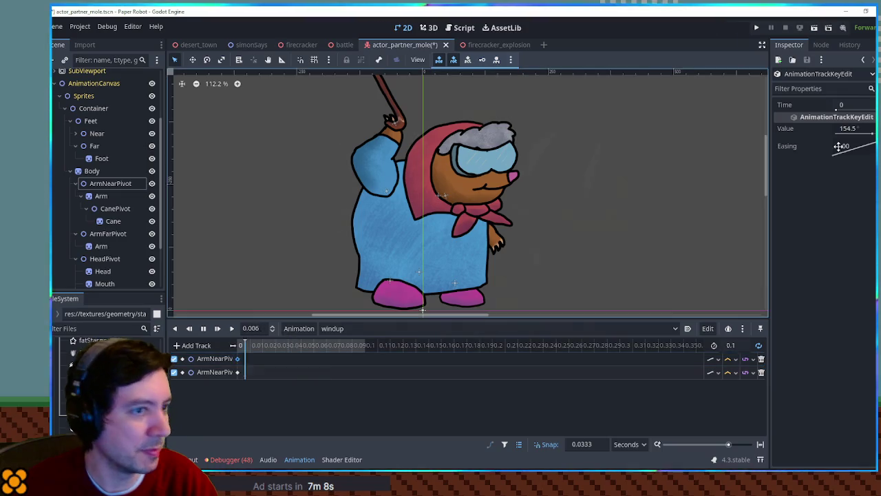
mouse_move(853, 129)
left_mouse_down()
mouse_move(826, 129)
mouse_move(838, 129)
left_mouse_up()
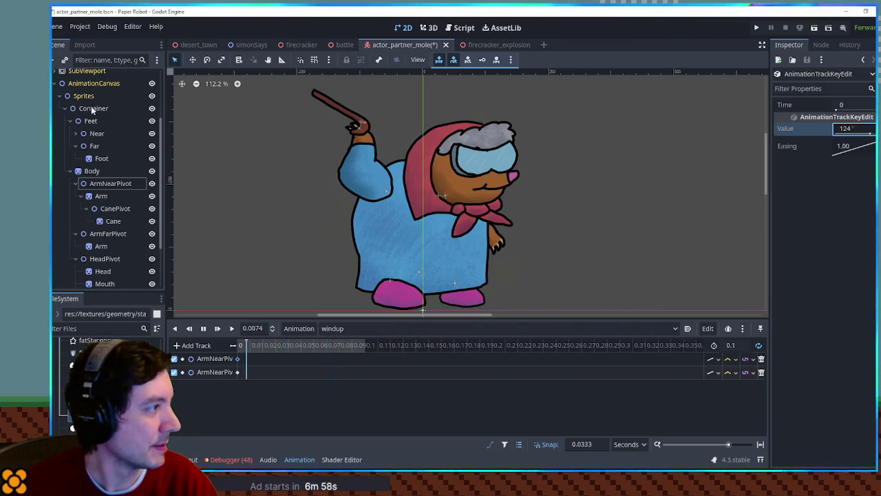
- Key the Body's rotation in the windup, leaning it back to -12.6°
left_click(70, 120)
left_click(92, 133)
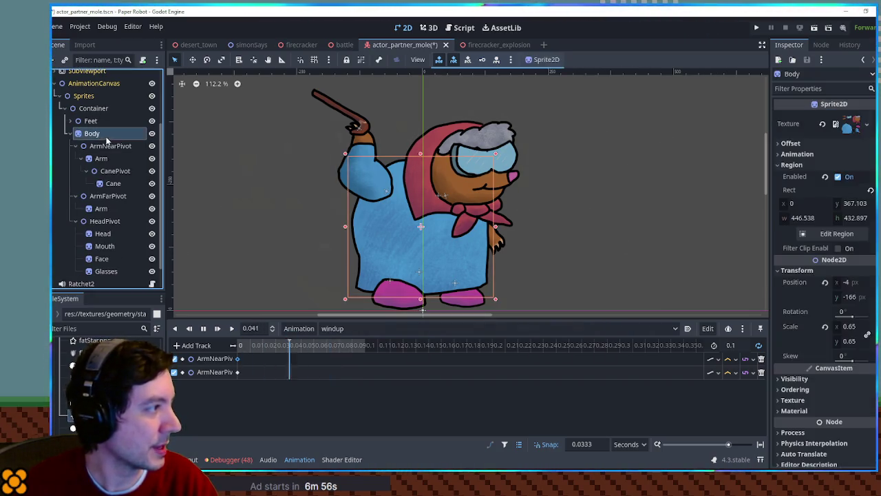
left_click(791, 165)
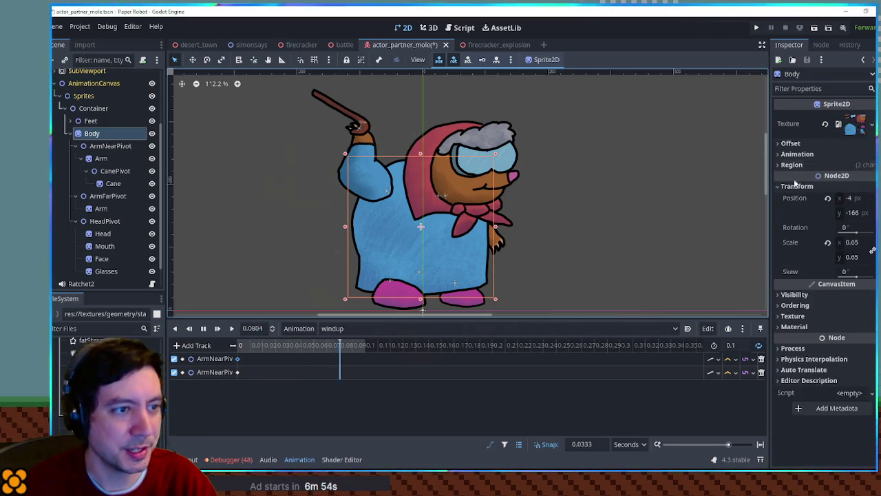
left_click(872, 227)
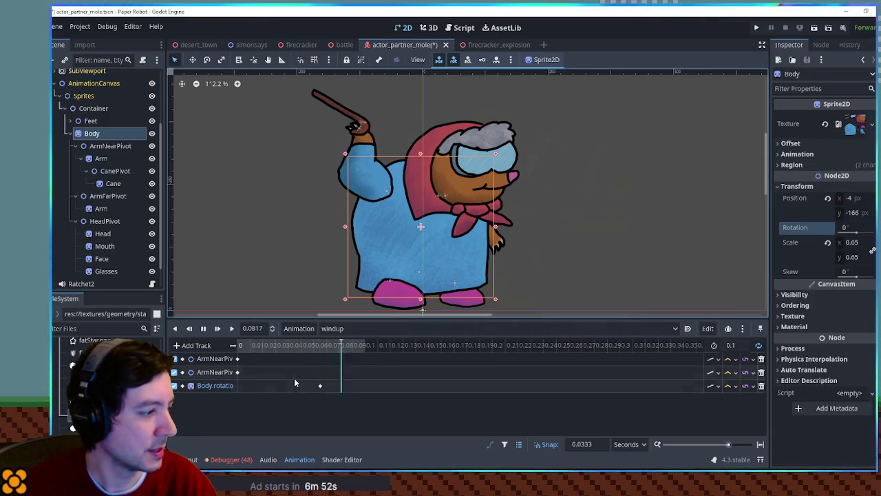
left_click(243, 385)
left_click_drag(857, 129, 863, 138)
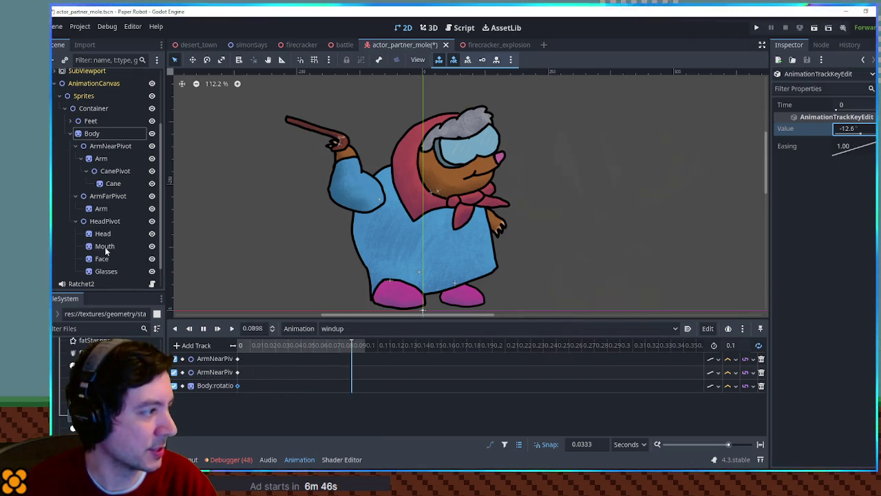
- Key the Far foot's position and rotation, setting y to 0 and tilting it to -50.5°
scroll(100, 209, "down", 2)
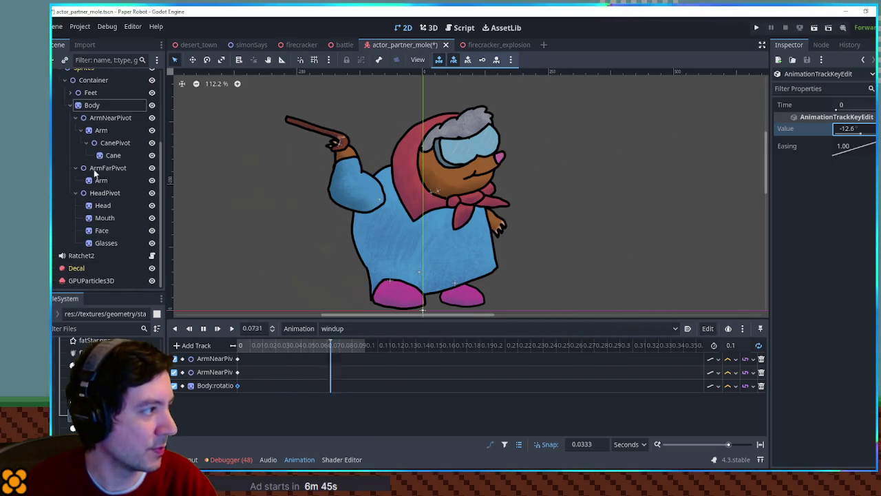
left_click(70, 93)
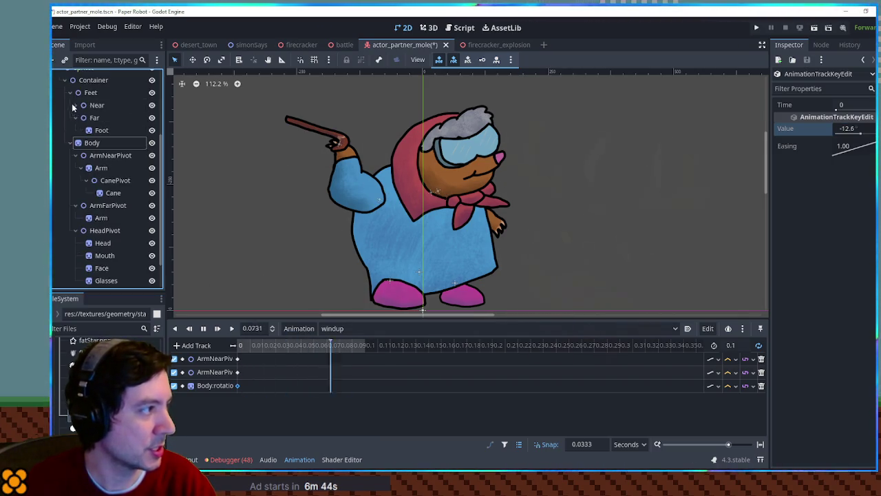
left_click(103, 119)
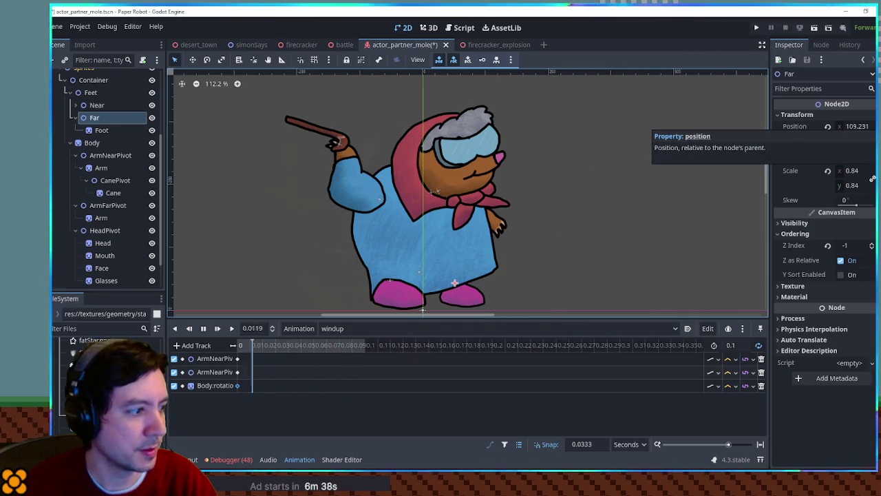
left_click(871, 126)
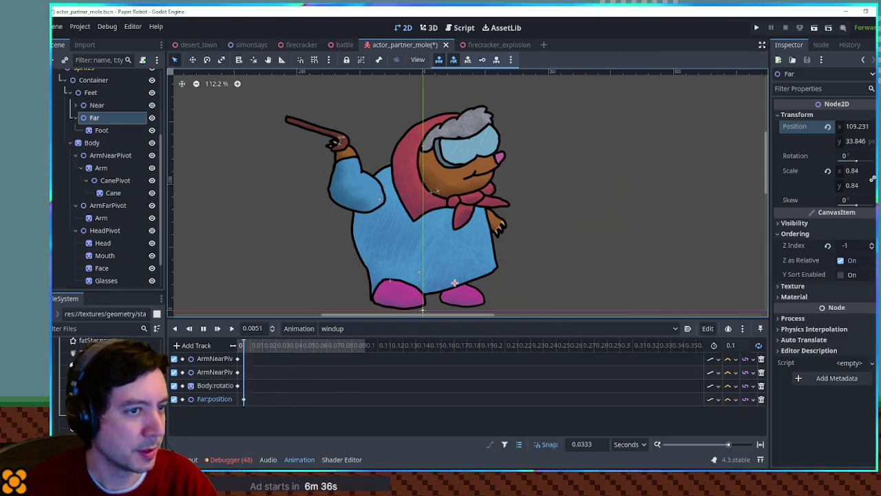
left_click(872, 156)
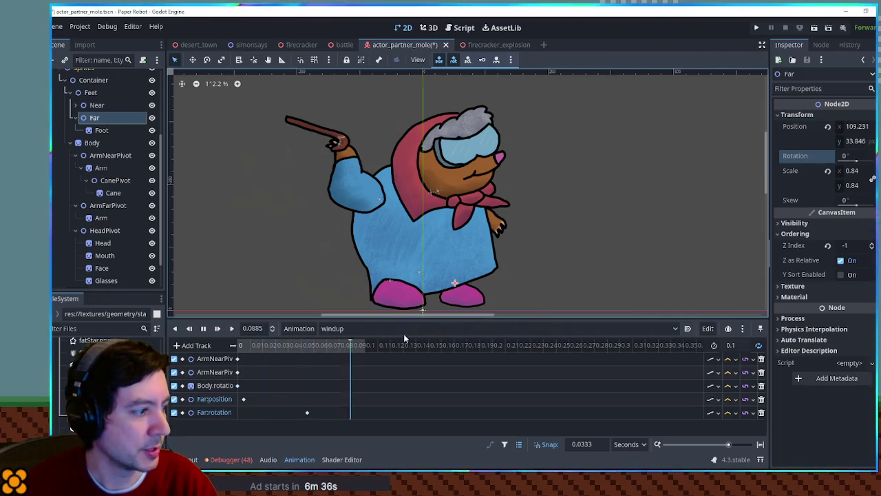
left_click(301, 414)
left_click(237, 399)
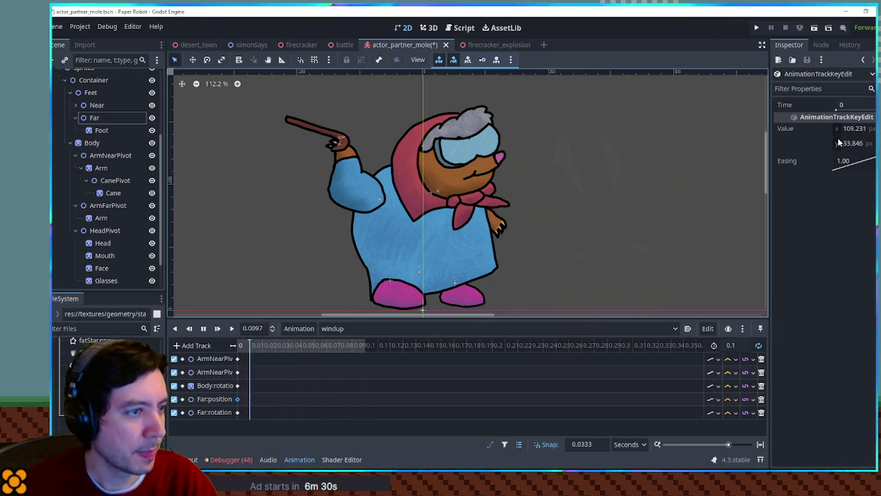
left_click_drag(838, 141, 848, 141)
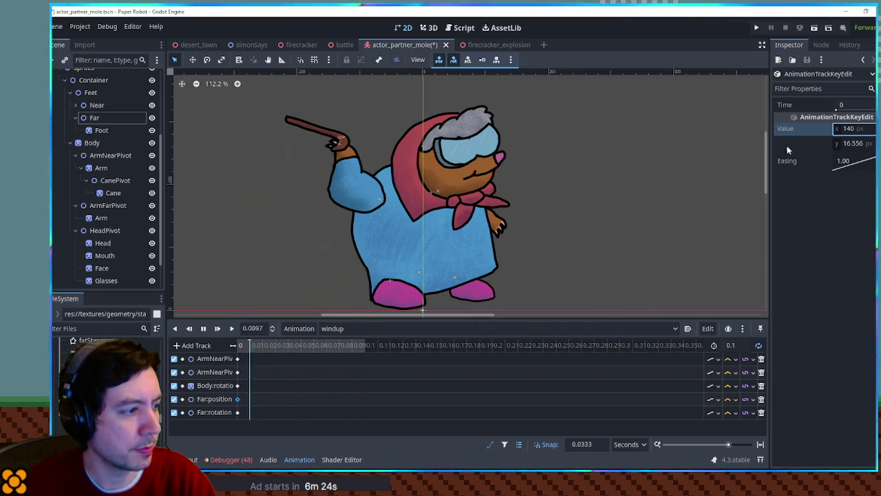
left_click(237, 411)
left_click_drag(861, 135, 857, 135)
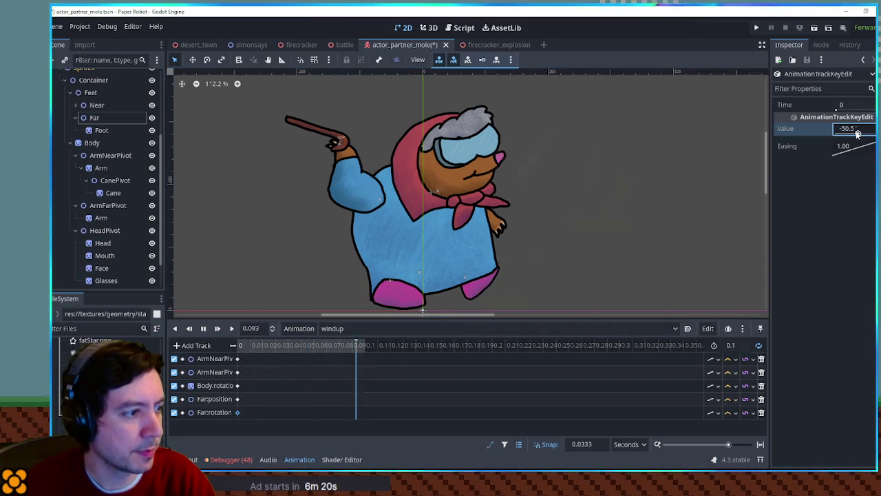
- Set the Far foot's x position to 170 and the animation length to 0.2 seconds
left_click(372, 382)
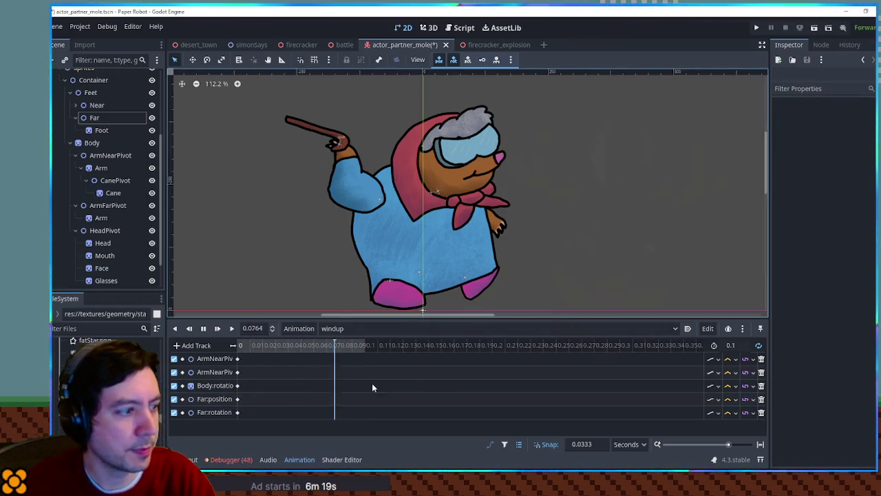
left_click(237, 398)
left_click(869, 129)
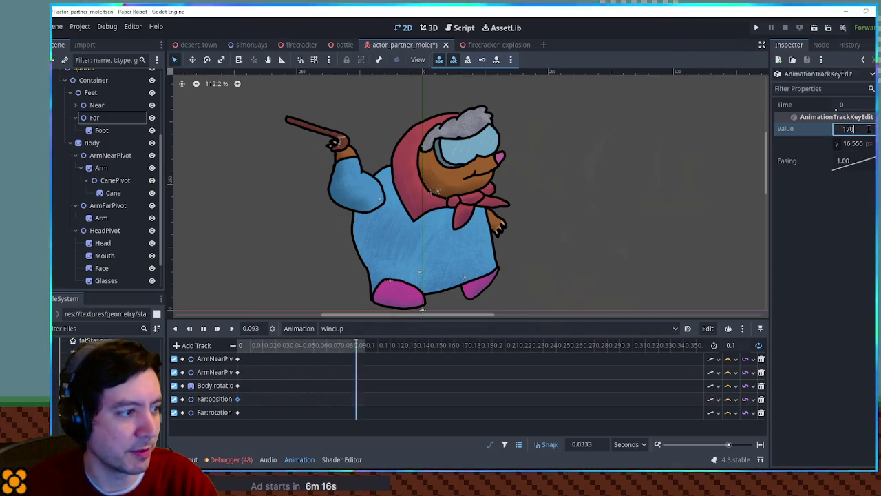
key("Return")
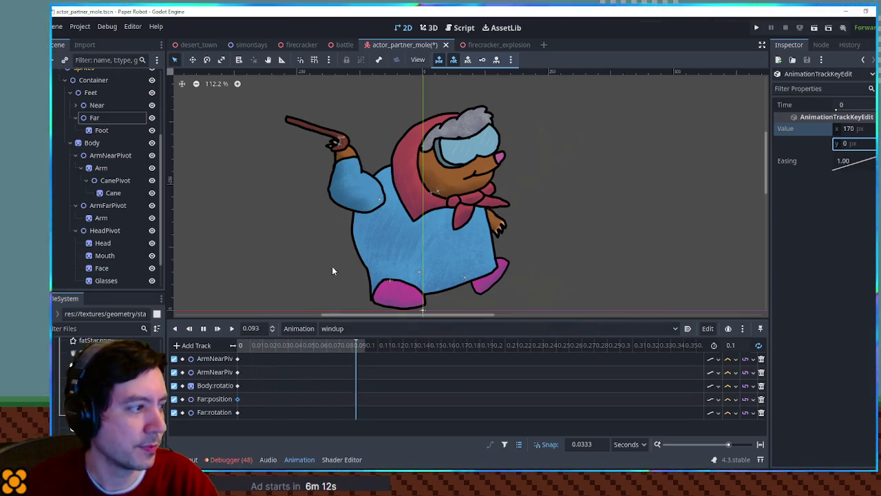
type("0.2")
key("Return")
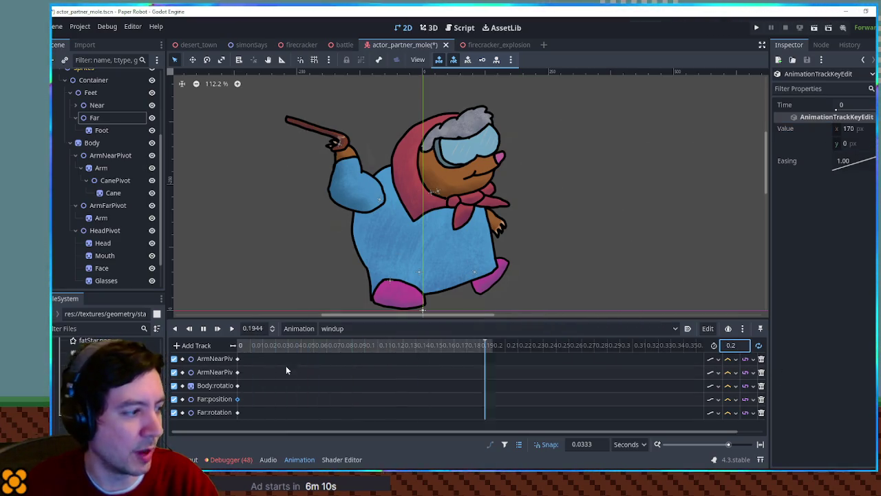
type(".1")
type("0.1")
- With a 0.1 snap, key Body rotation at -10, set length 0.5, and move that key to 0.2 s
key("Return")
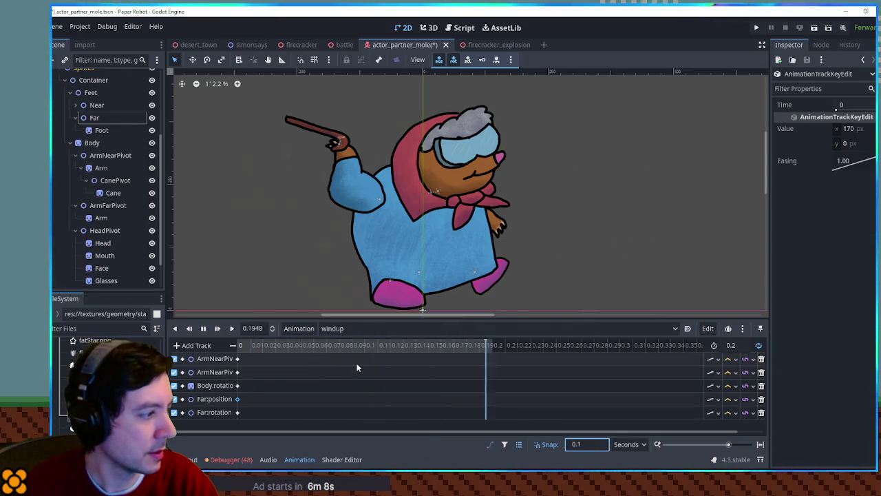
right_click(379, 389)
left_click(380, 392)
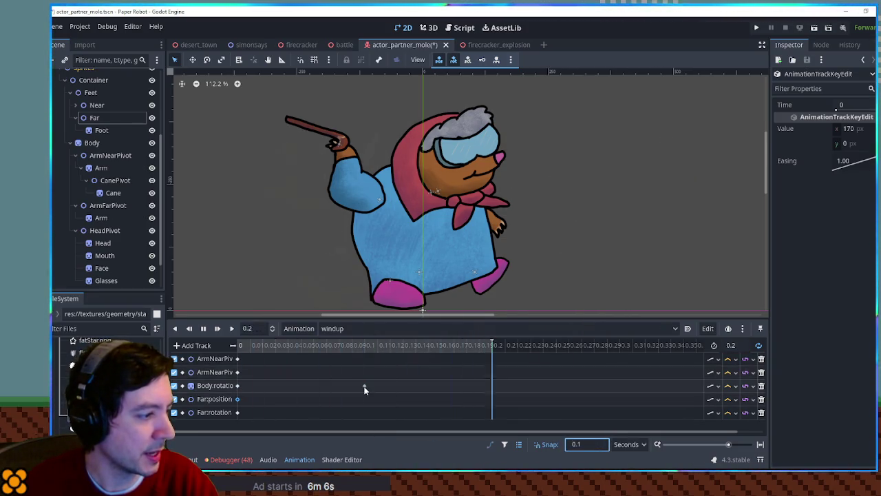
left_click(849, 131)
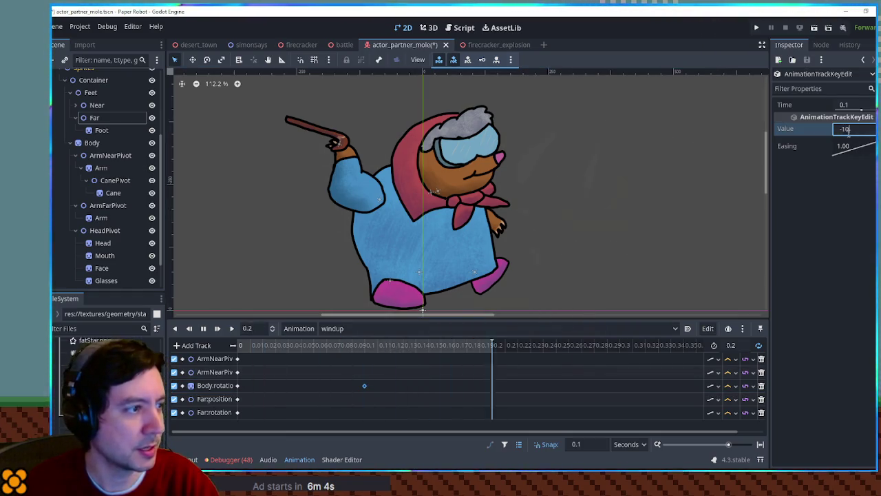
left_click(735, 386)
left_click(741, 421)
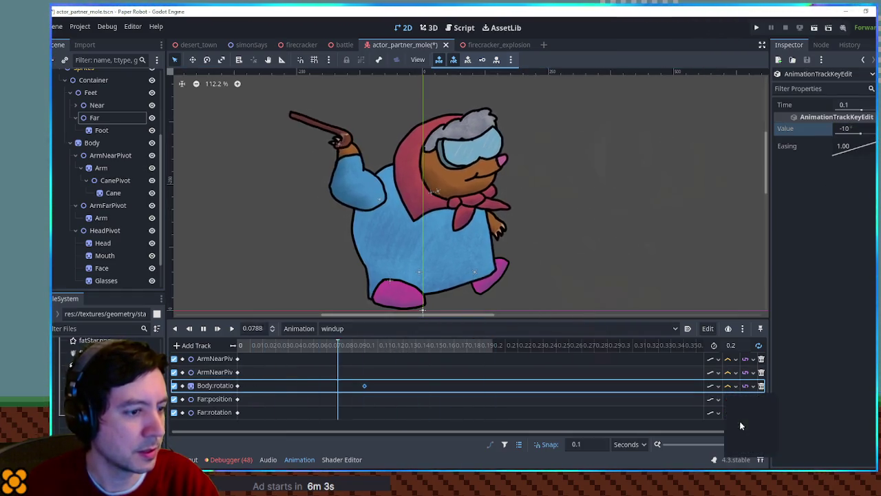
left_click(734, 346)
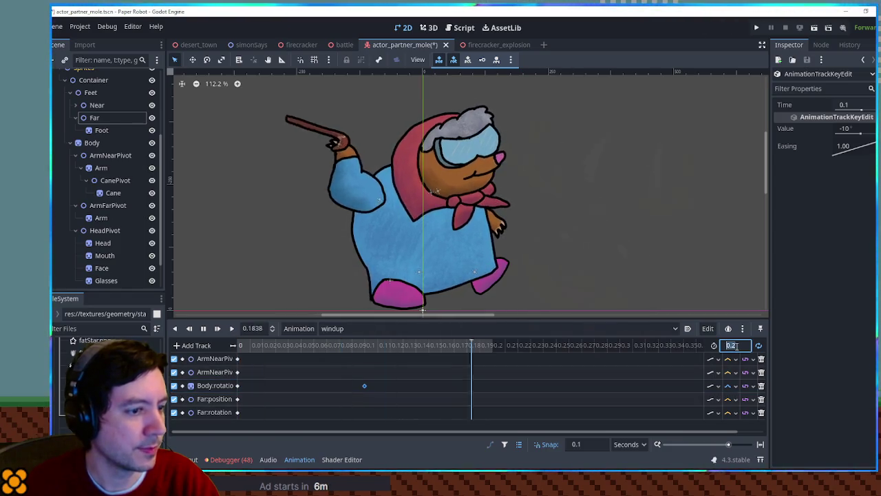
type(".5")
type("0.5")
key("Return")
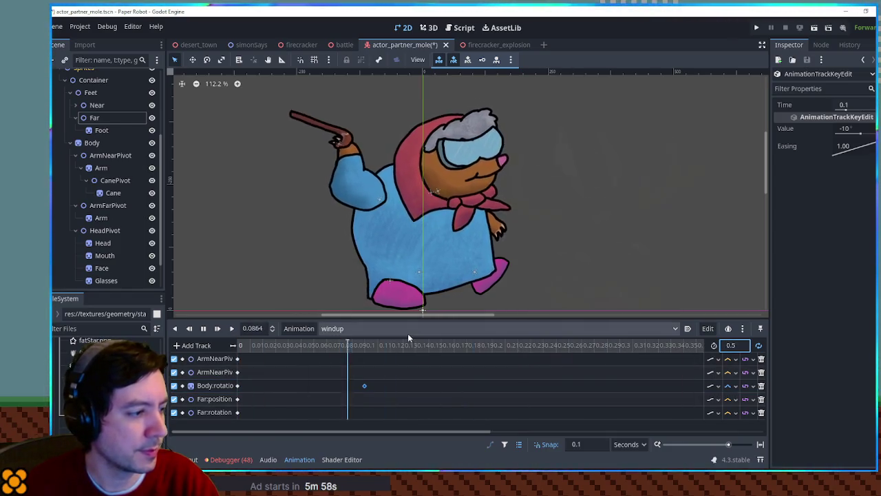
scroll(428, 342, "down", 3)
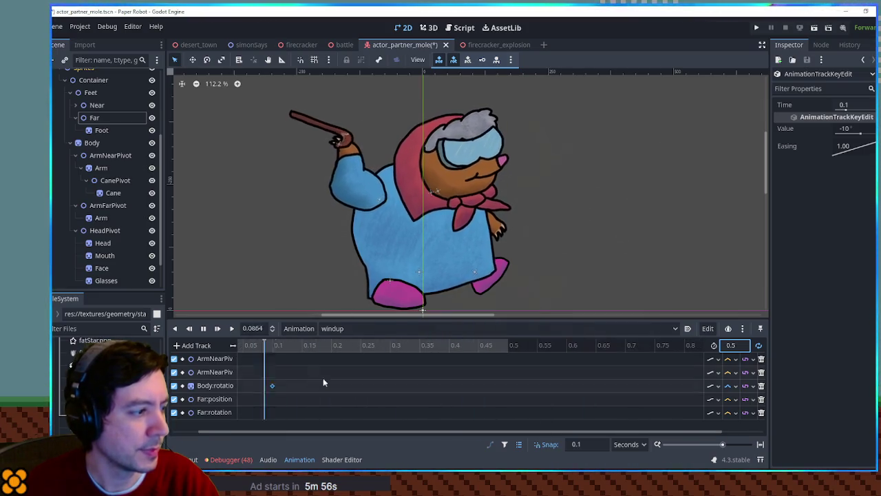
left_click_drag(272, 385, 331, 386)
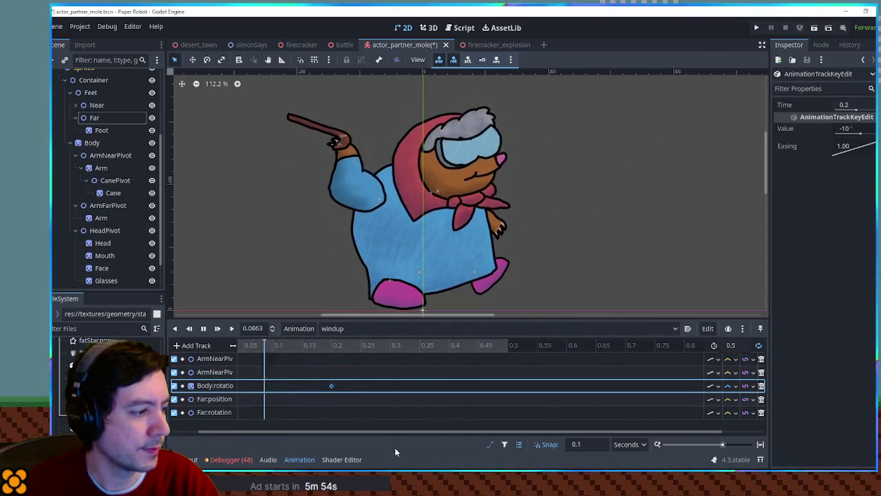
scroll(322, 428, "left", 3)
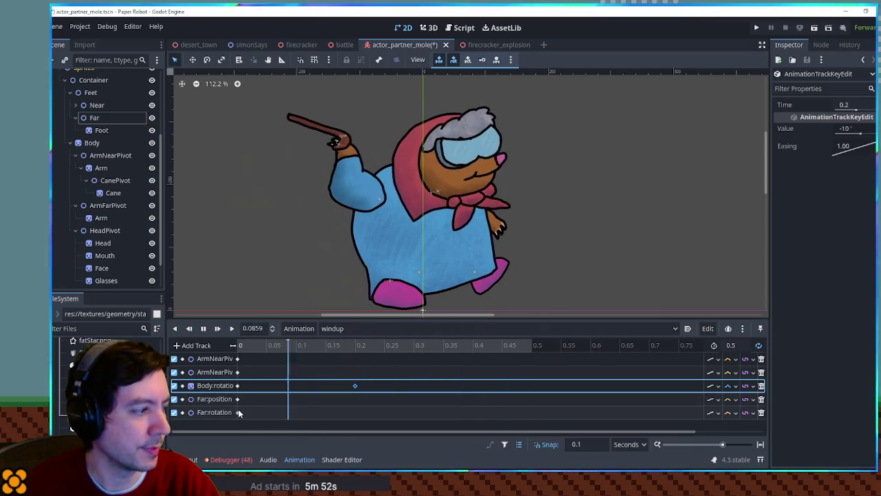
- Insert Far:position and Far:rotation keys at 0.2 s with x 180 and rotation -60
right_click(354, 400)
left_click(368, 391)
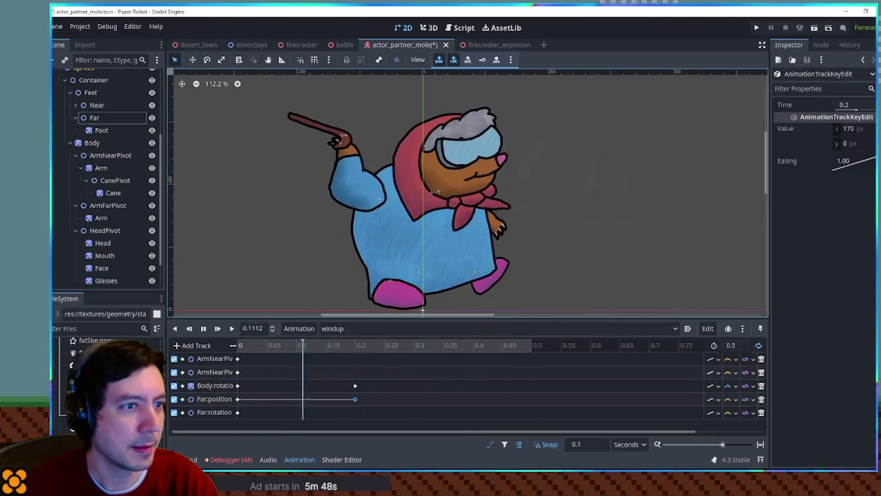
left_click(855, 130)
type("180")
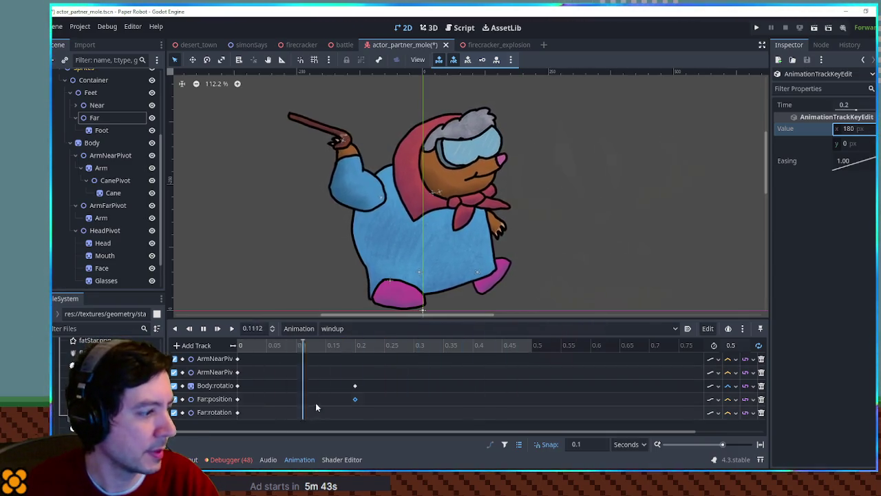
right_click(355, 413)
left_click(368, 391)
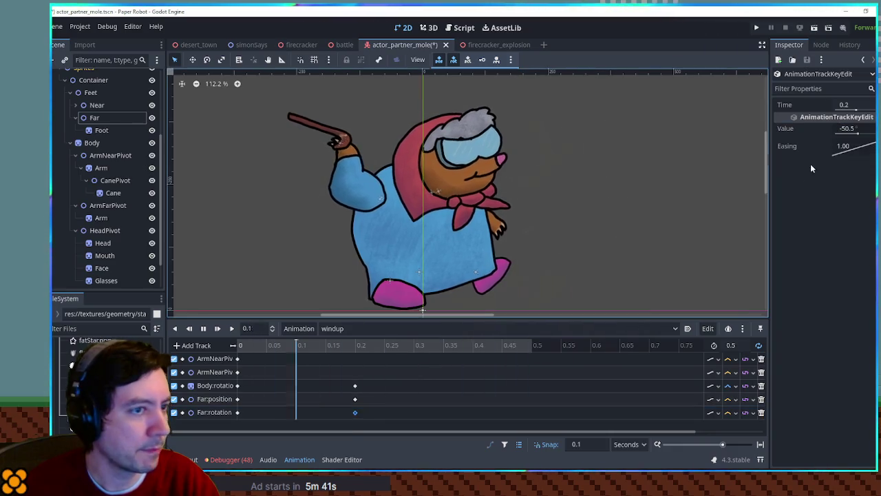
left_click(854, 129)
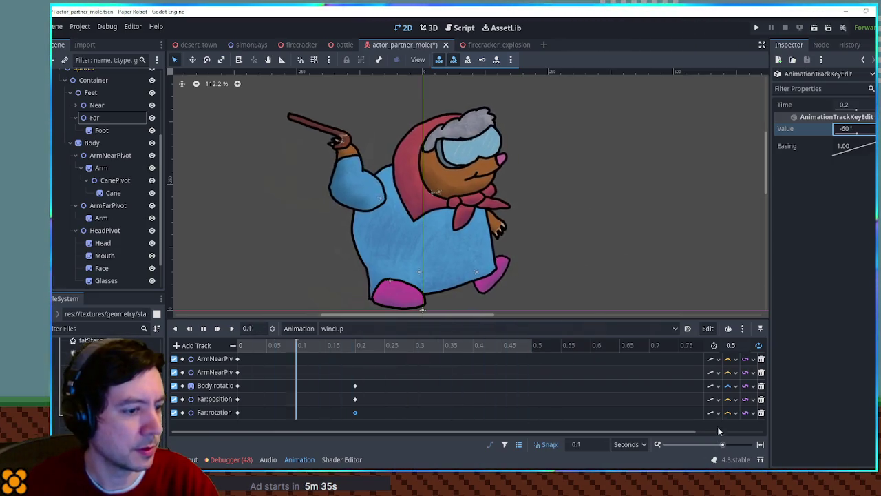
left_click(732, 399)
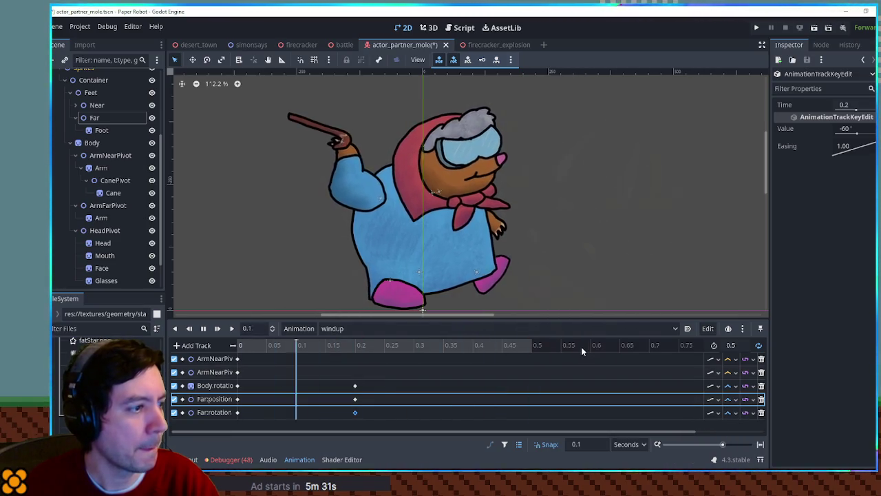
- Extend the windup to 1 second and shift the three keys from 0.2 to 0.4 s
double_click(731, 345)
type("1")
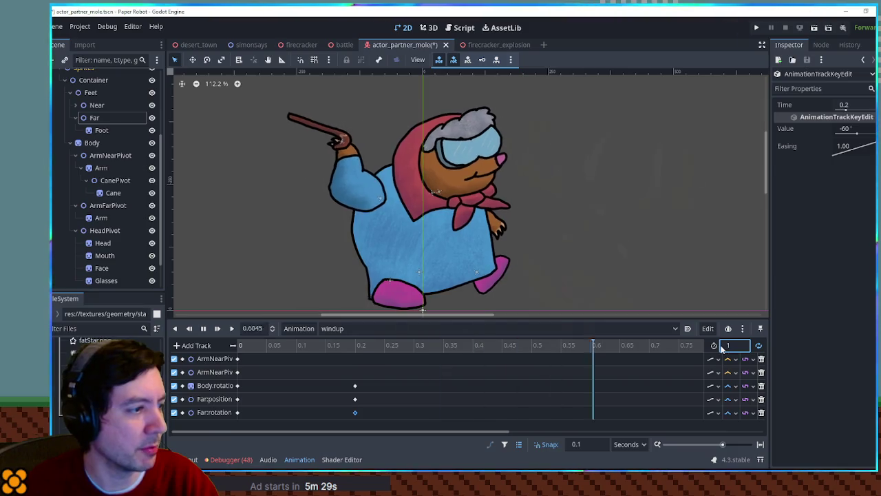
scroll(480, 347, "down", 5)
mouse_move(313, 376)
left_mouse_down()
mouse_move(292, 418)
mouse_move(378, 416)
left_mouse_up()
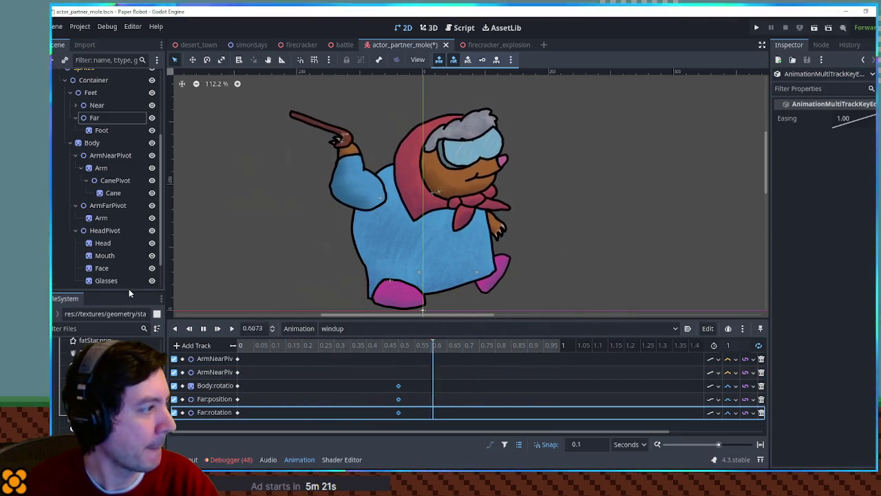
- Key ArmFarPivot rotation near the start, add a second key around 0.5 s at -47.7, and set its interpolation
left_click(91, 144)
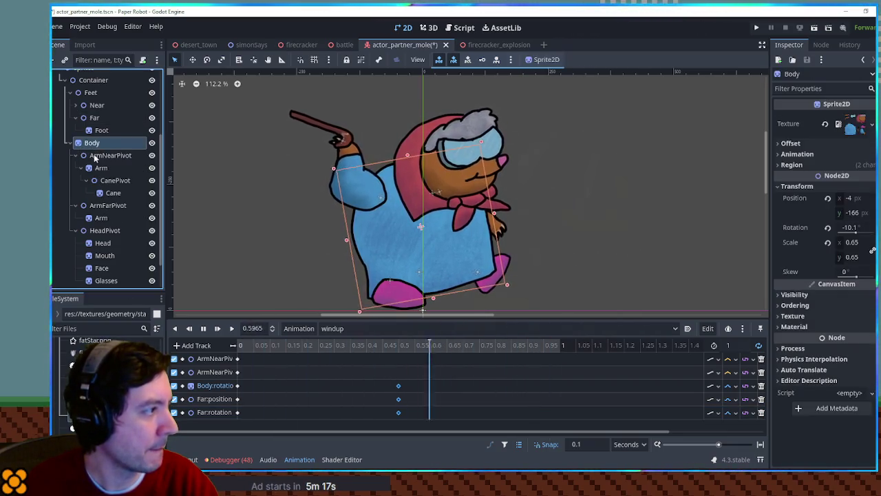
left_click(104, 206)
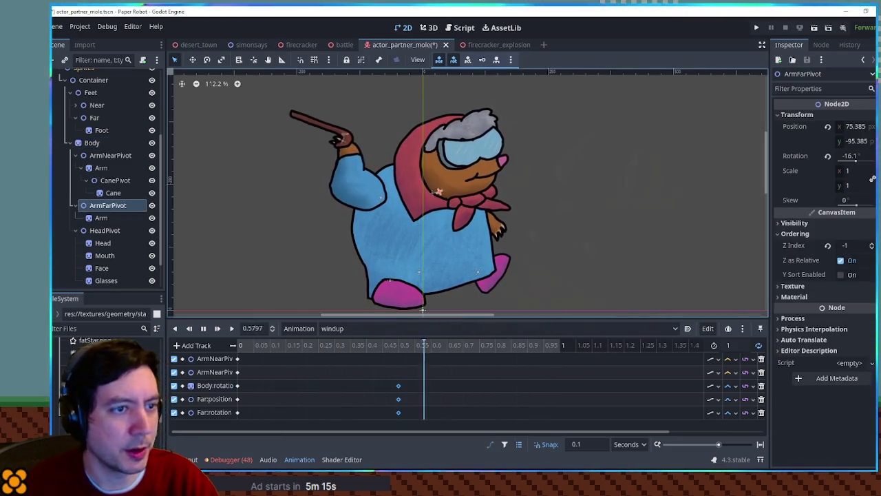
key("k")
left_click_drag(338, 425, 247, 429)
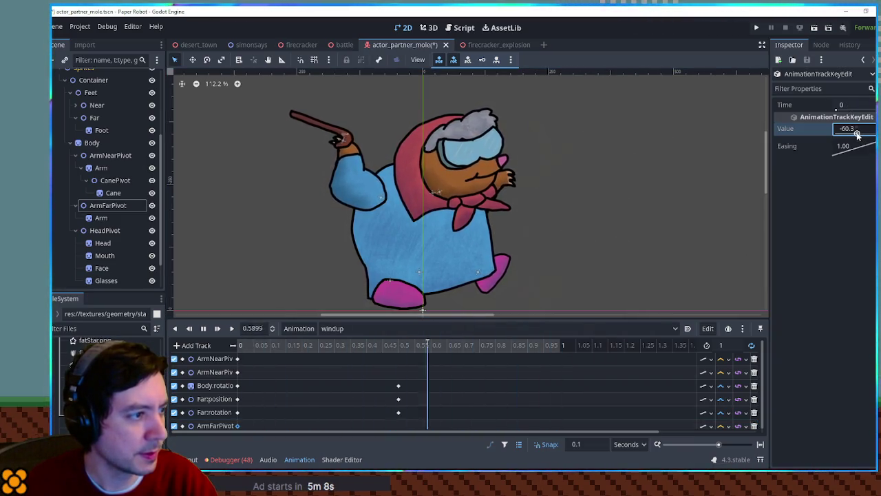
right_click(396, 426)
left_click(416, 391)
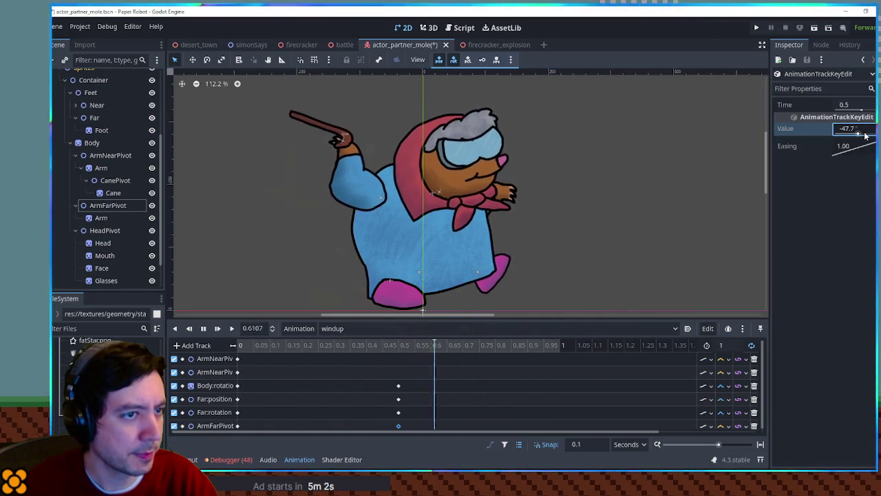
left_click_drag(854, 128, 857, 128)
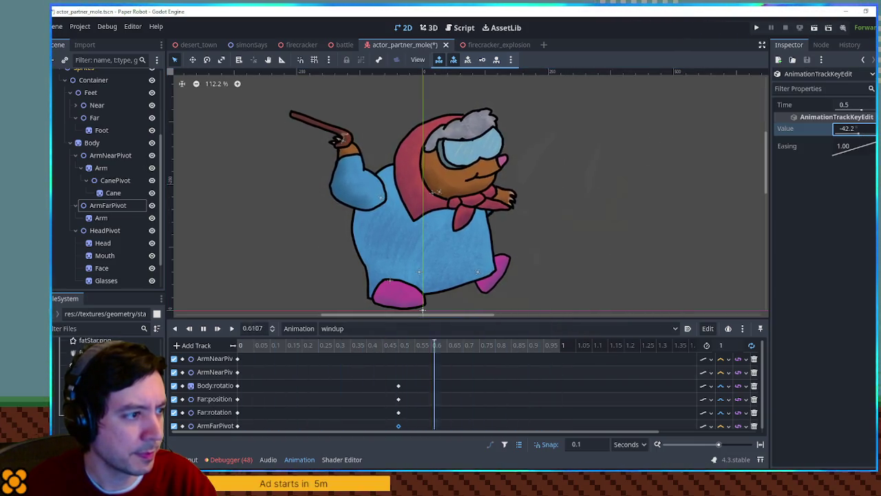
left_click(727, 425)
left_click(741, 444)
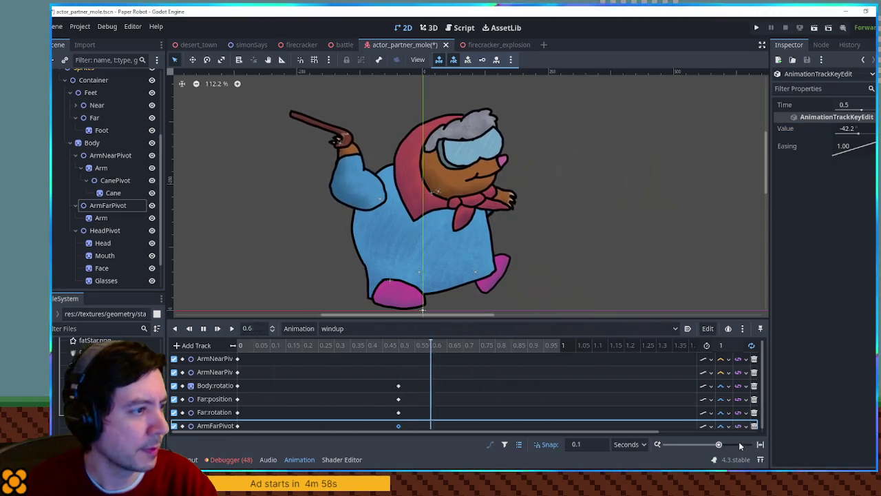
mouse_move(407, 421)
left_mouse_down()
mouse_move(212, 434)
mouse_move(238, 427)
left_mouse_up()
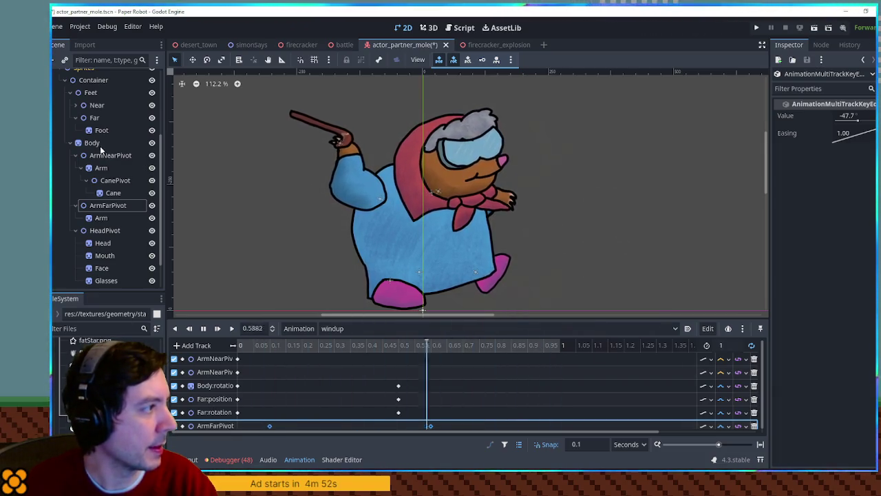
- Collapse the Feet, HeadPivot and arm branches in the scene tree and select the Cane node
left_click(69, 93)
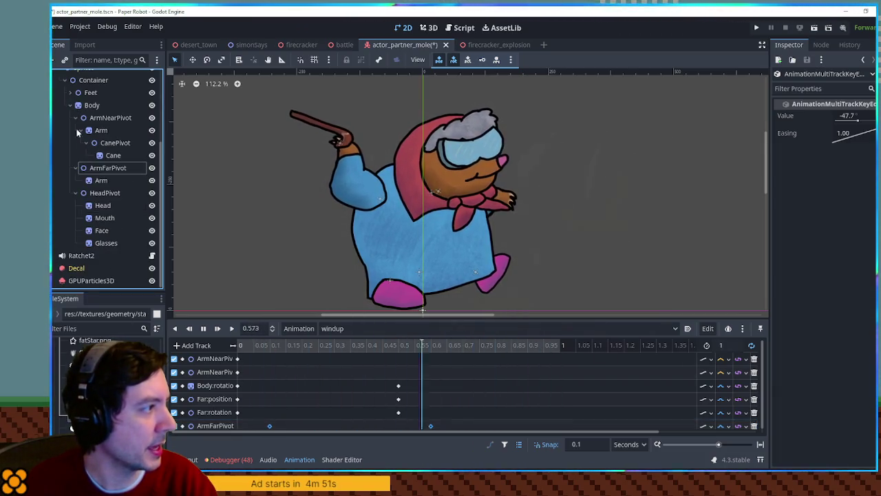
left_click(74, 192)
left_click(75, 168)
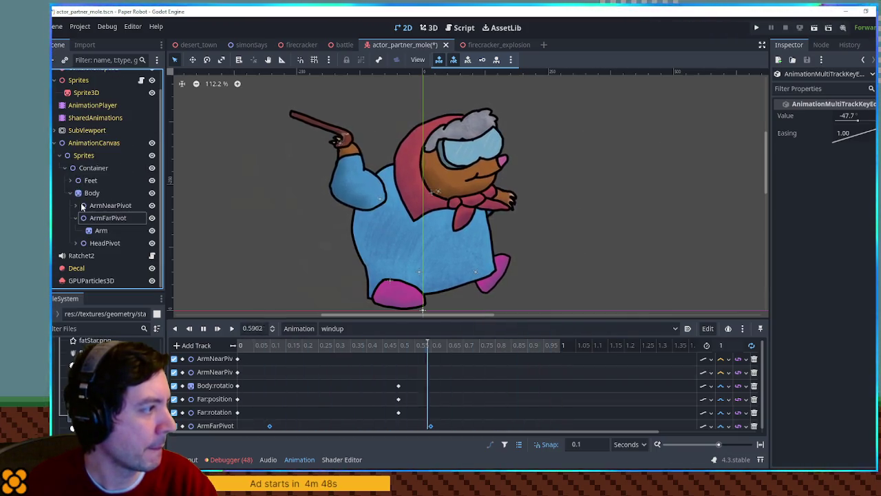
left_click(75, 218)
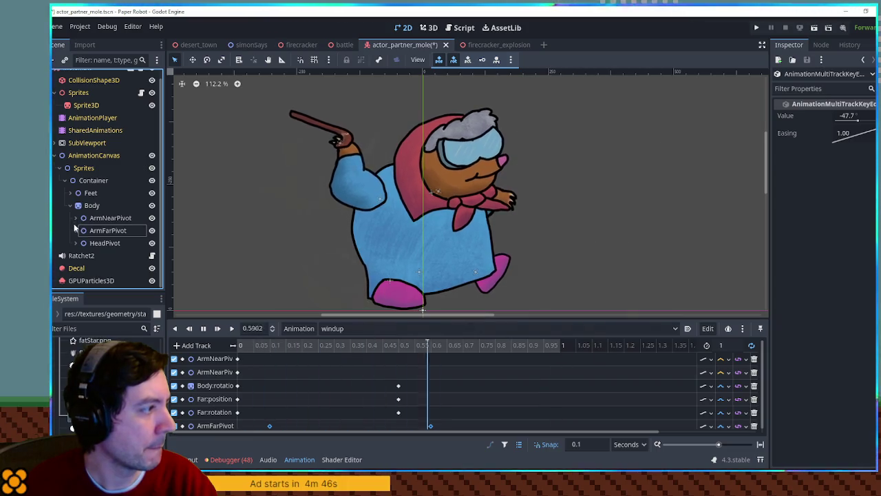
left_click(75, 218)
left_click(111, 256)
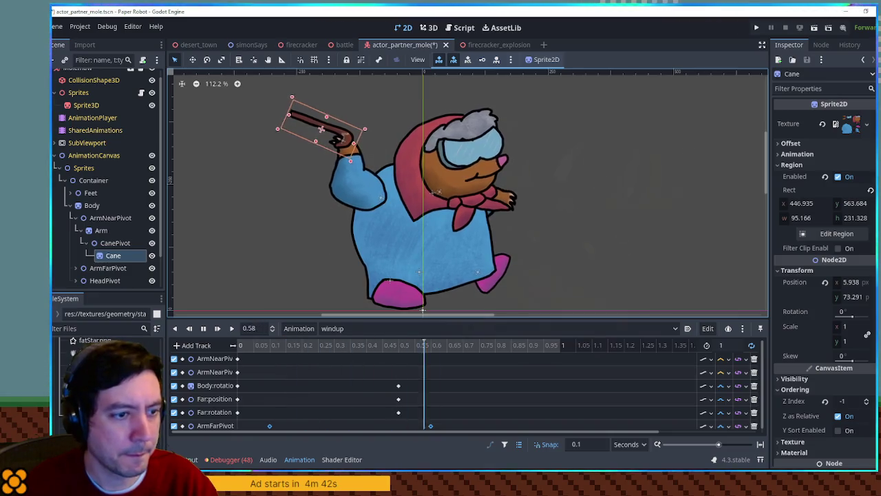
- Key the Cane's Visible property and switch its time-0 key off to hide the cane
left_click(795, 378)
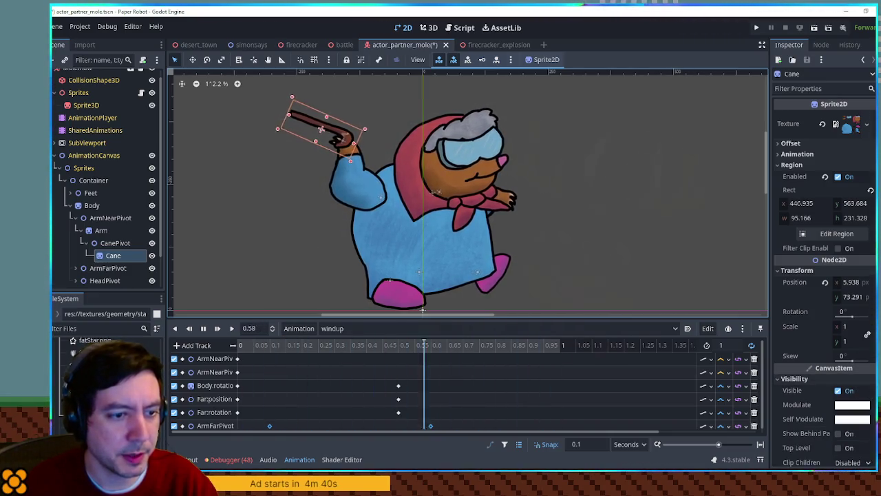
scroll(378, 402, "down", 1)
left_click(250, 423)
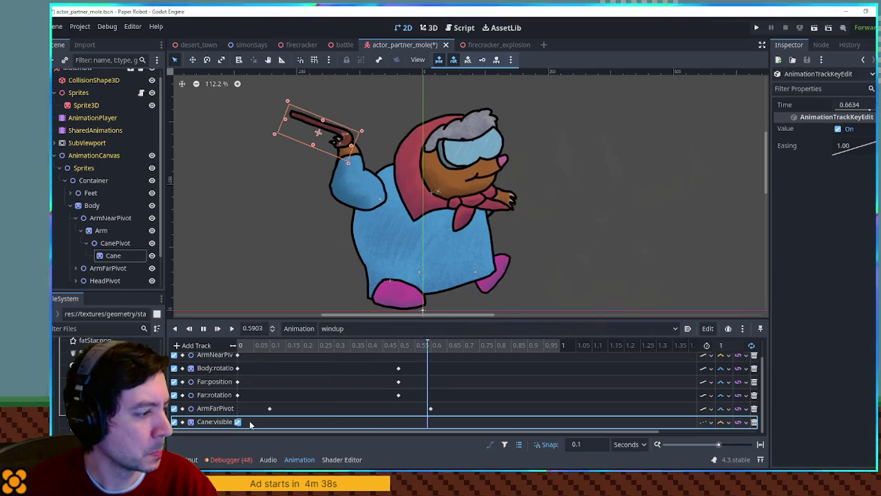
left_click(838, 129)
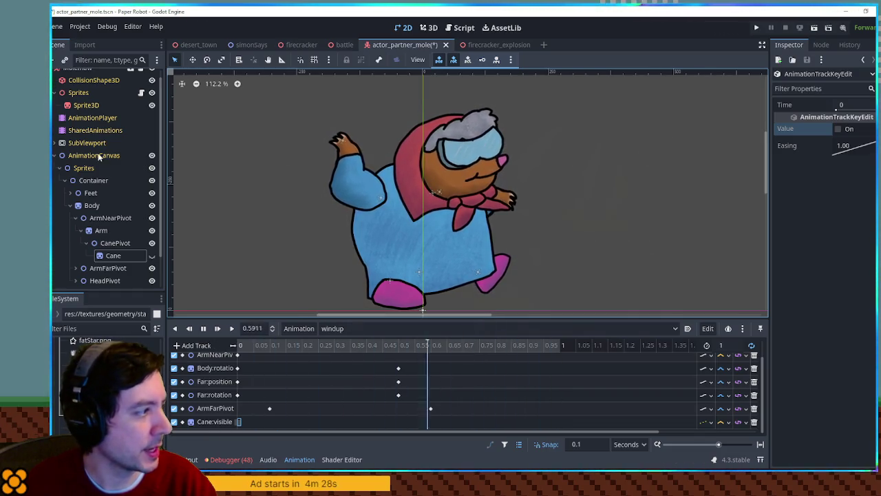
left_click(75, 218)
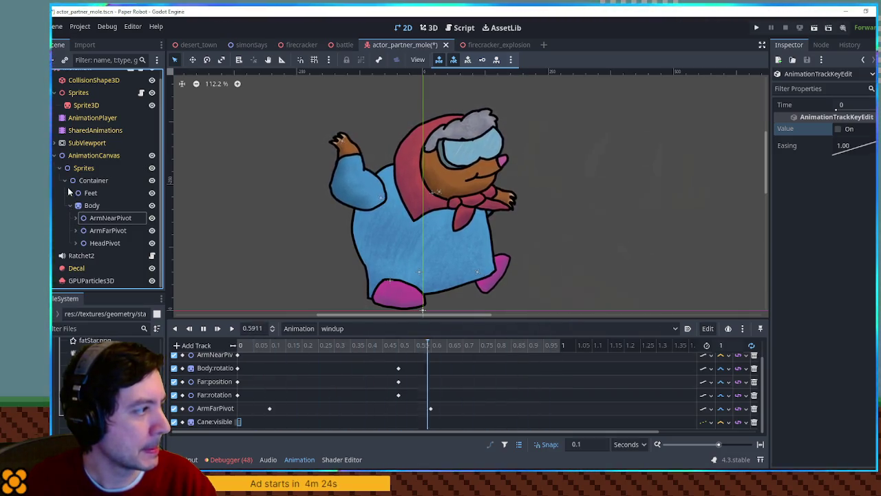
- Create a HeadPivot rotation track with keys at the start and at 0.6 s
left_click(104, 242)
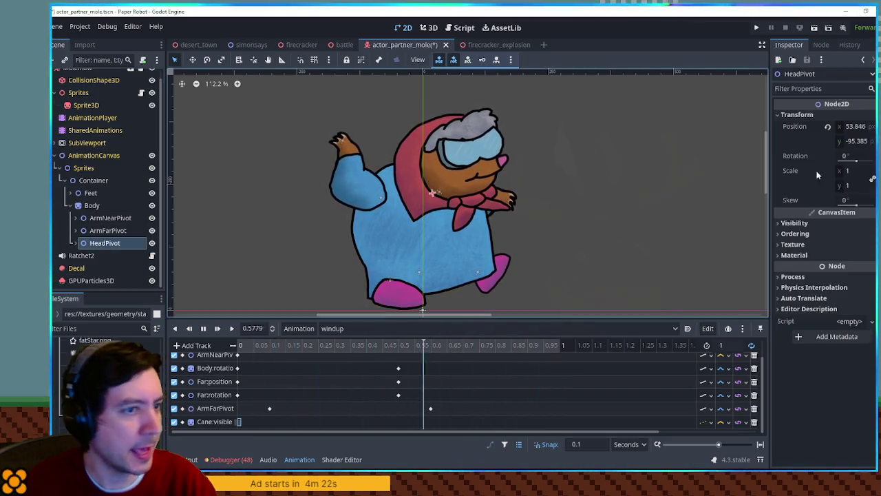
left_click(828, 155)
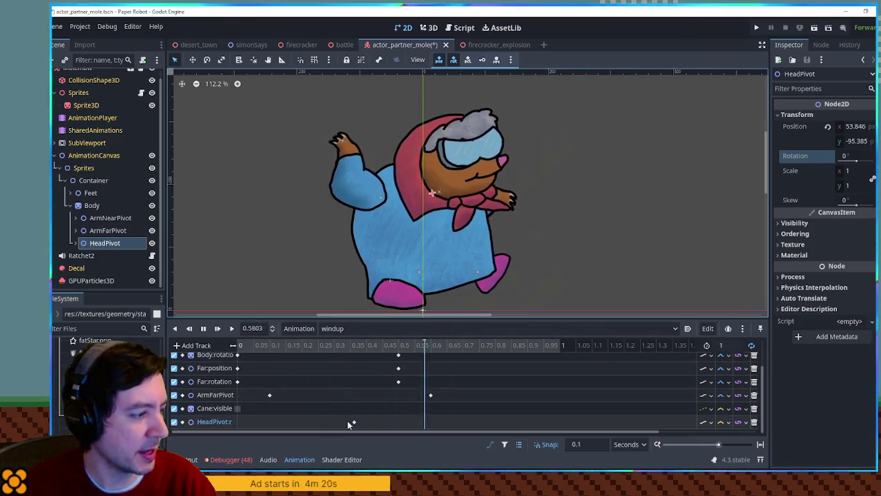
left_click(261, 422)
right_click(443, 422)
left_click(454, 394)
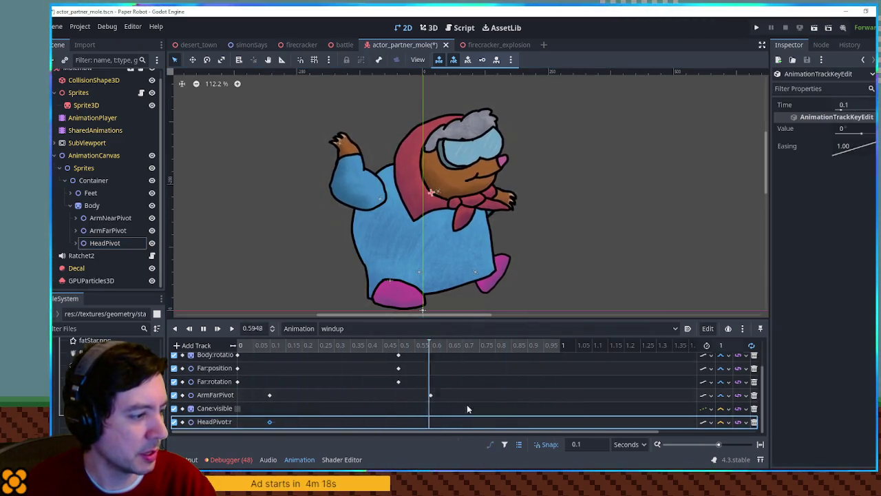
left_click(731, 426)
left_click(732, 451)
- Set the 0.6 s head key to -5, save the mole scene, and pause playback
left_click(430, 422)
left_click(854, 130)
type("5")
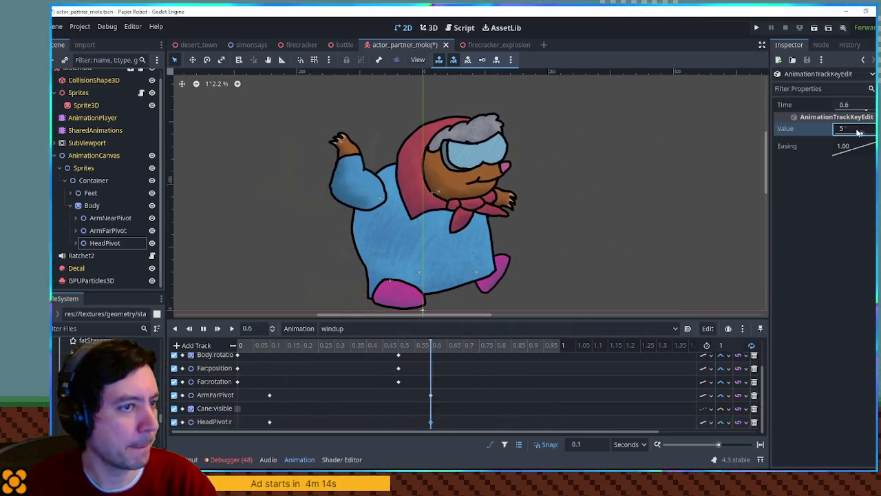
key("Home")
type("-")
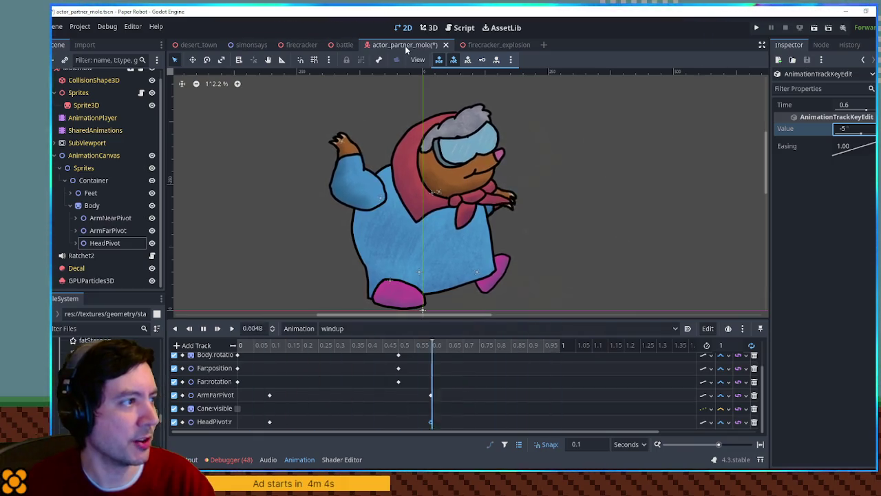
key("ctrl+s")
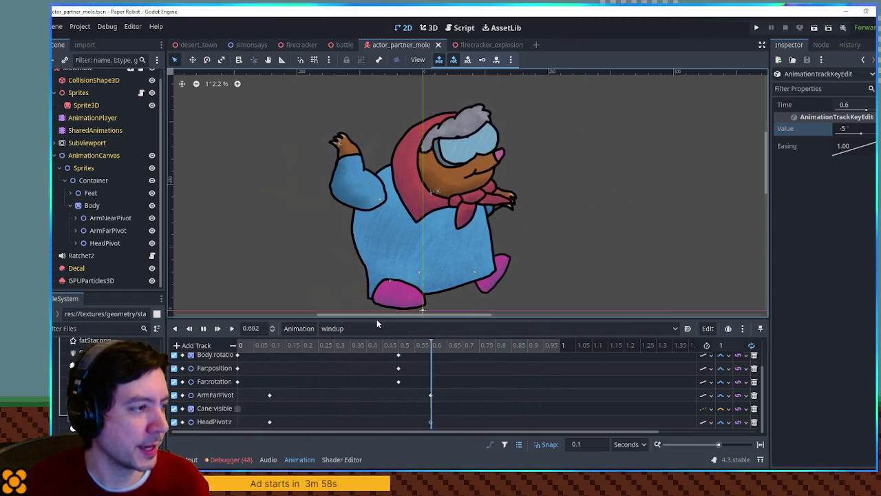
left_click(203, 328)
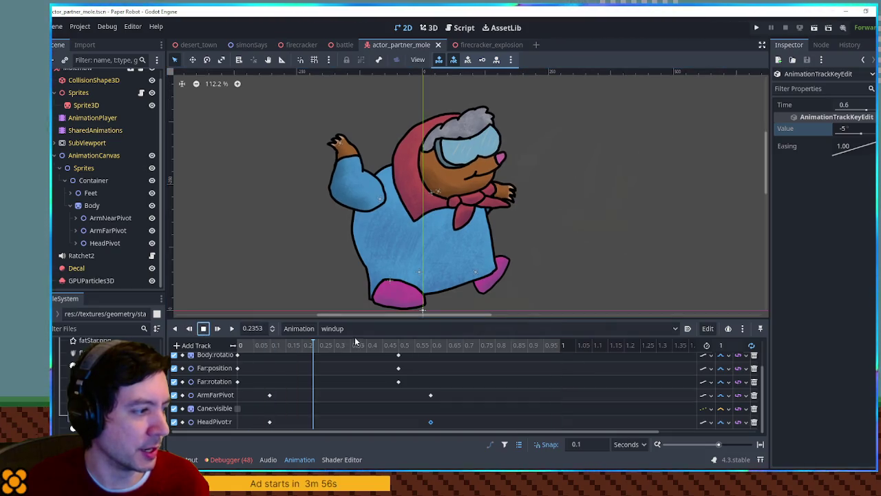
- Create a new animation named 'pitch' on the mole's AnimationPlayer
left_click(296, 329)
left_click(334, 328)
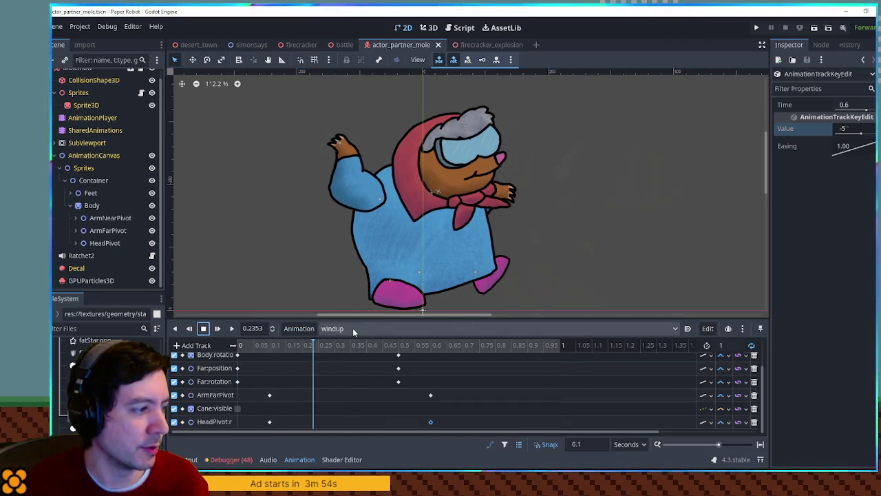
left_click(336, 328)
left_click(339, 314)
left_click(302, 329)
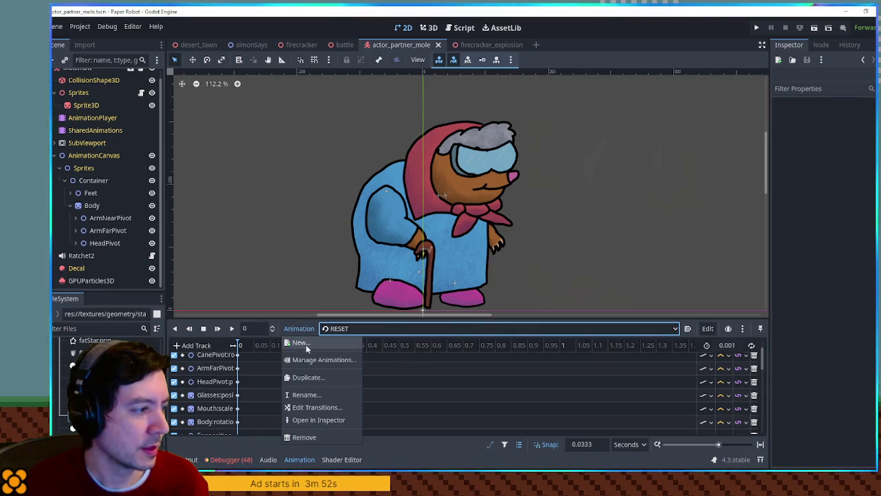
left_click(305, 345)
type("pit")
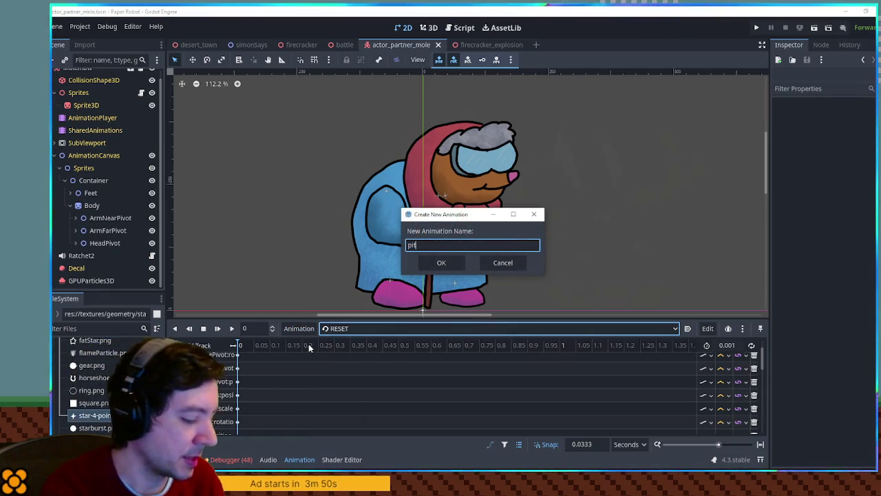
type("ch")
key("Return")
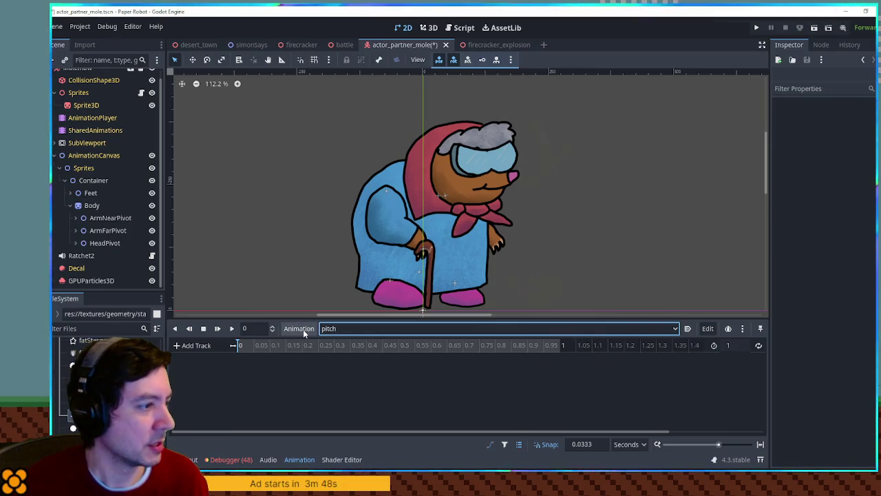
- Expand ArmNearPivot in the scene tree and select the Cane node
left_click(77, 244)
left_click(76, 244)
left_click(76, 219)
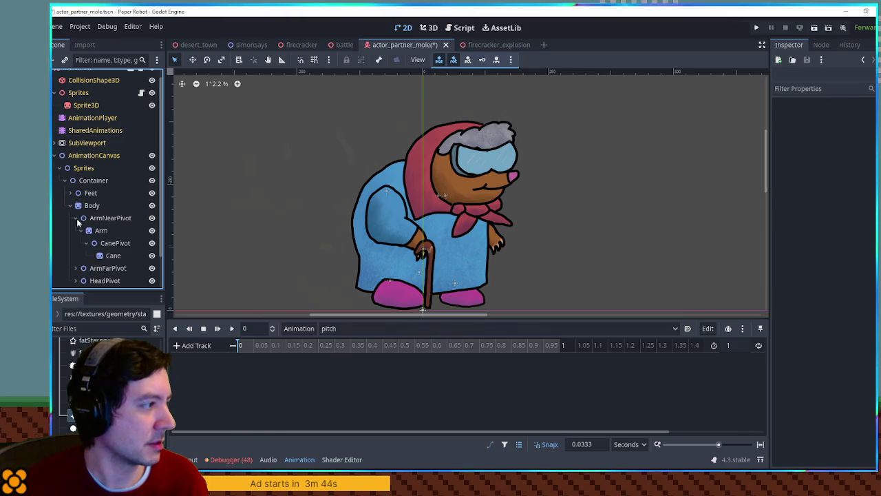
left_click(100, 255)
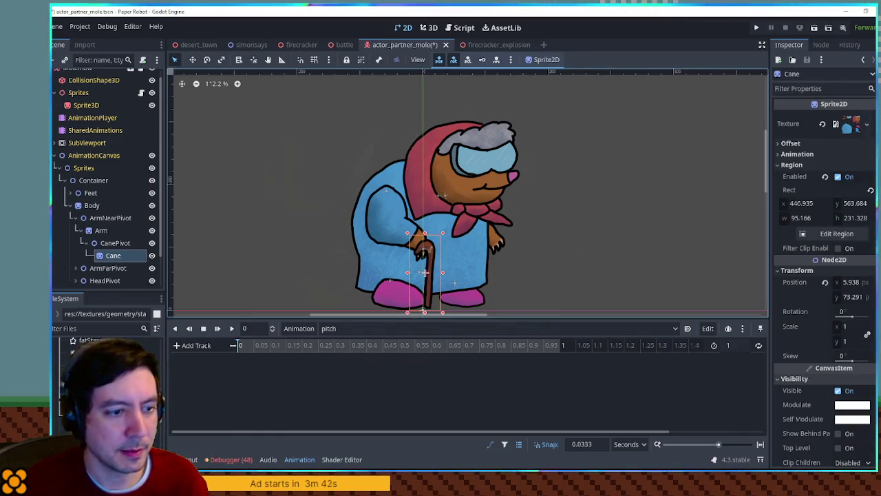
- Key the Cane hidden, make pitch loop at 0.1 seconds long, and preview it
left_click(866, 390)
left_click(238, 359)
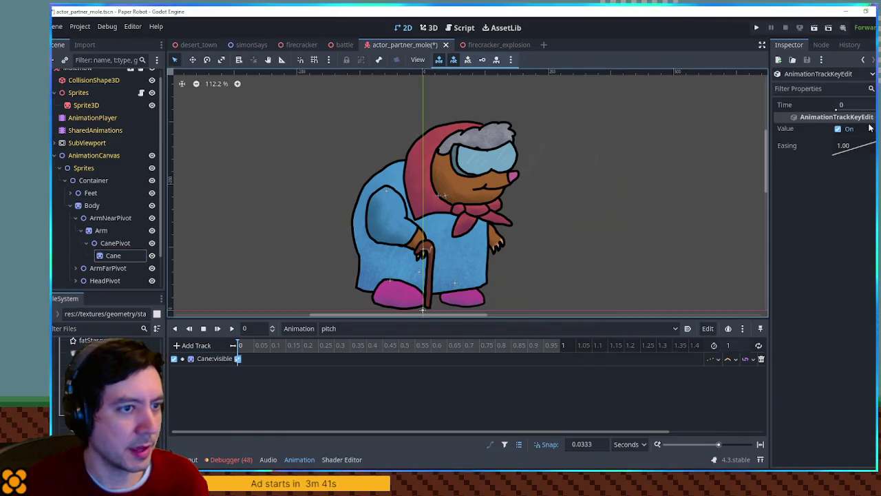
left_click(838, 129)
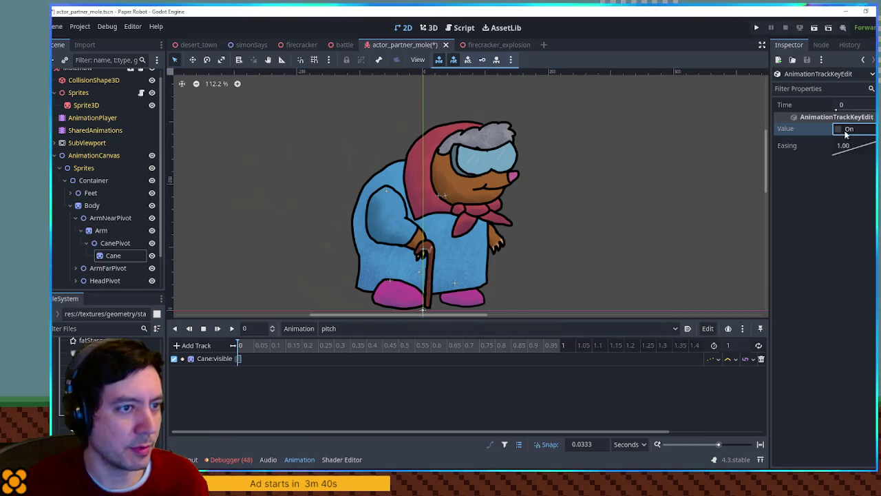
left_click(758, 346)
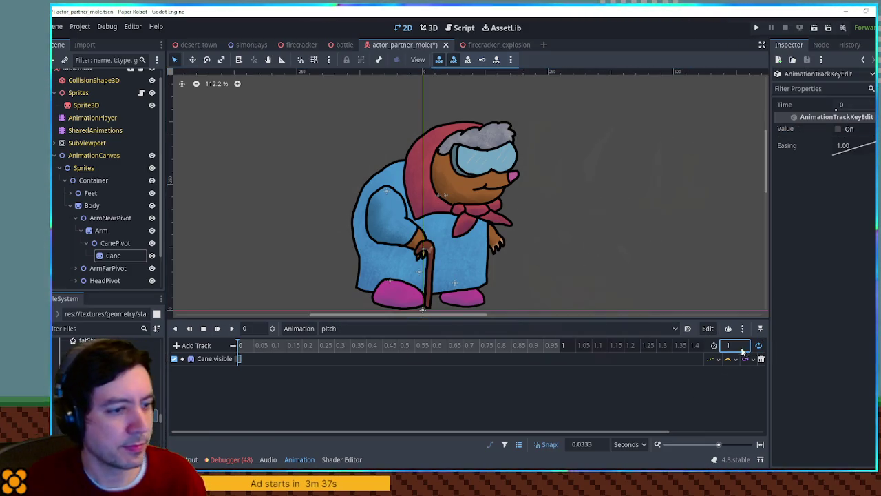
type("0.1")
key("Return")
left_click(232, 330)
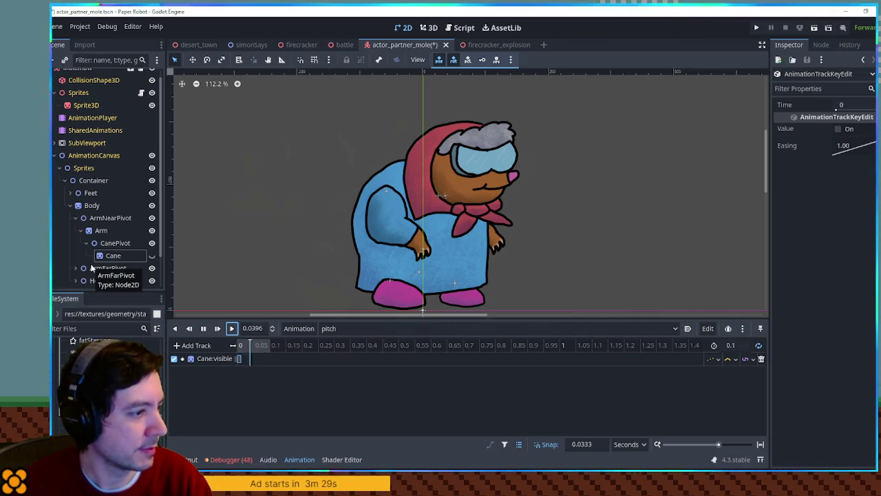
- Key the Body rotation at time 0 to 15 degrees, then select the Near foot node
left_click(92, 205)
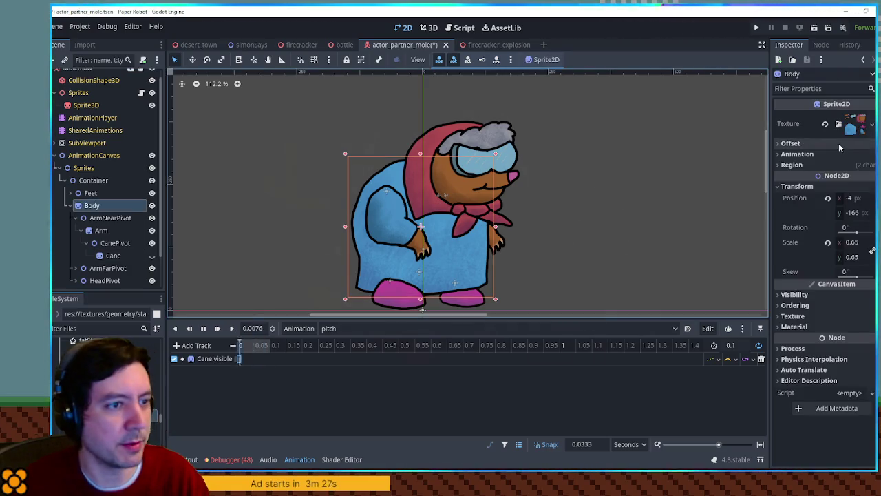
left_click(871, 228)
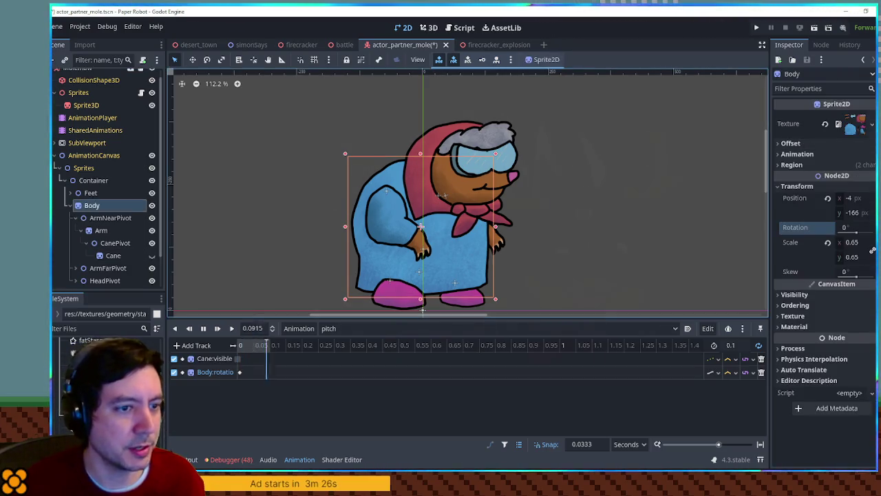
left_click(237, 372)
type("10")
key("Return")
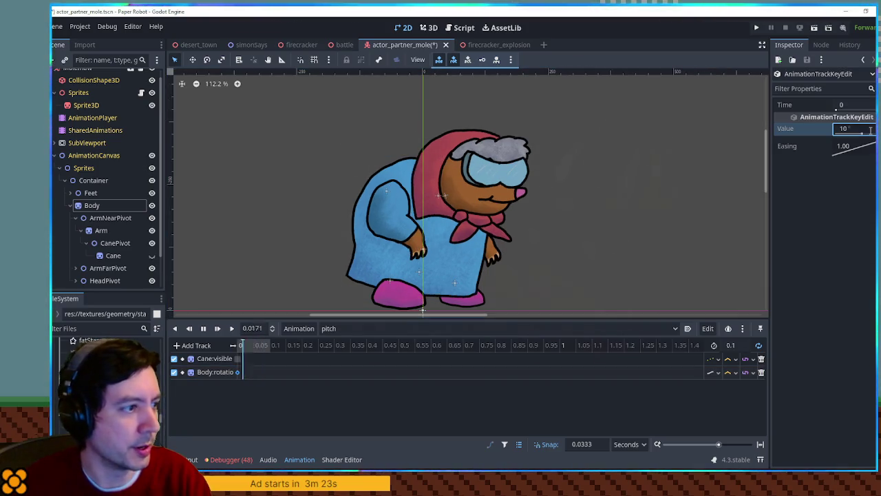
type("15")
key("Return")
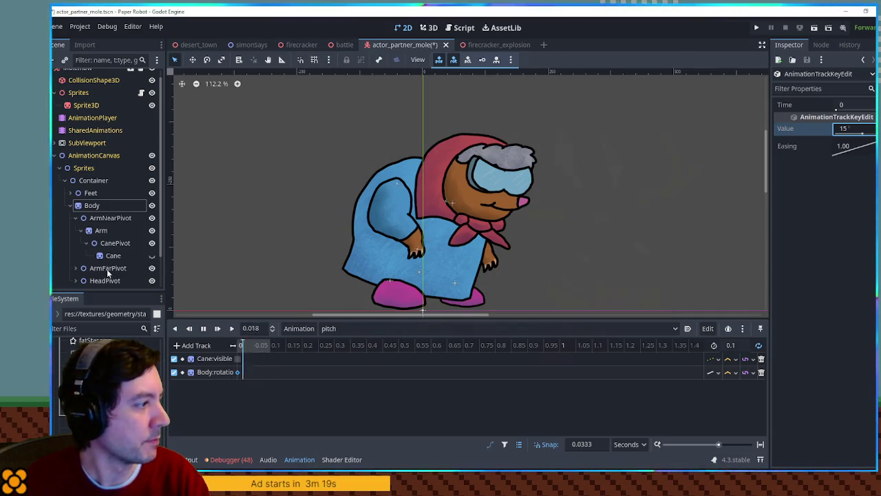
scroll(106, 273, "down", 2)
left_click(69, 155)
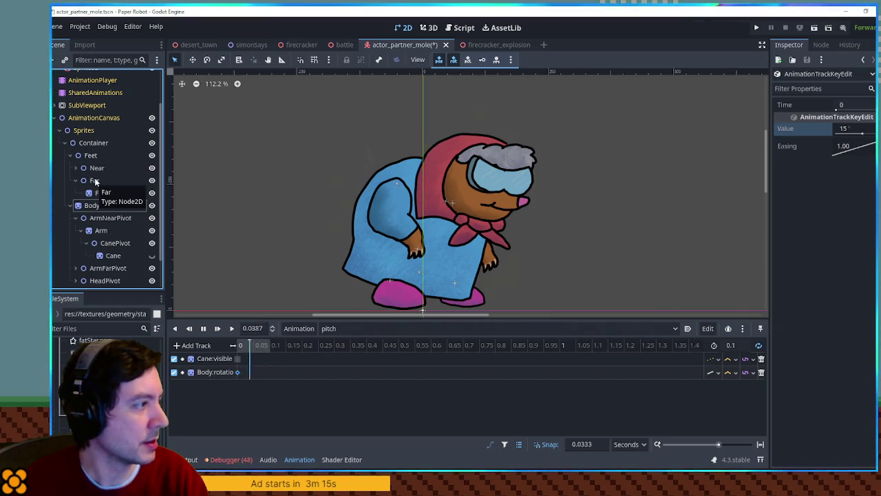
left_click(75, 168)
left_click(96, 168)
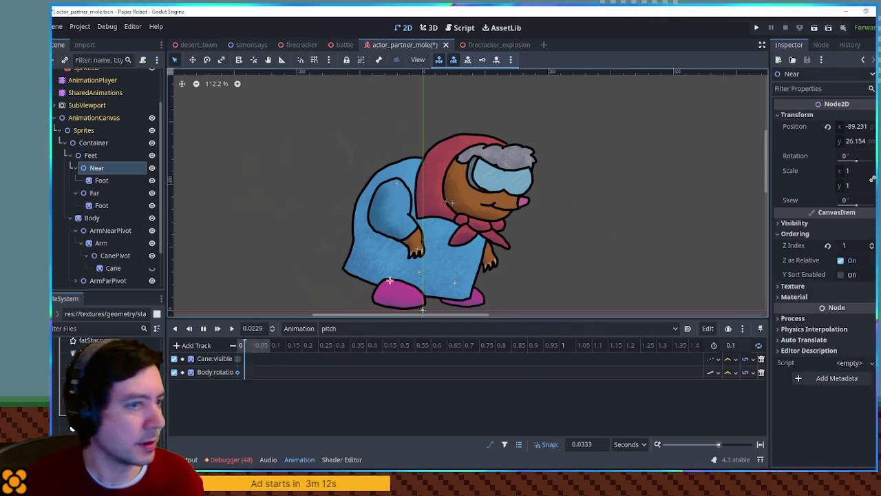
- Key the Near foot position at x -200, y 0
left_click(826, 126)
left_click(249, 389)
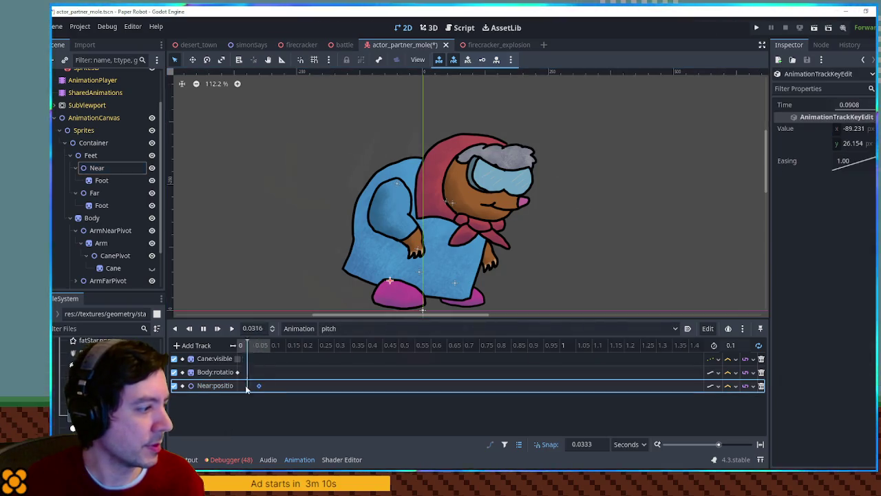
left_click(848, 129)
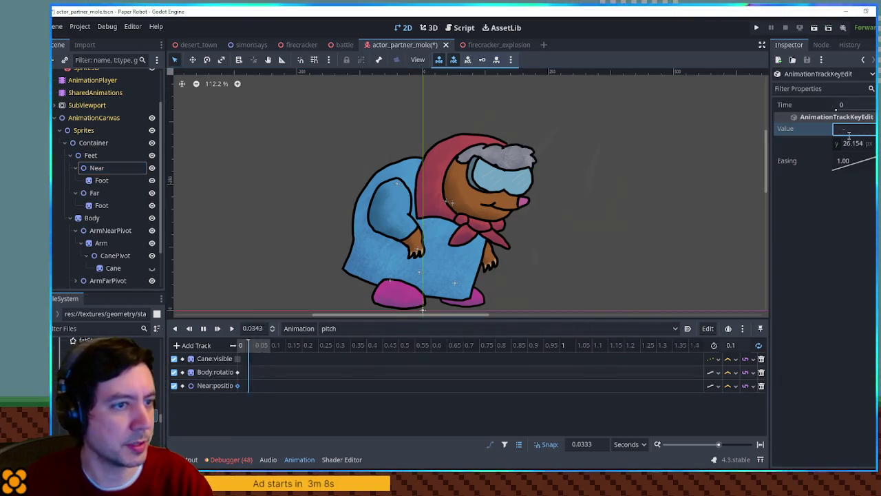
type("-200")
key("Return")
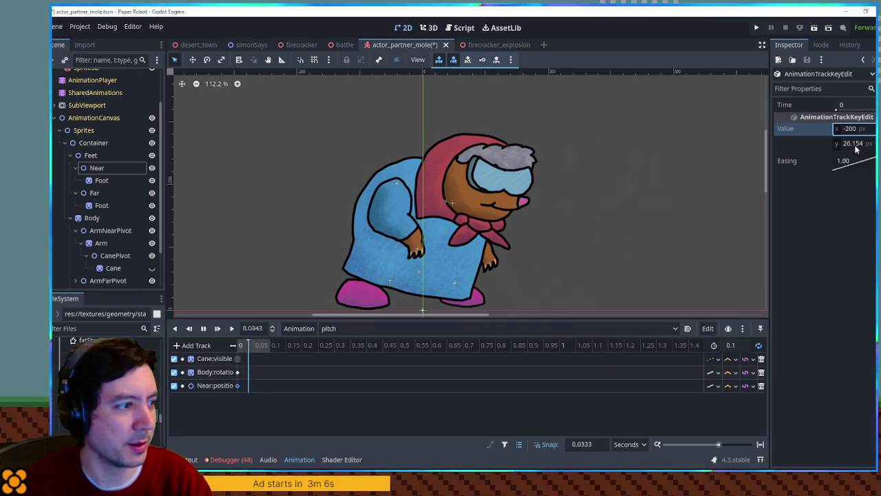
left_click(856, 144)
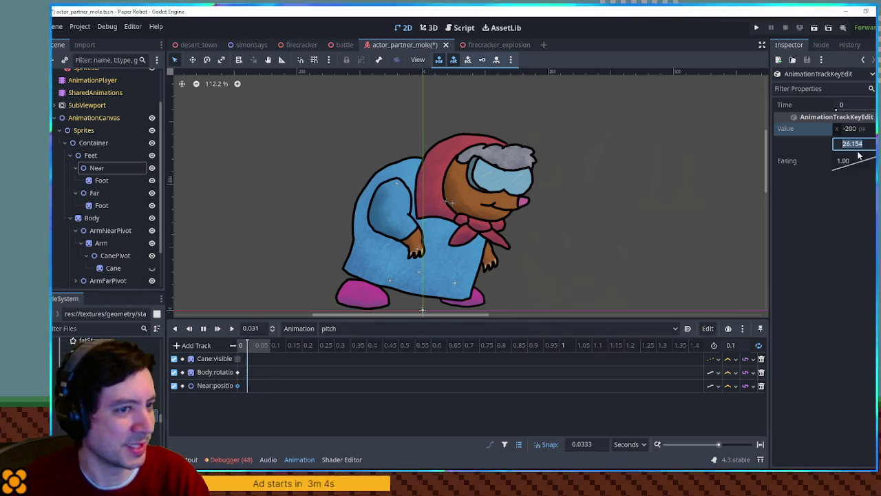
type("0")
key("Return")
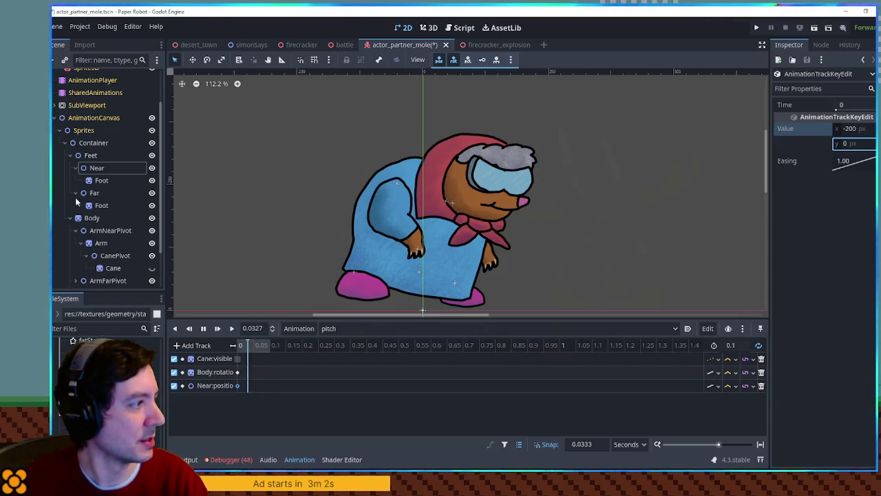
- Add a Near foot rotation key at about 0.0333 s, rotated roughly 41 degrees
left_click(102, 170)
left_click(869, 157)
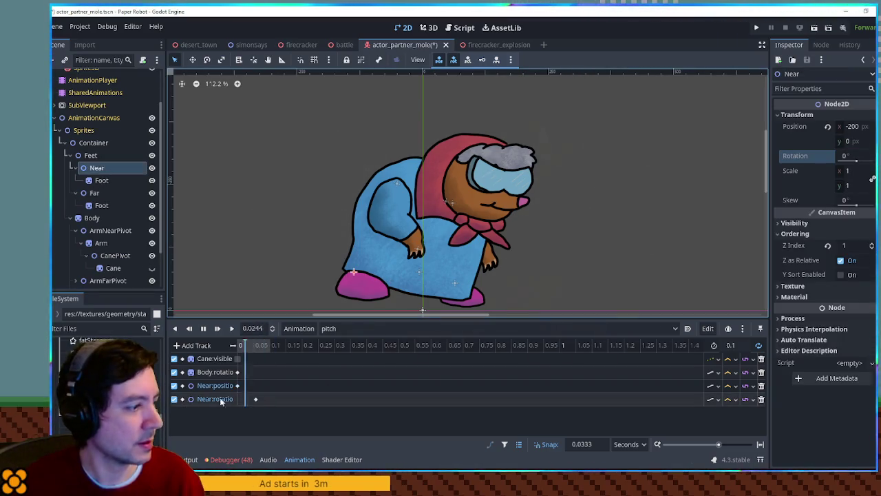
left_click(254, 400)
left_click_drag(254, 401, 241, 403)
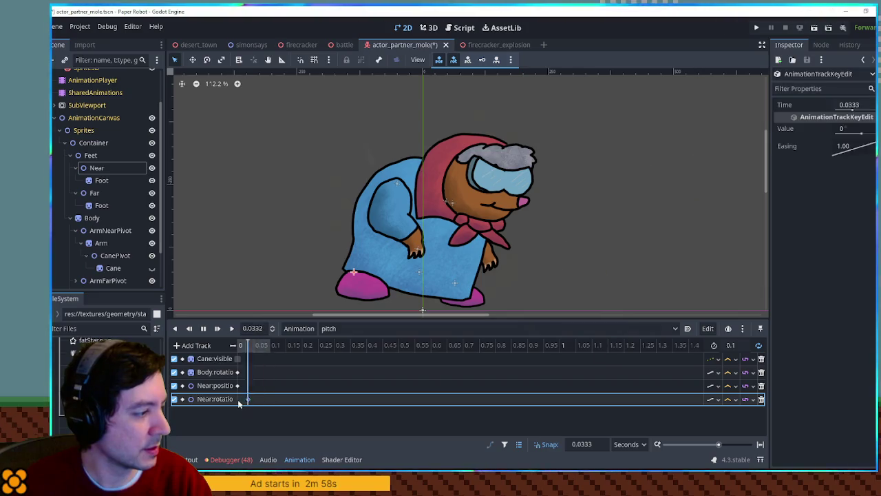
left_click_drag(854, 129, 874, 129)
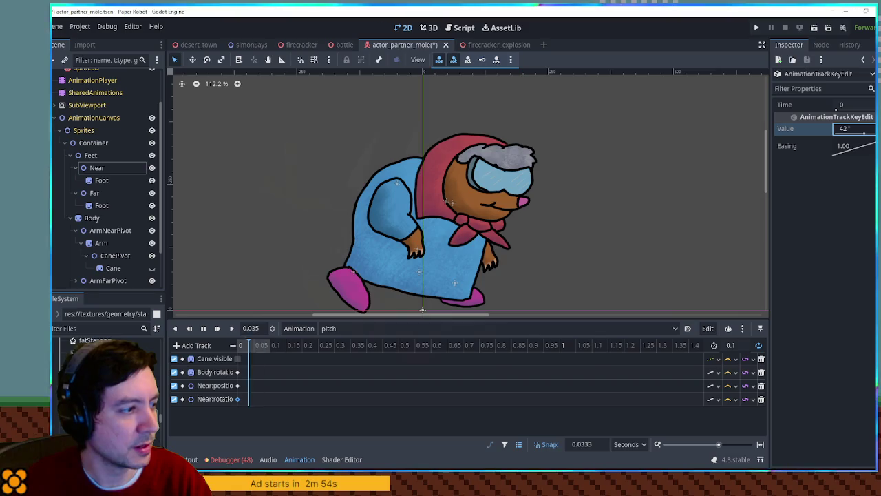
- Adjust the Near foot keys to y -50 and rotation 50 degrees
left_click(238, 385)
left_click(852, 142)
type("-100")
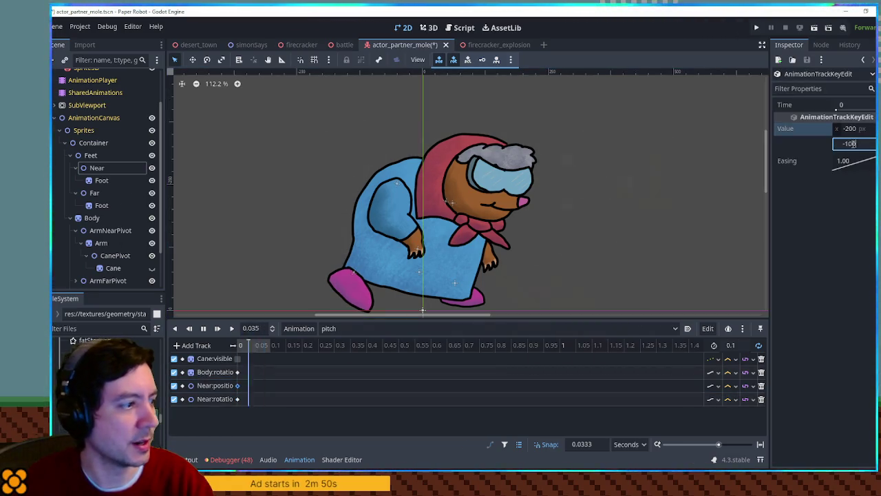
key("Return")
left_click(851, 143)
type("-50")
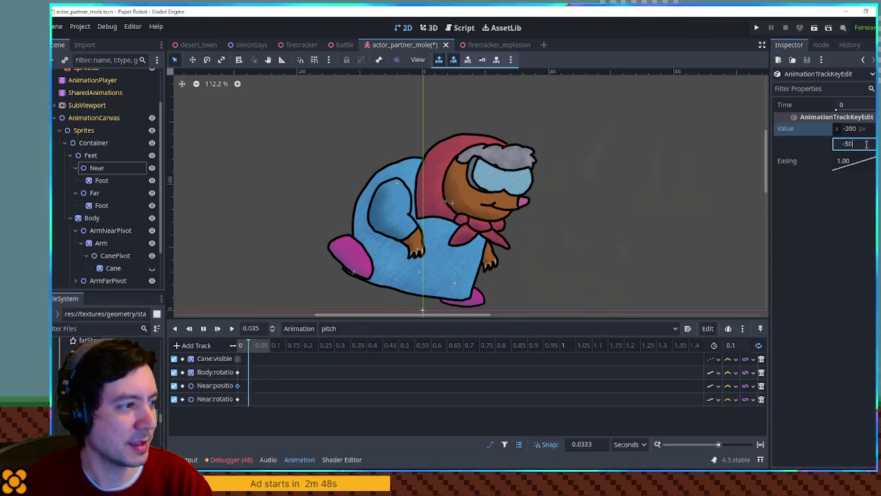
key("Return")
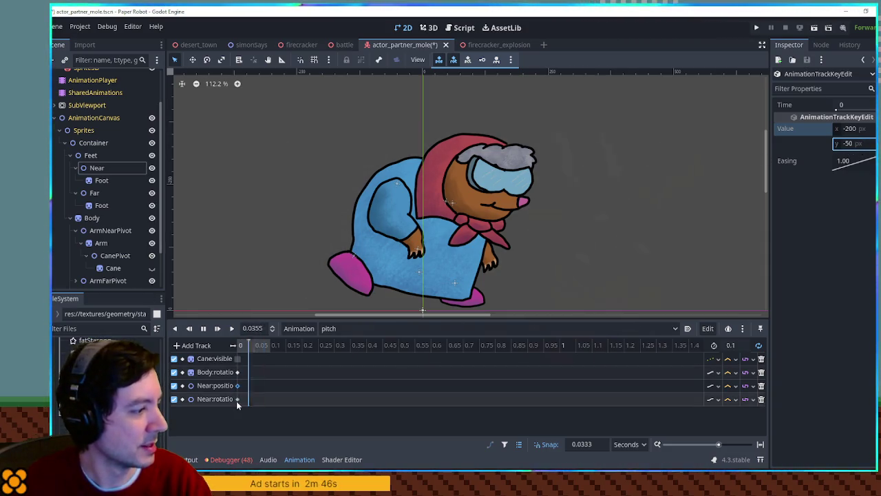
left_click(237, 398)
type("50")
key("Return")
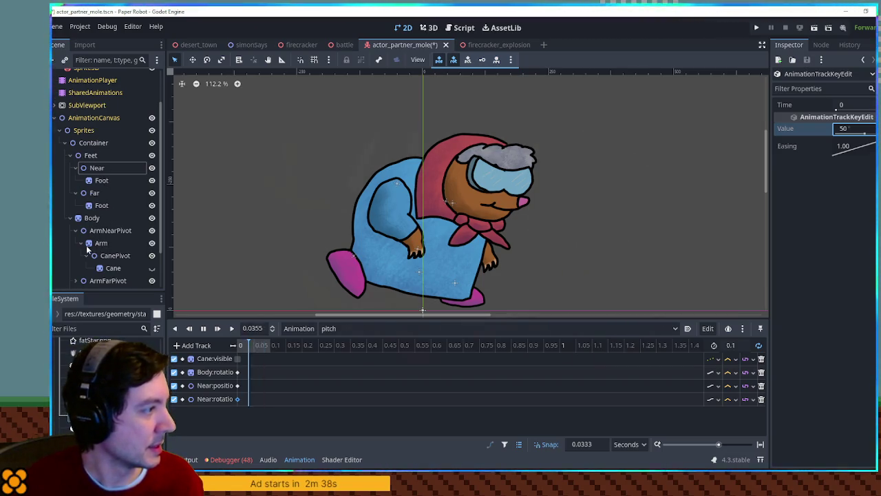
- Key HeadPivot rotation at time 0, tilting the head about 15.5 degrees
scroll(90, 249, "down", 2)
left_click(102, 243)
mouse_move(795, 155)
left_mouse_down()
mouse_move(206, 412)
mouse_move(238, 411)
left_mouse_up()
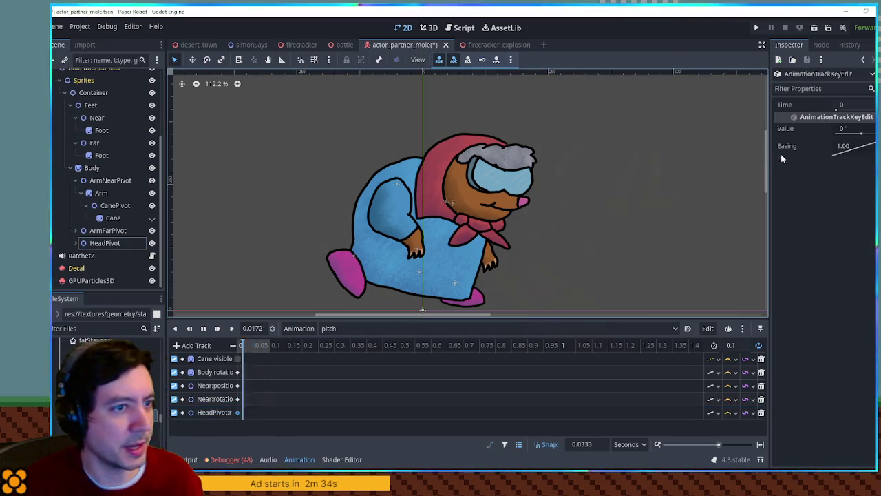
left_click(854, 128)
type("5")
left_click_drag(853, 128, 874, 128)
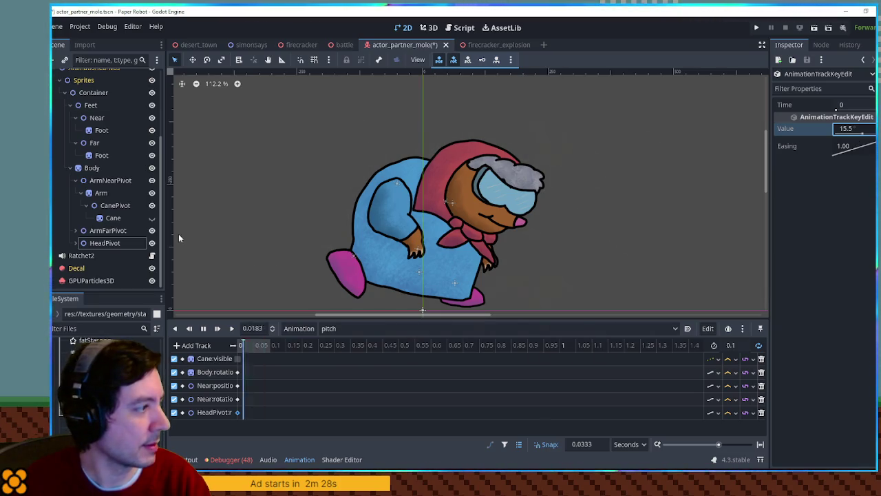
left_click(110, 181)
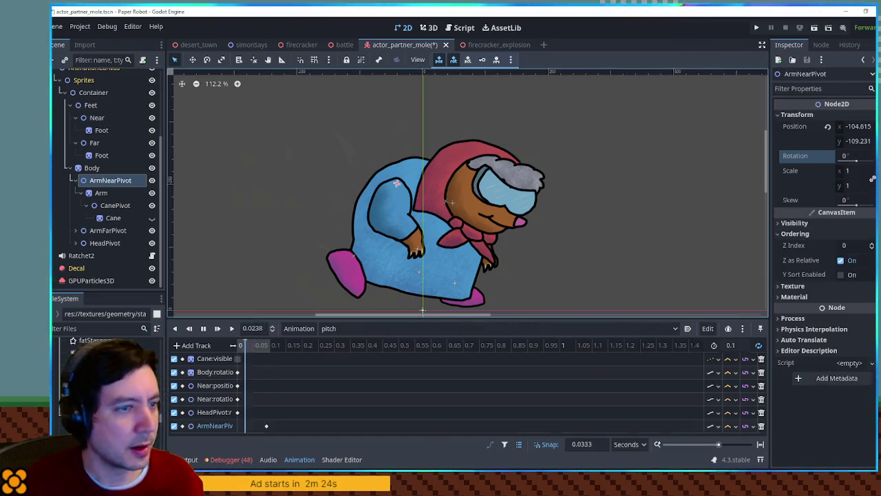
- Key the ArmNearPivot rotation at time 0, at about 44 degrees
key("k")
left_click(247, 427)
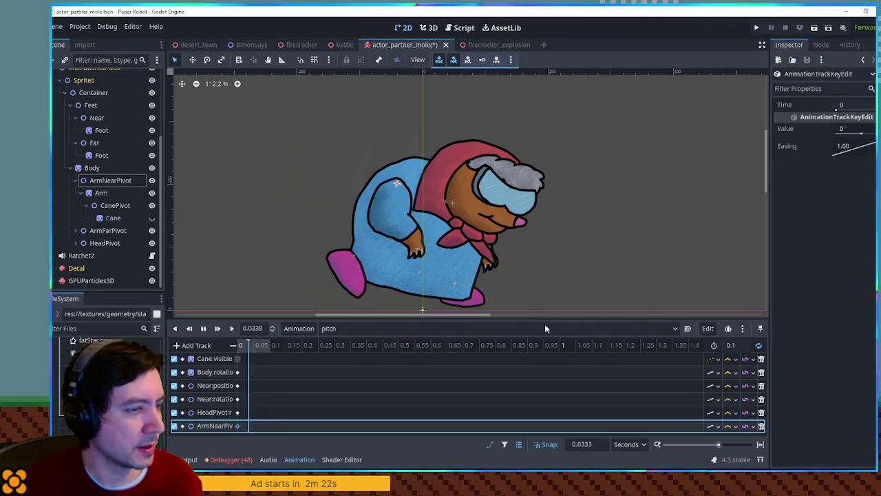
mouse_move(861, 129)
left_mouse_down()
mouse_move(875, 133)
mouse_move(827, 131)
mouse_move(852, 131)
left_mouse_up()
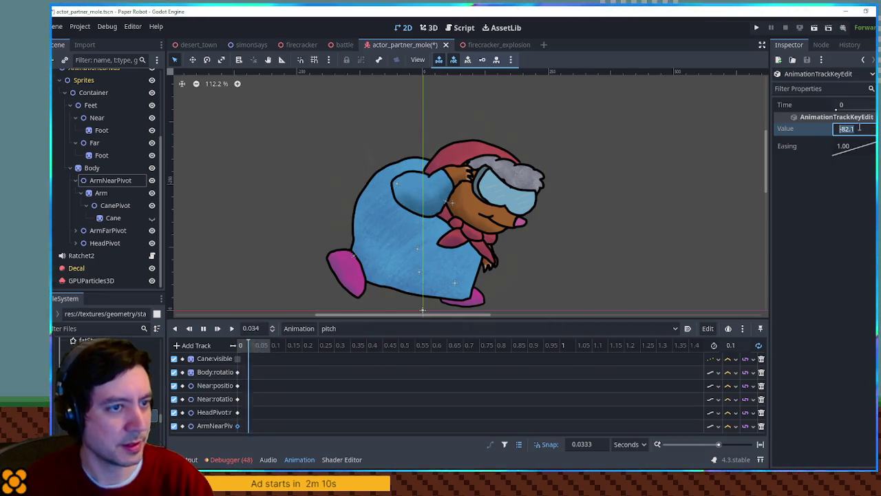
left_click(110, 180)
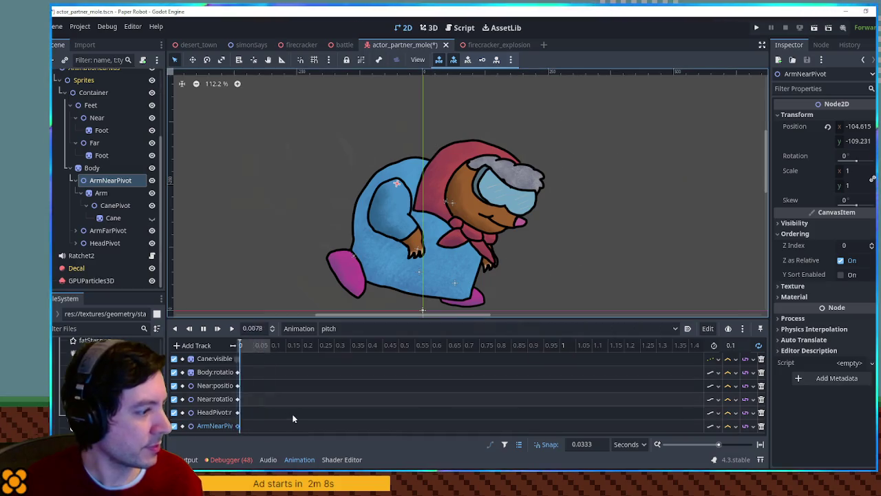
- Key ArmNearPivot scale x at -1, rotate the arm to about -186.5°, and set length to 1
left_click(870, 178)
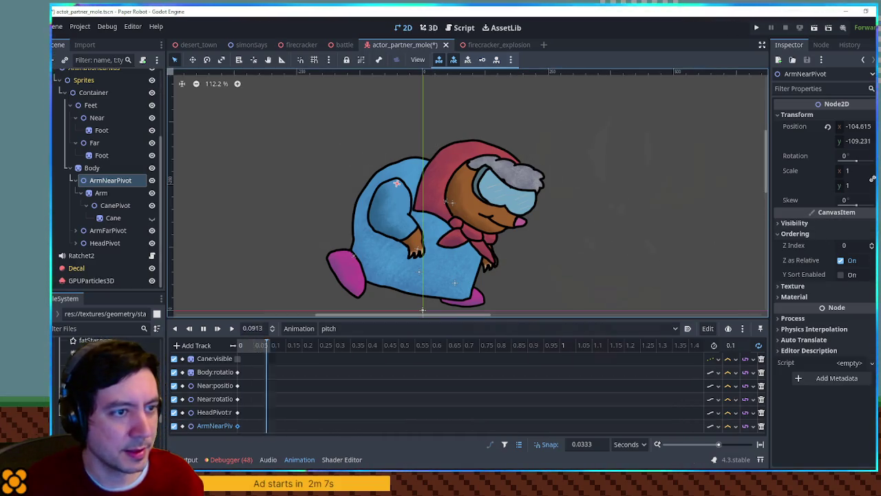
scroll(247, 434, "down", 1)
left_click(238, 426)
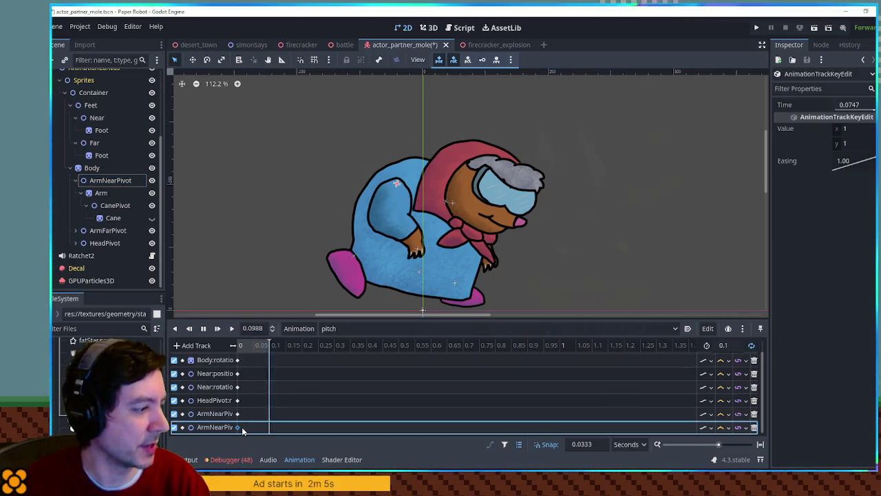
left_click(854, 129)
type("-1")
key("Return")
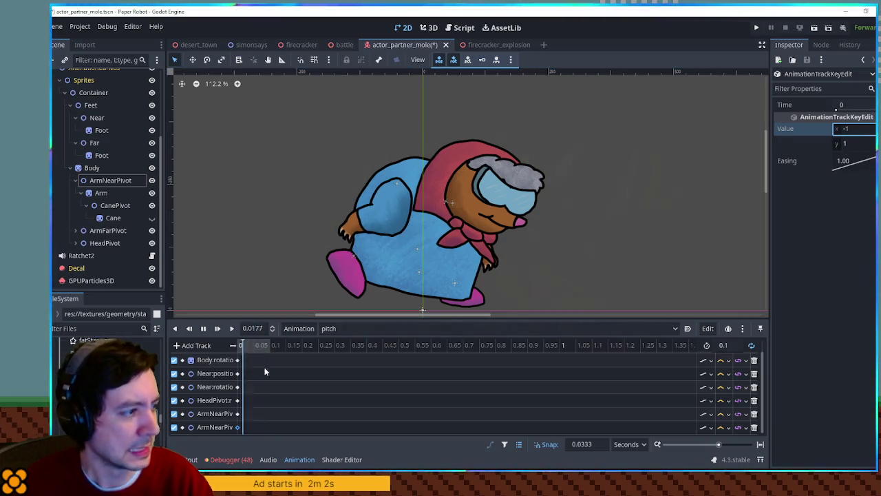
left_click(238, 413)
left_click_drag(853, 134, 795, 135)
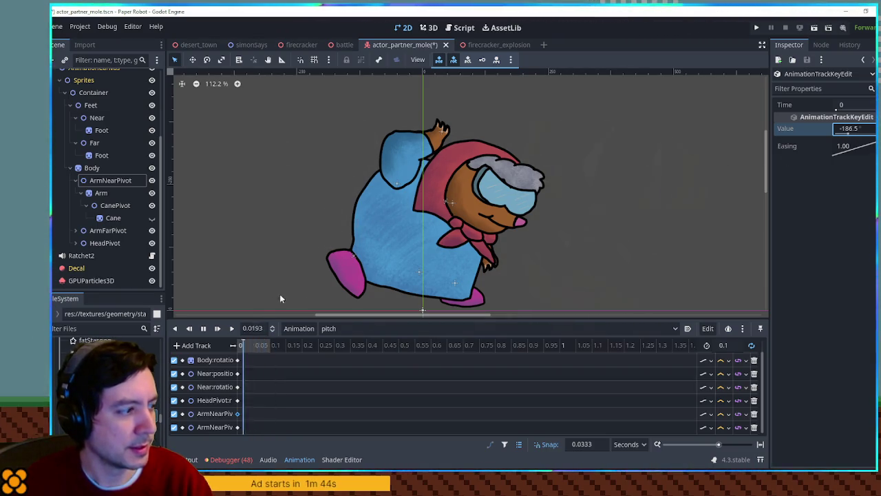
left_click(729, 344)
type("1")
key("Return")
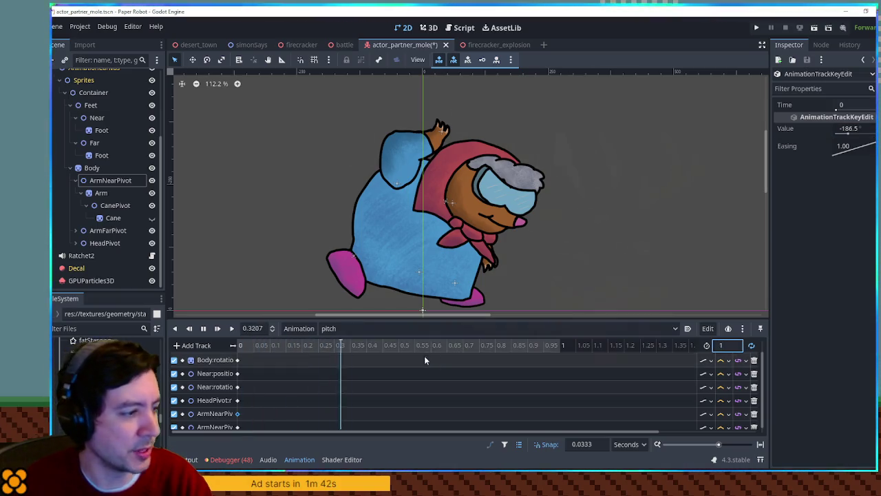
- Raise the pitch animation's body rotation key at 0.5 s to 20 degrees
left_click(729, 360)
left_click(740, 416)
left_click(333, 360)
left_click_drag(846, 139, 854, 142)
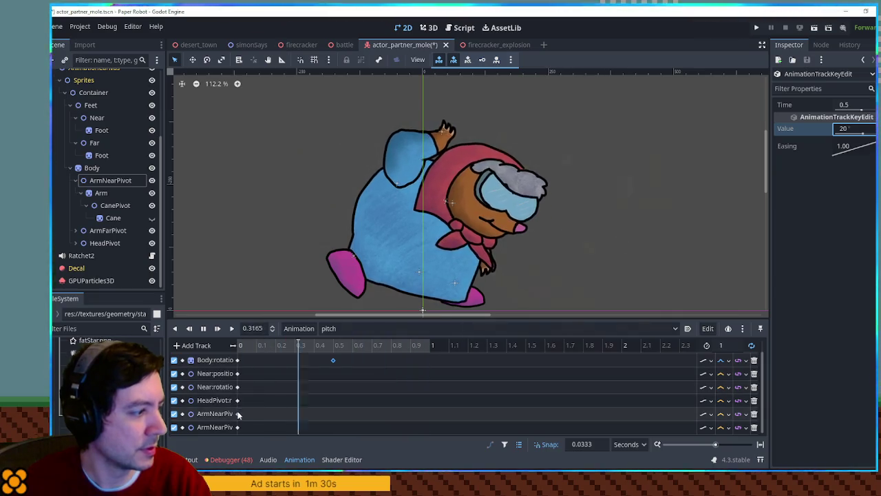
- Add a Near:position key at 0.5 s with y -70 and Linear interpolation
scroll(260, 385, "up", 1)
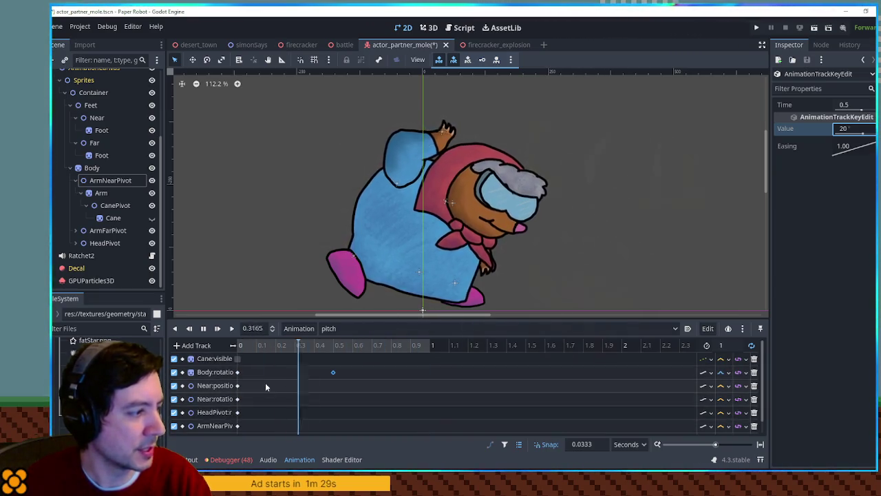
right_click(333, 385)
left_click(355, 392)
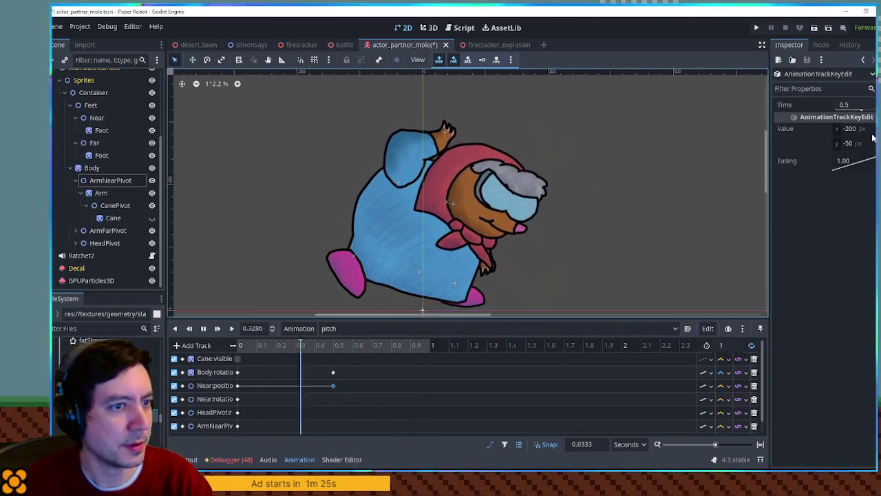
left_click(871, 142)
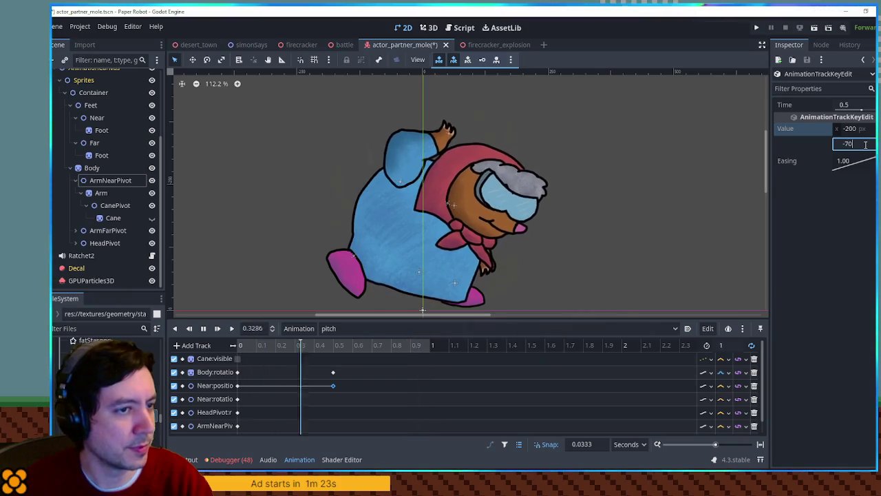
key("Return")
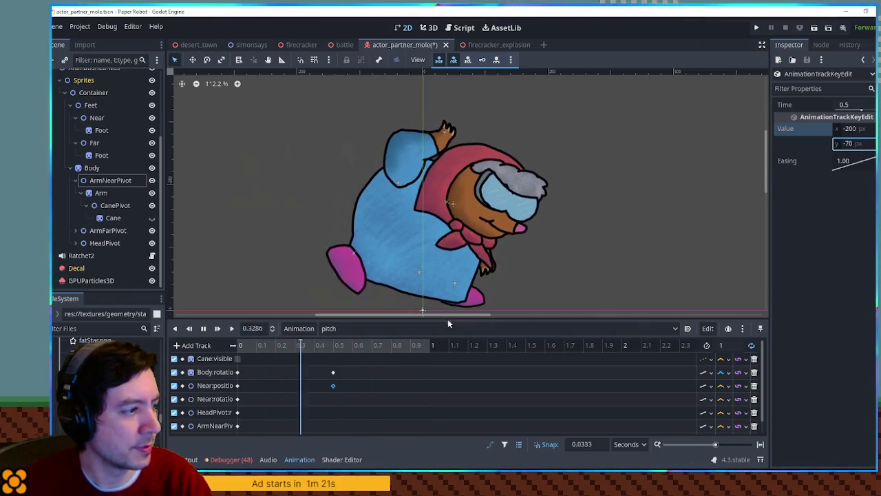
left_click(722, 386)
left_click(731, 411)
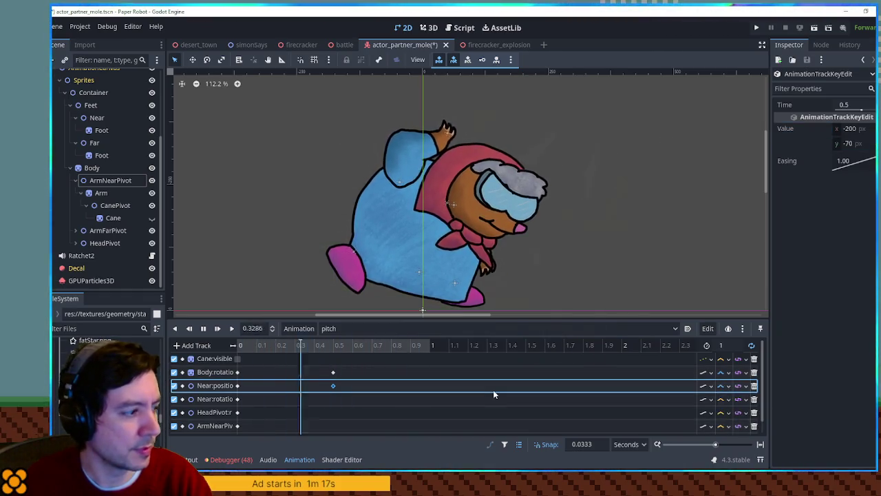
- Add a HeadPivot key at 0.5 s rotated 20° with Cubic interpolation
scroll(493, 389, "down", 1)
right_click(333, 399)
left_click(344, 392)
left_click(333, 400)
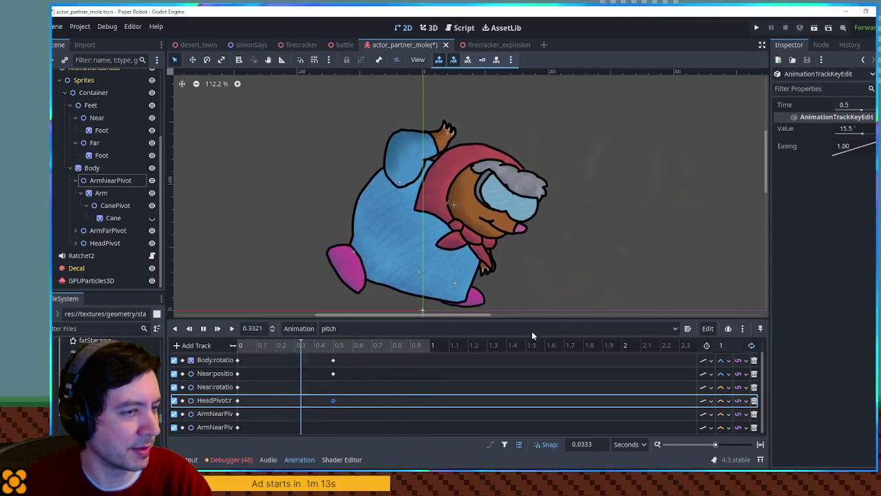
left_click(853, 128)
type("20")
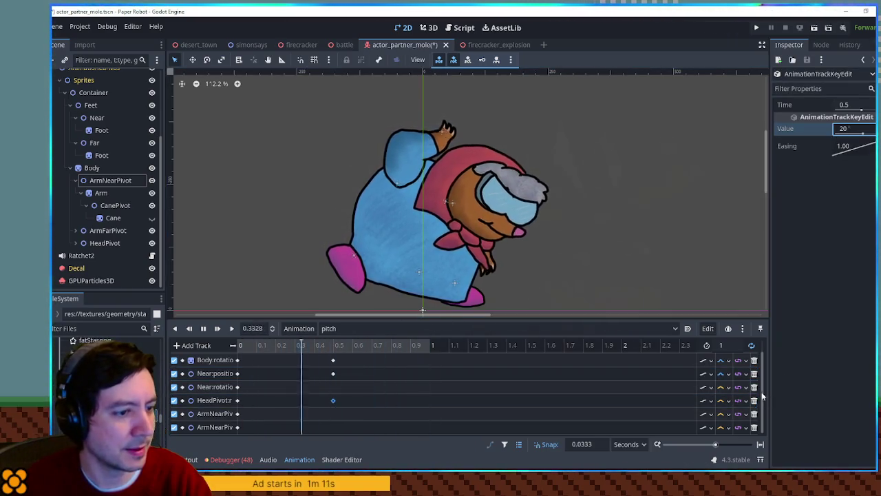
left_click(721, 400)
left_click(735, 439)
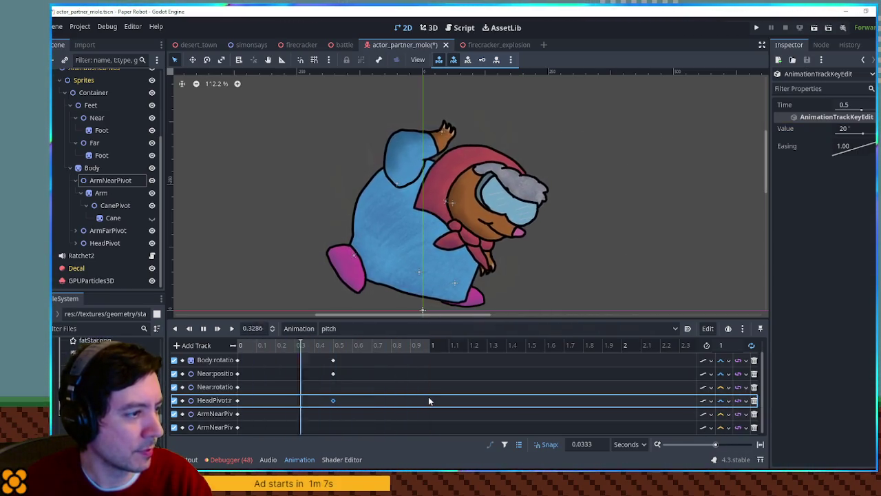
- Set the pitch animation length to 2 seconds and save the mole partner scene
left_click(723, 345)
type("2")
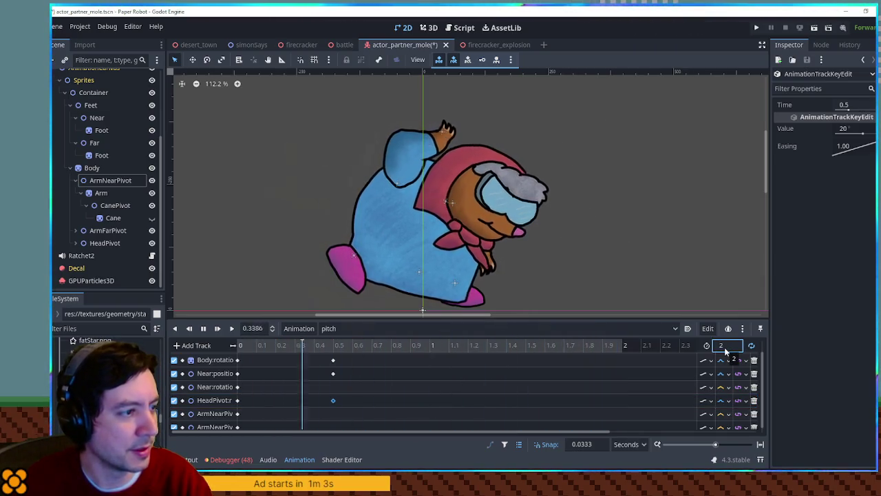
key("ctrl+s")
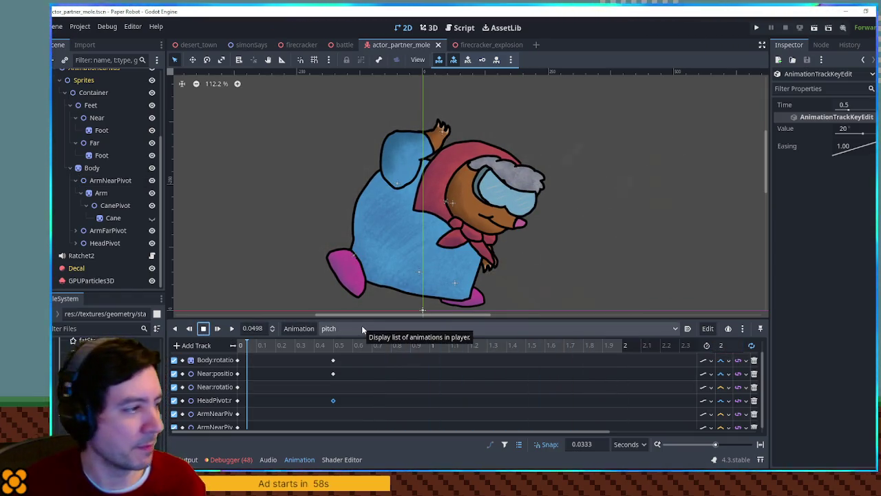
left_click(343, 331)
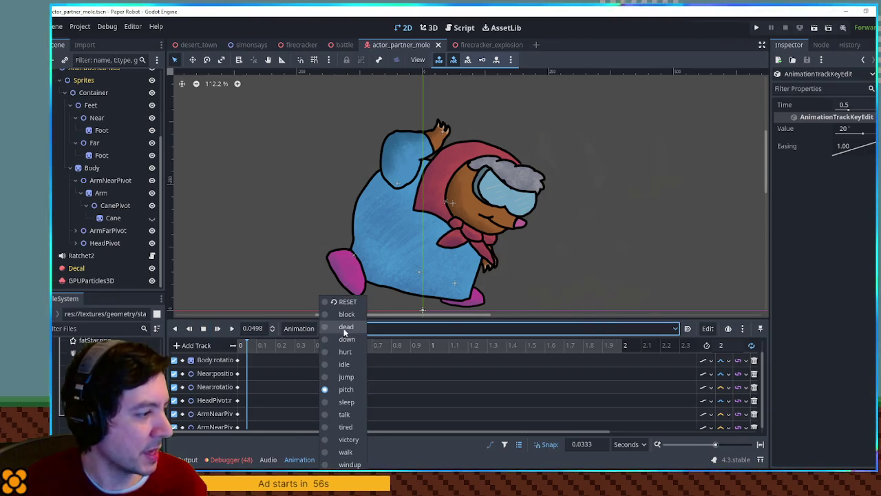
left_click(427, 328)
left_click(464, 28)
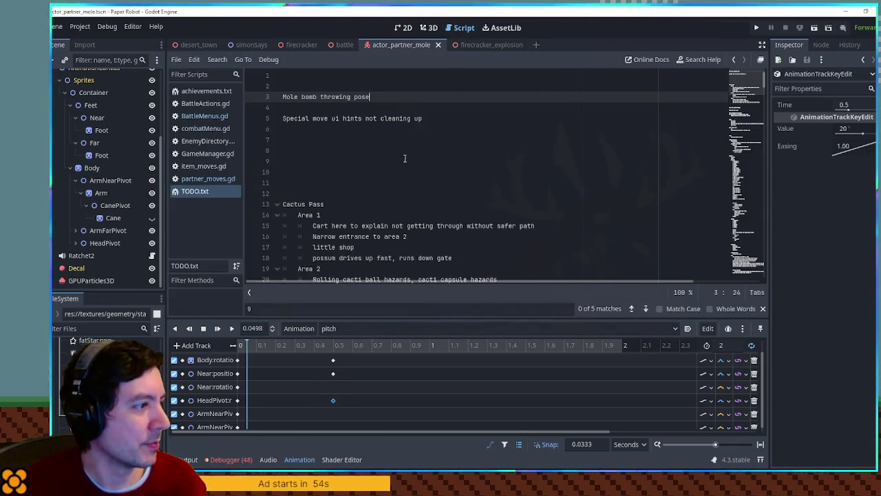
- In partner_moves.gd, search 'animati' and select the scan move's changeAnimation line
left_click(200, 179)
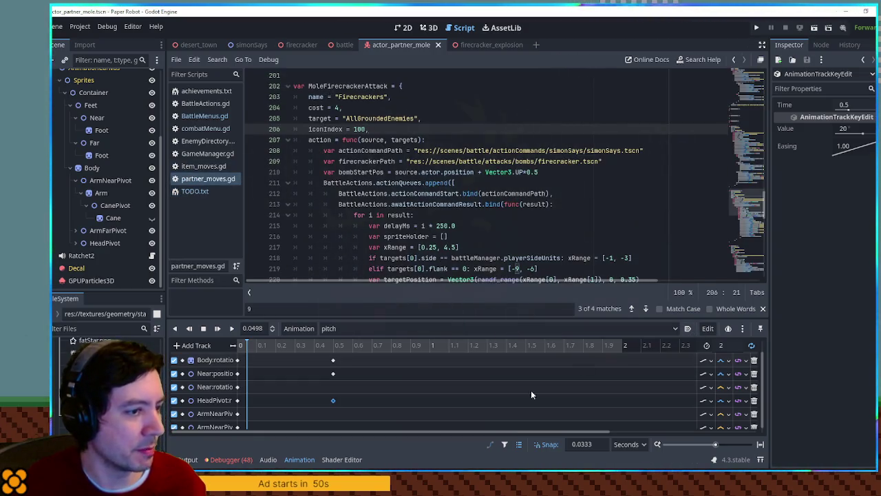
left_click(300, 459)
left_click(549, 218)
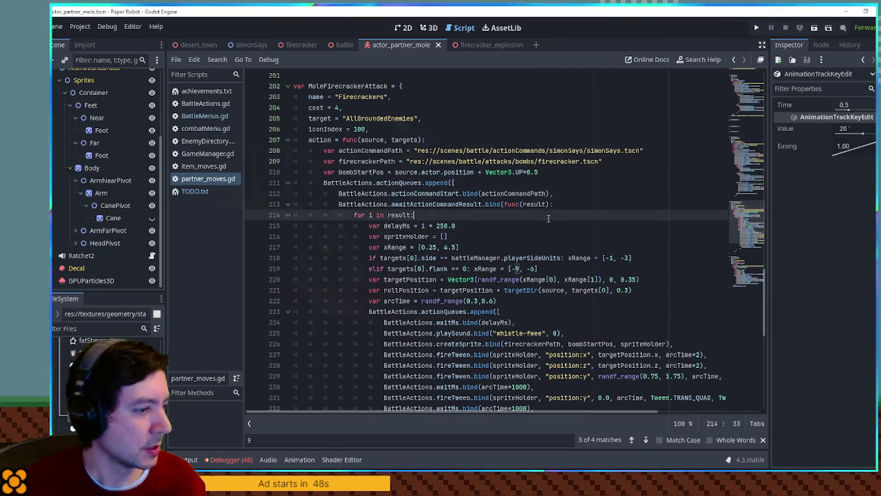
key("ctrl+f")
type("animati")
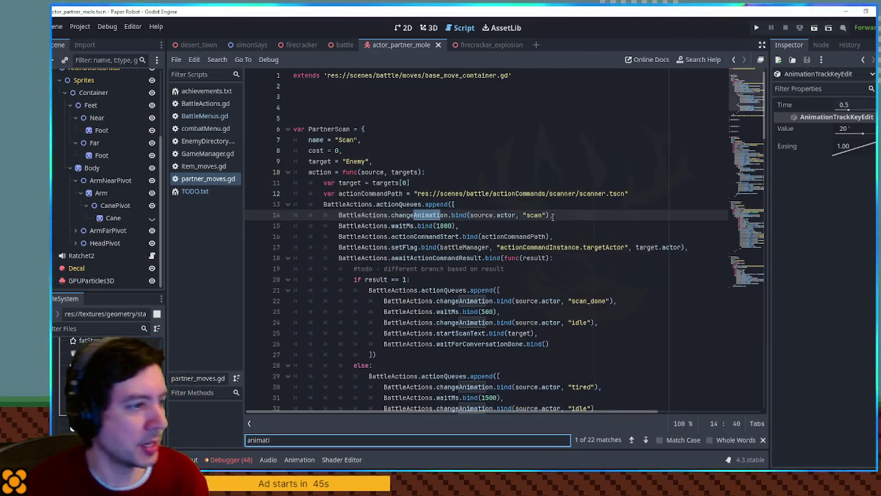
left_click_drag(553, 216, 553, 204)
key("ctrl+c")
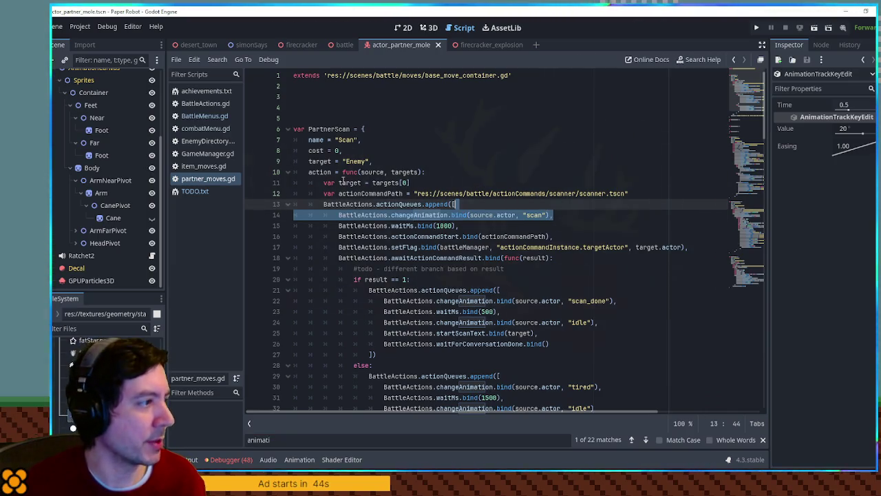
- Scroll to the MoleFirecrackerAttack code and place the caret at the end of line 211
left_click_drag(751, 115, 753, 241)
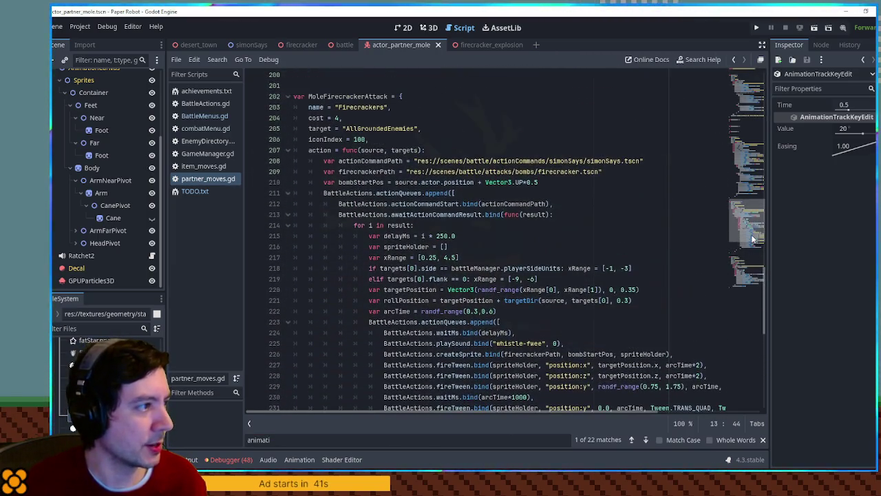
double_click(409, 206)
double_click(412, 216)
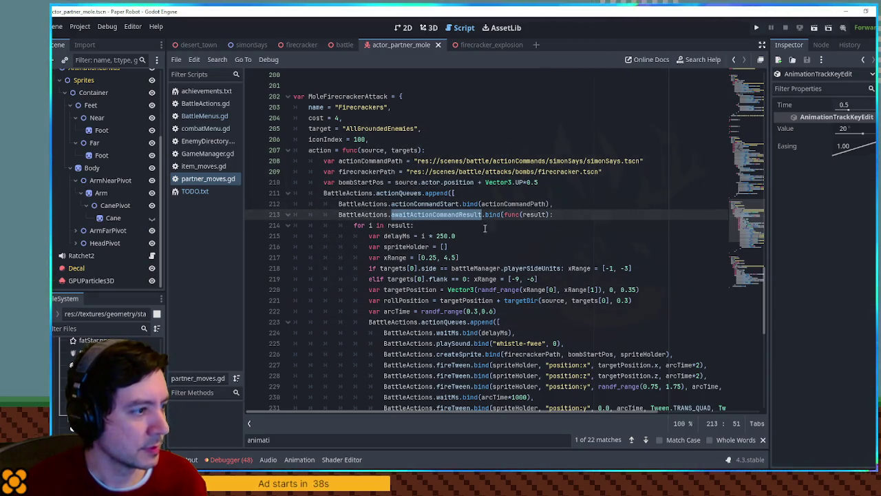
scroll(423, 219, "down", 2)
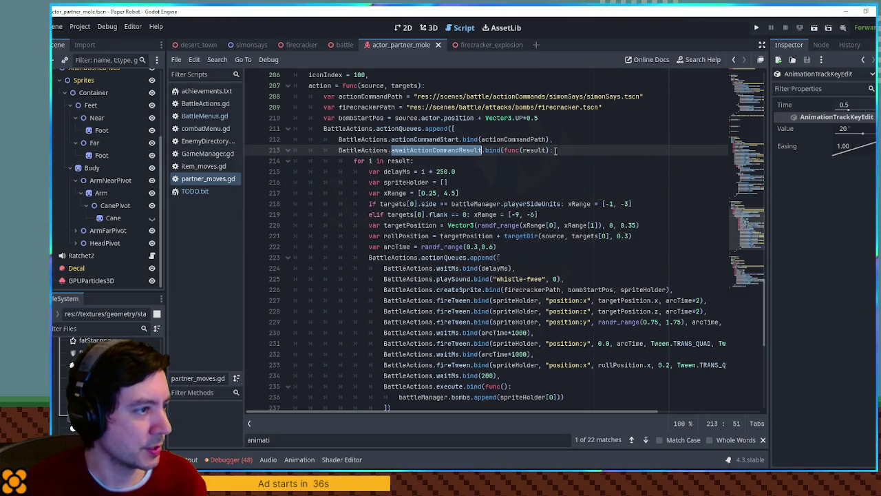
scroll(380, 226, "down", 2)
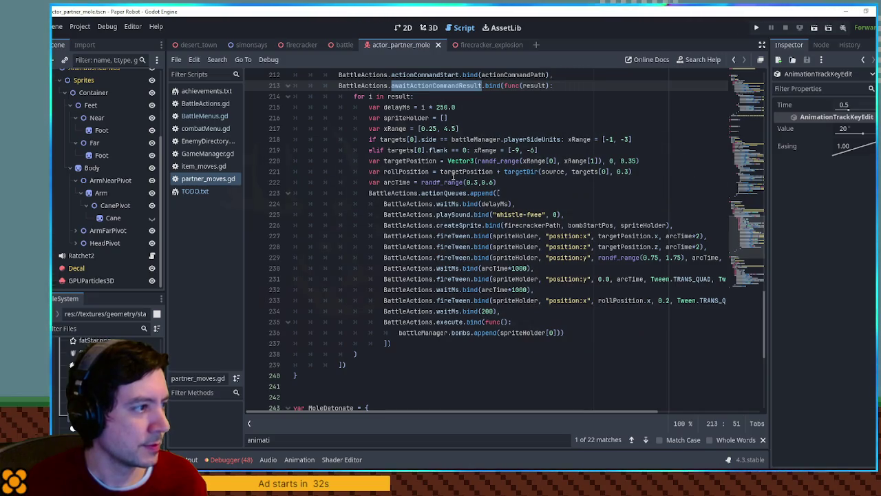
scroll(508, 179, "up", 4)
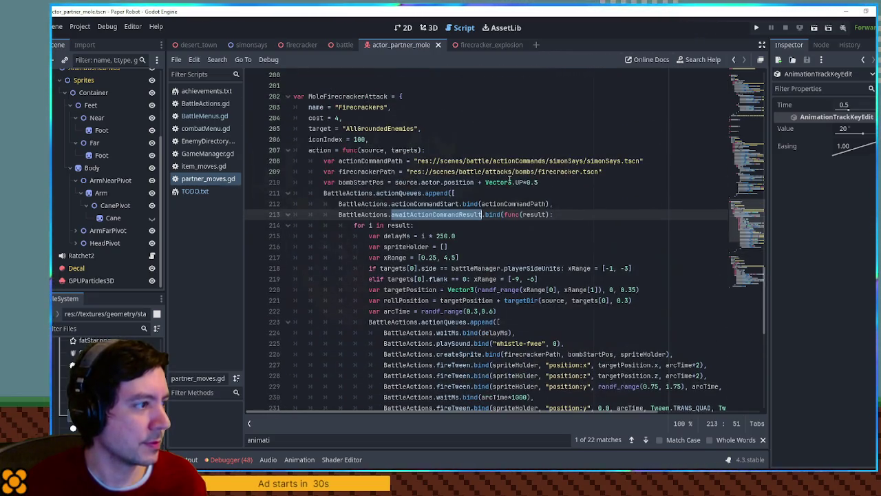
left_click(560, 197)
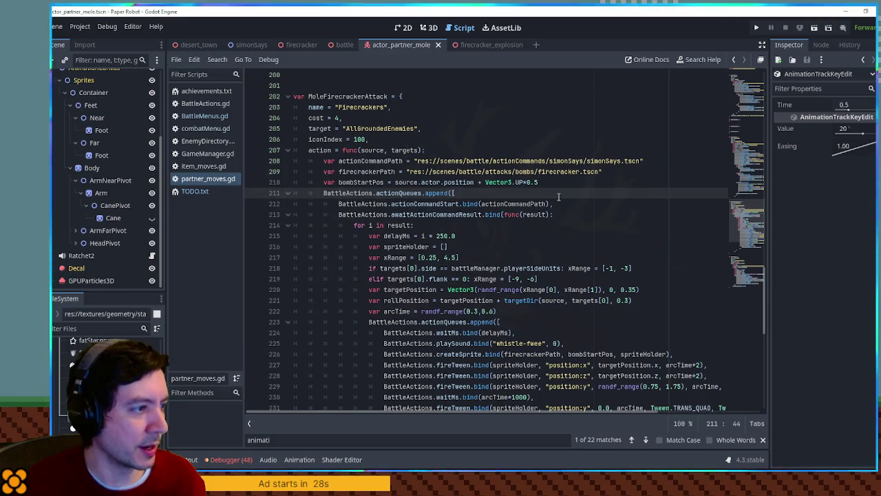
- Paste a changeAnimation "windup" call into the firecracker queue, with a '#todo - hold bomb' line above
key("Return")
key("ctrl+v")
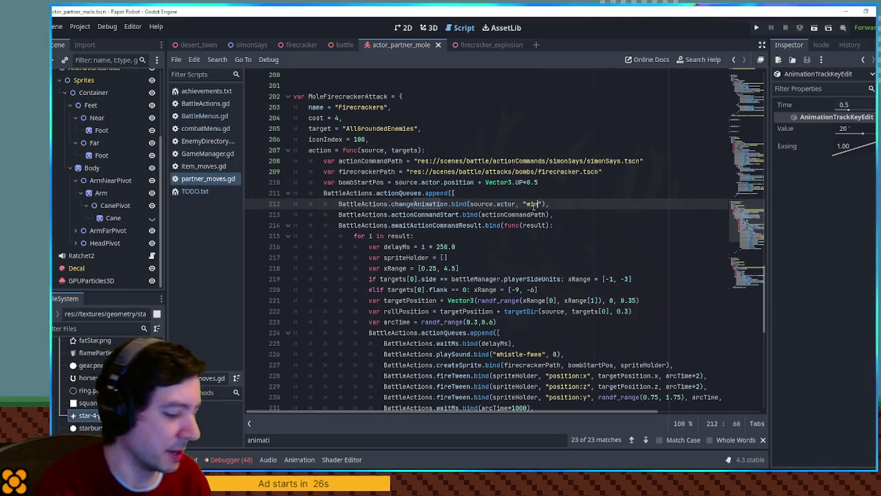
key("Up")
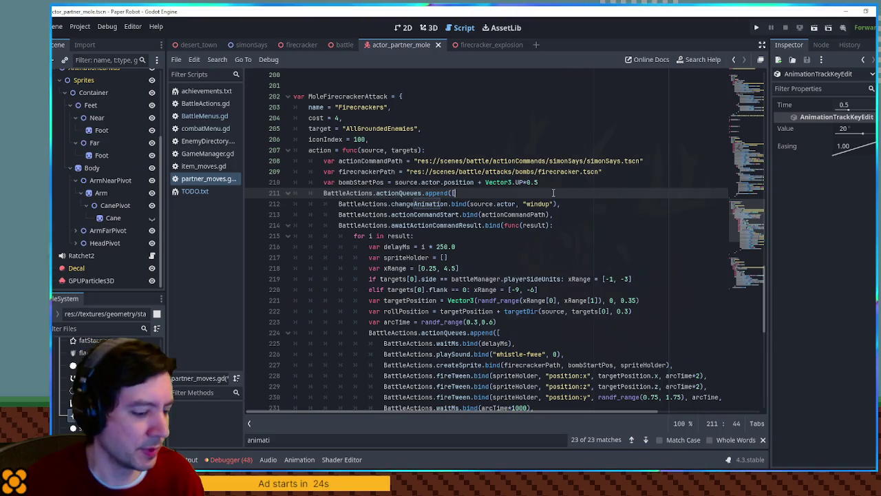
key("Return")
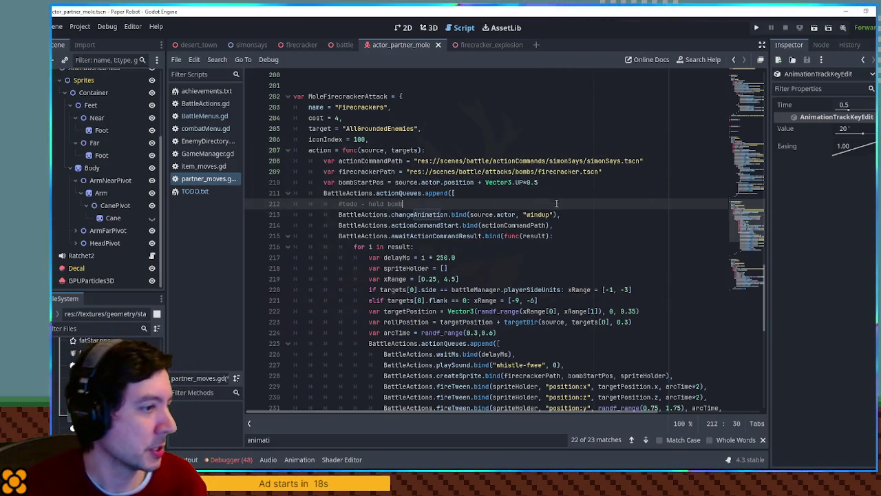
scroll(536, 216, "down", 1)
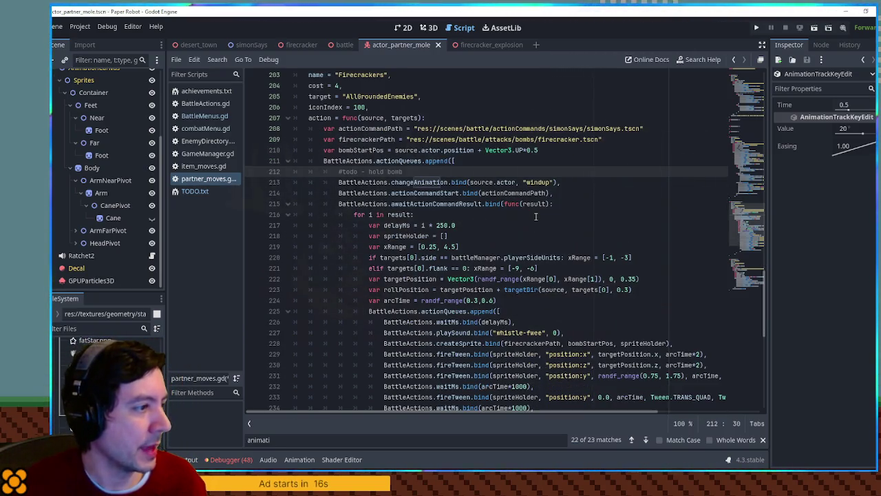
double_click(482, 203)
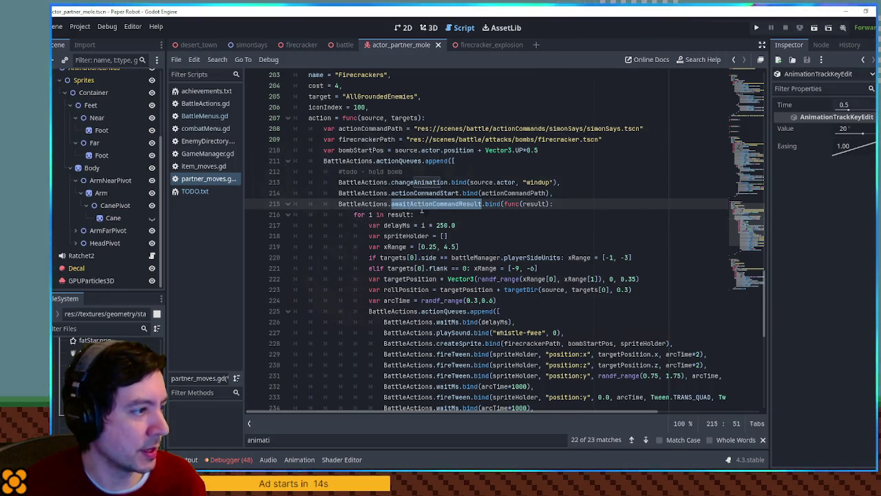
left_click_drag(559, 182, 338, 181)
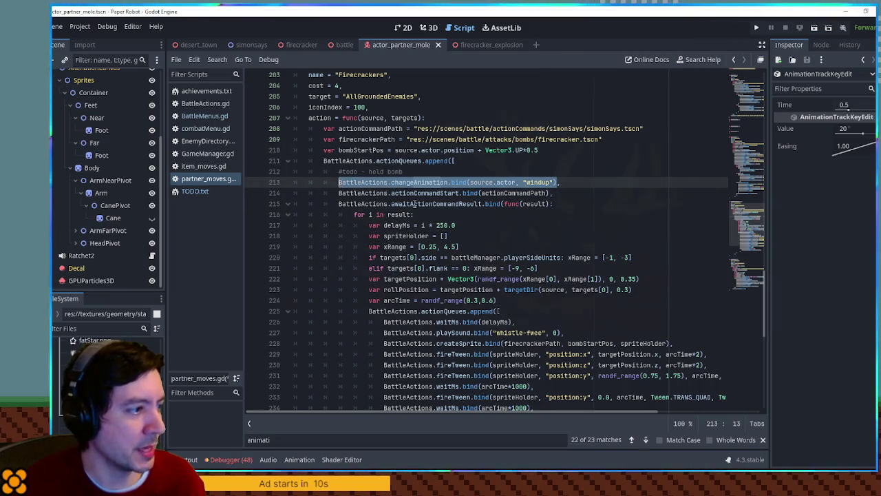
scroll(371, 212, "down", 6)
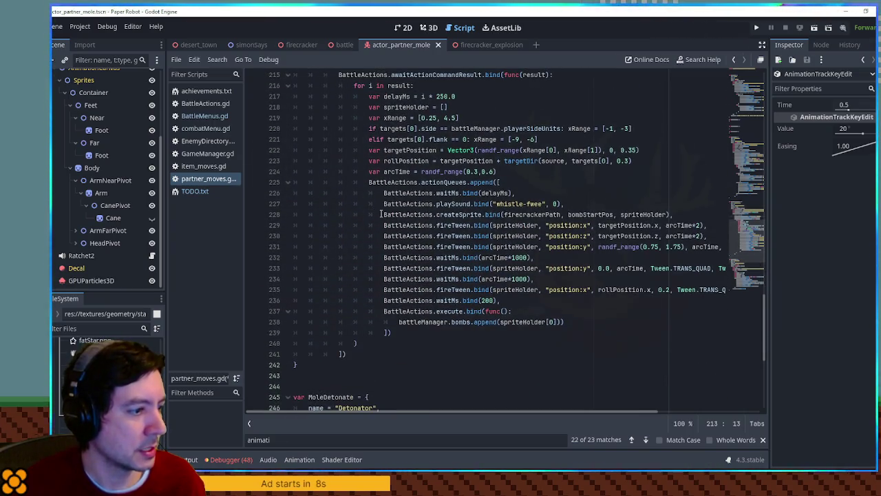
scroll(465, 335, "up", 2)
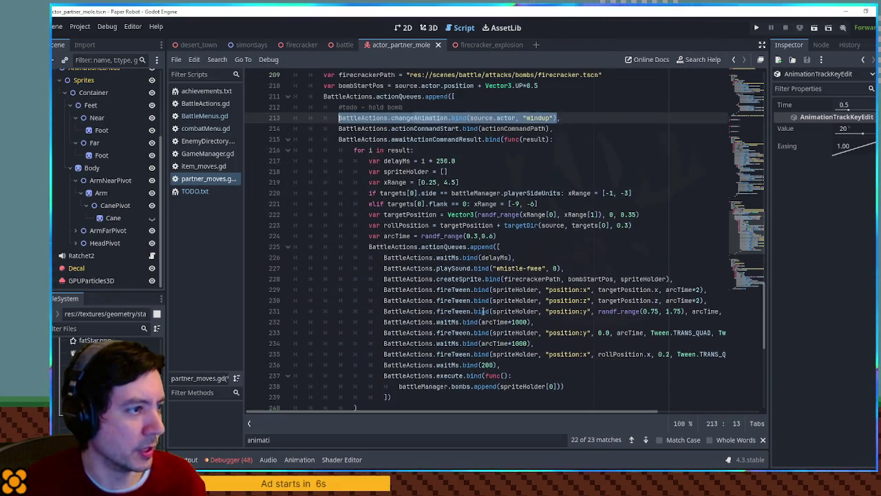
left_click(570, 141)
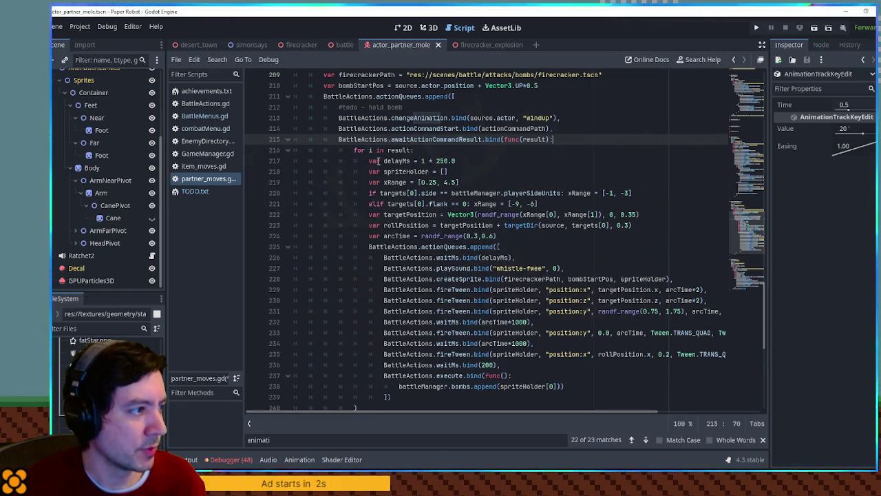
left_click(352, 151)
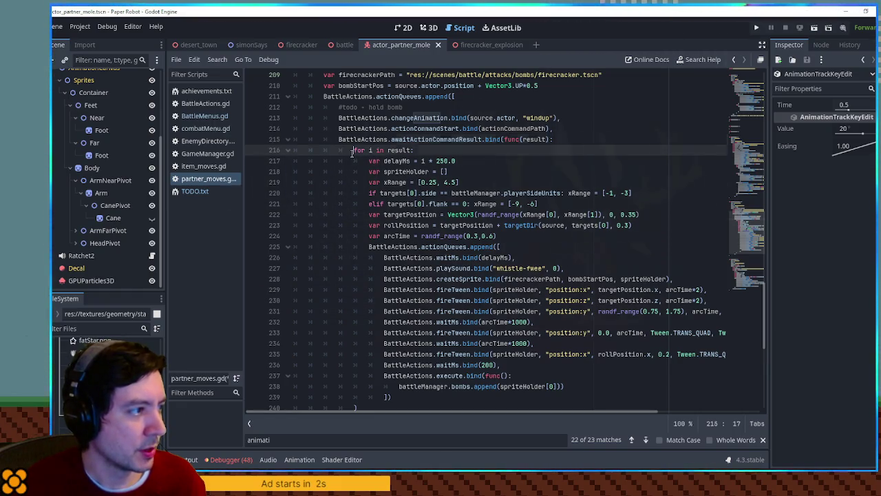
left_click(576, 139)
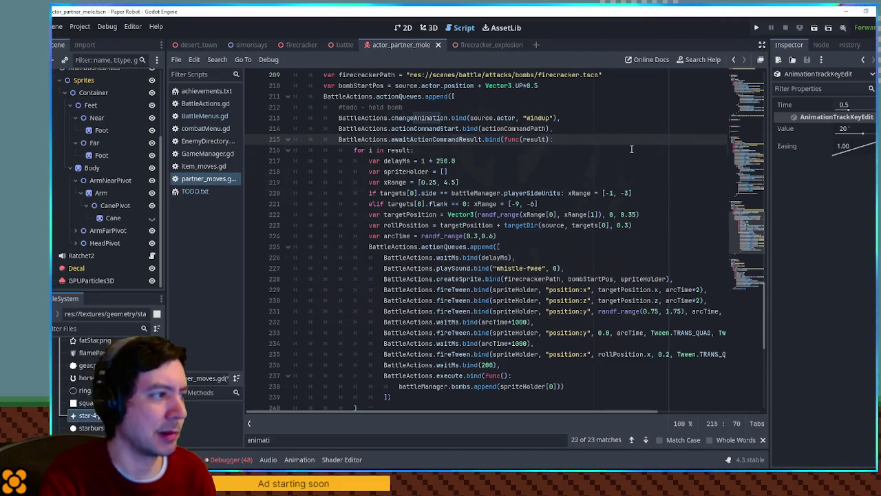
- Add a new actionQueues.append block inside the awaitActionCommandResult callback
key("Return")
key("Return")
key("Up")
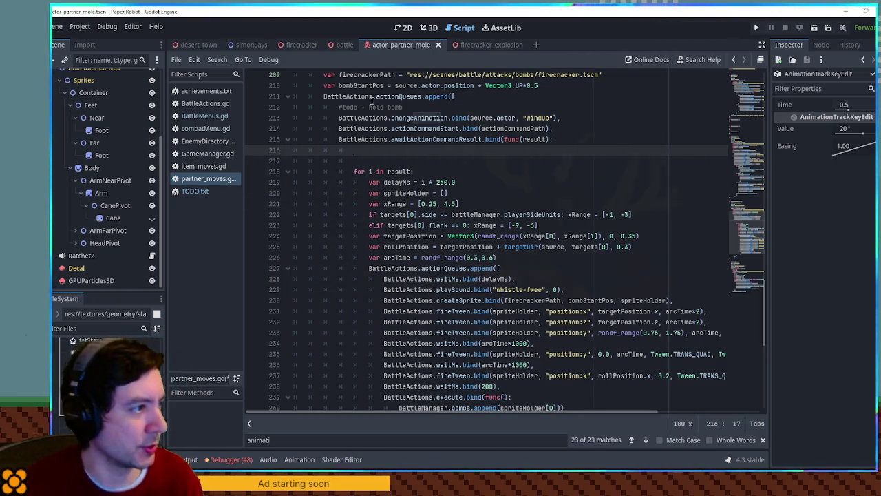
triple_click(376, 99)
key("ctrl+c")
left_click(362, 153)
key("ctrl+v")
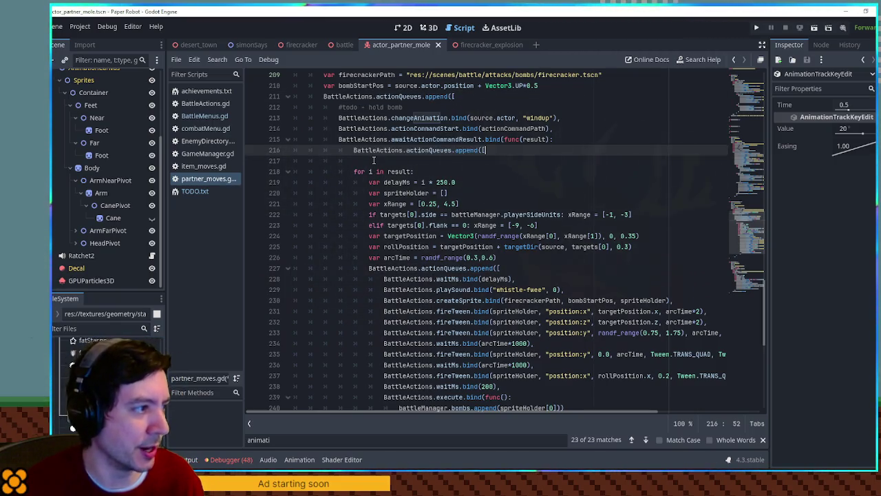
key("Return")
type("]")
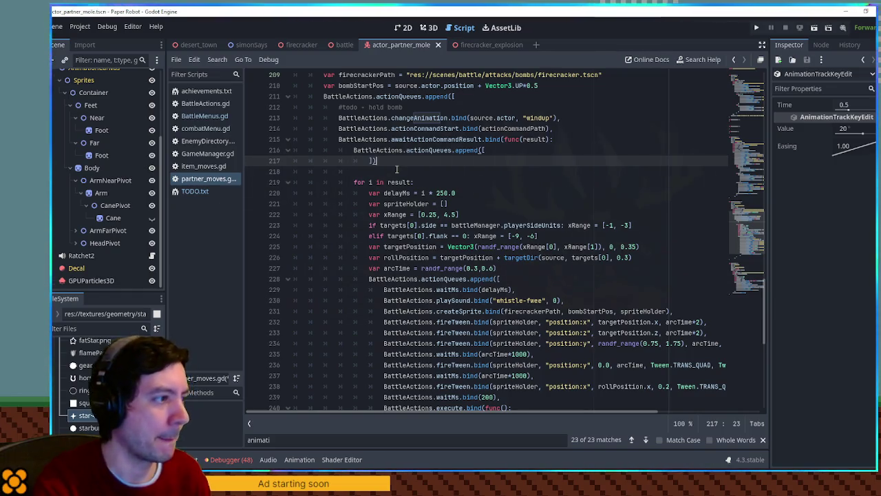
- Put a changeAnimation "pitch" call as the first entry of the new block
key("Up")
left_click_drag(570, 115, 570, 109)
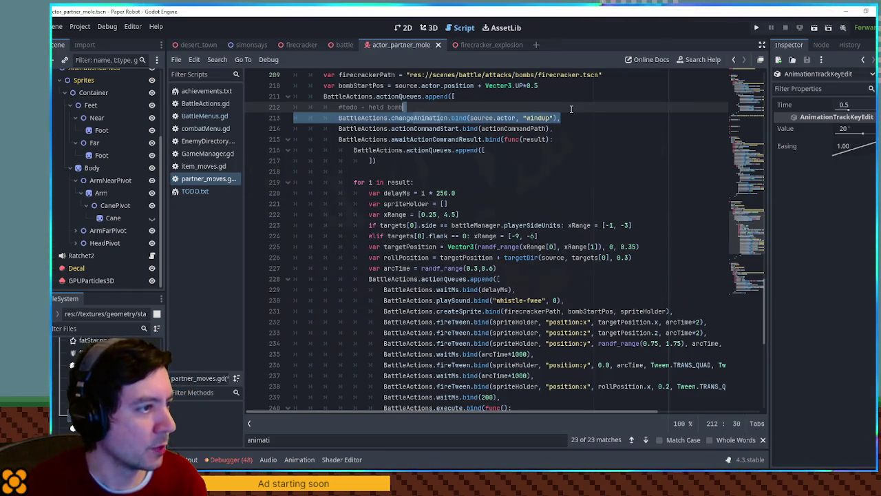
key("ctrl+c")
left_click(491, 150)
key("ctrl+v")
left_click(340, 161)
key("Tab")
key("Tab")
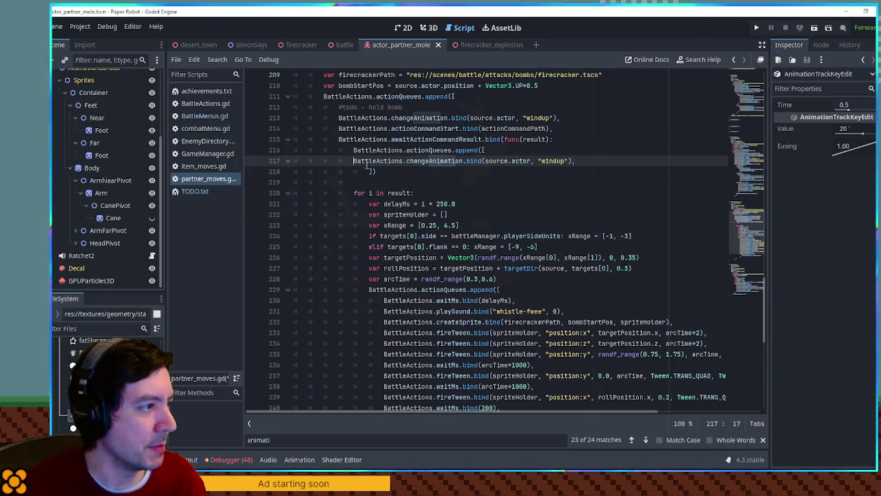
double_click(569, 160)
type("pitch")
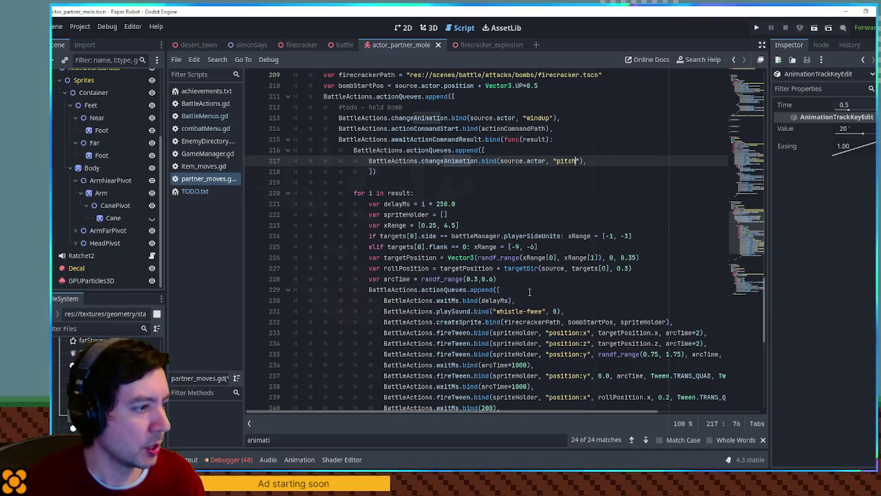
- Follow the pitch call with a waitMs(result * 250.0) delay
left_click_drag(532, 292, 523, 294)
key("ctrl+c")
left_click(590, 161)
key("ctrl+v")
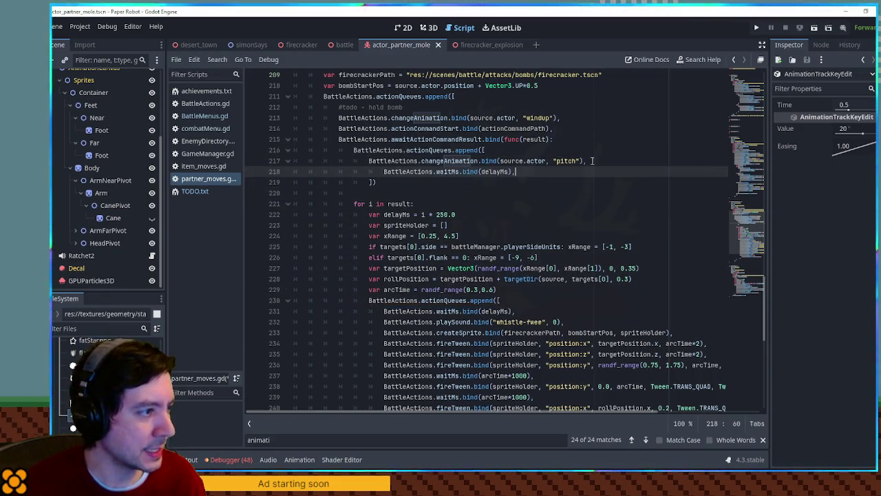
key("shift+Tab")
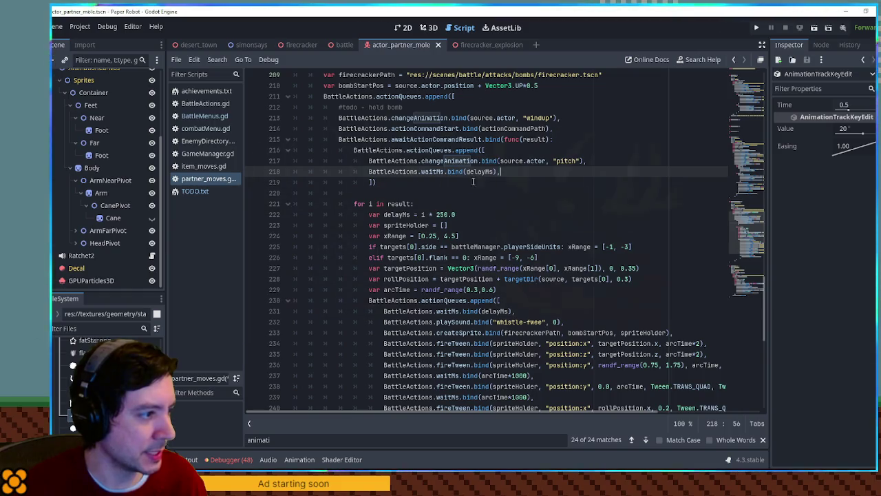
left_click(393, 203)
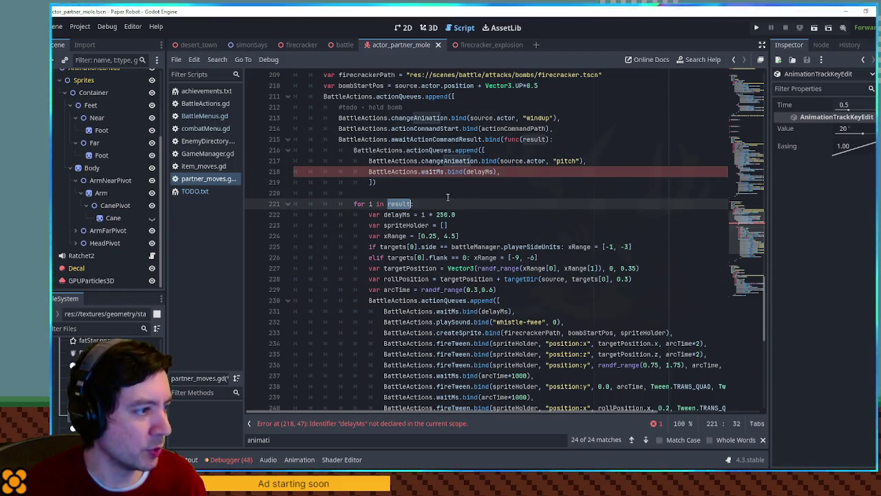
double_click(480, 172)
type("result *")
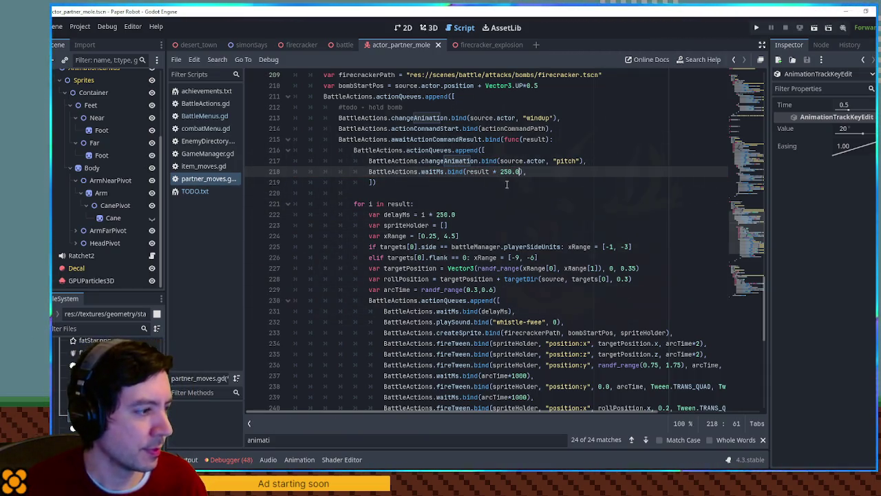
- Add a changeAnimation "idle" call after the wait and delete the extra empty line
triple_click(482, 160)
key("ctrl+c")
left_click(541, 171)
key("Return")
key("ctrl+v")
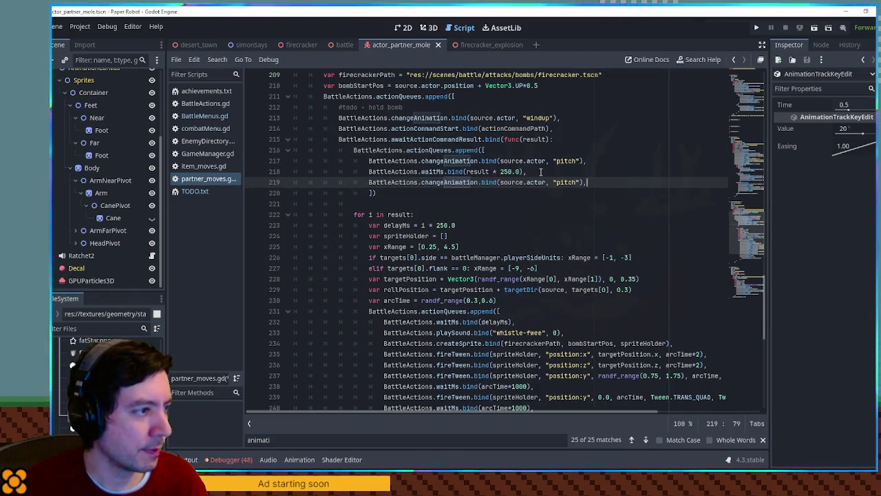
double_click(564, 181)
type("his")
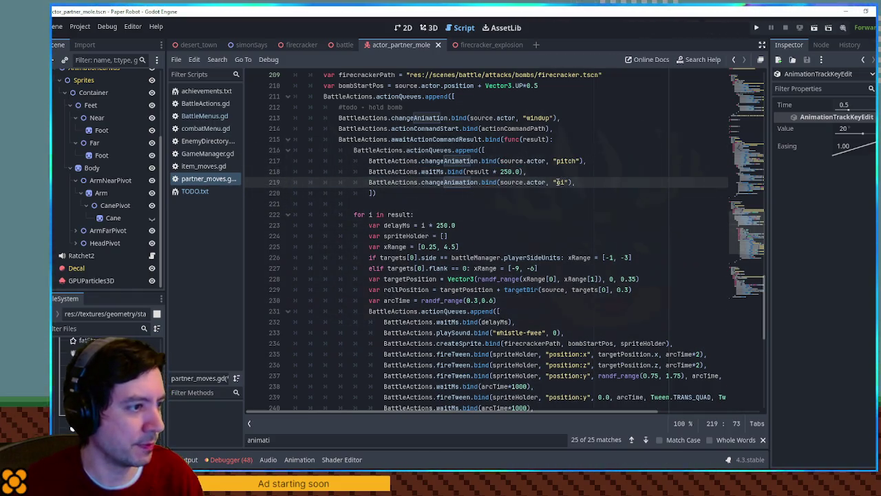
type("tle")
key("Up")
key("Up")
key("Up")
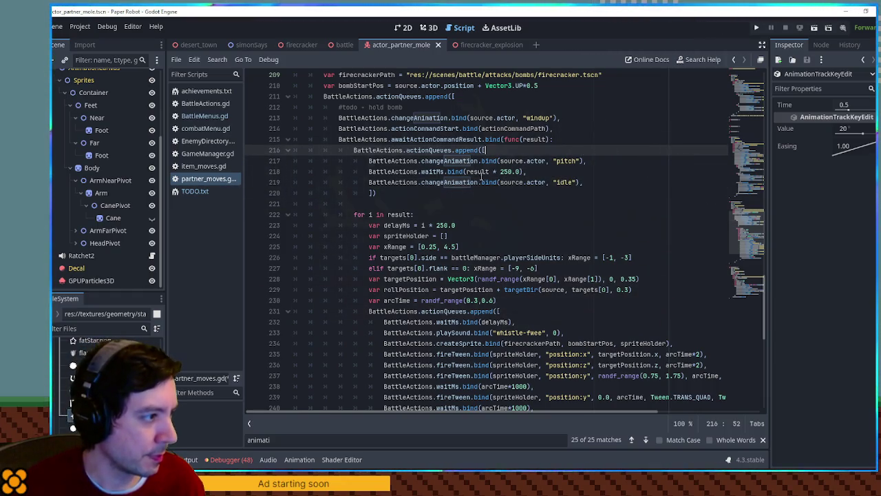
left_click(409, 204)
key("Delete")
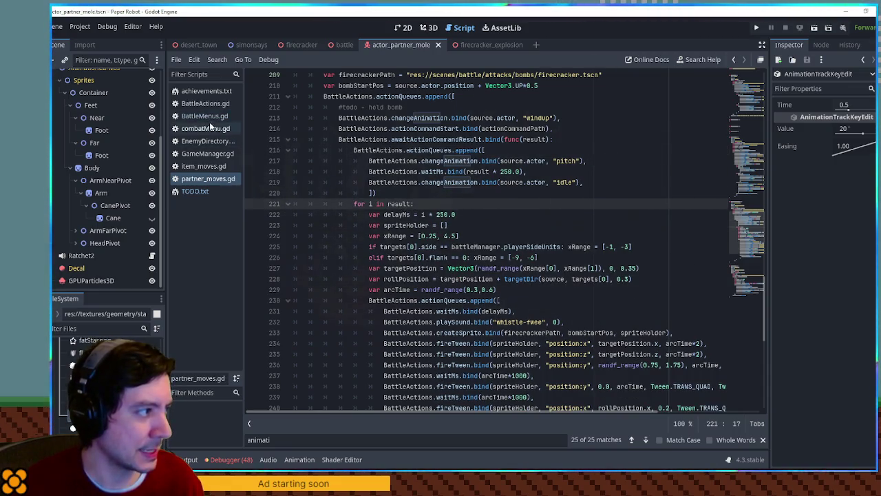
- Set the mole AnimationPlayer's Root Node to SubViewport, then run the battle scene
left_click(428, 27)
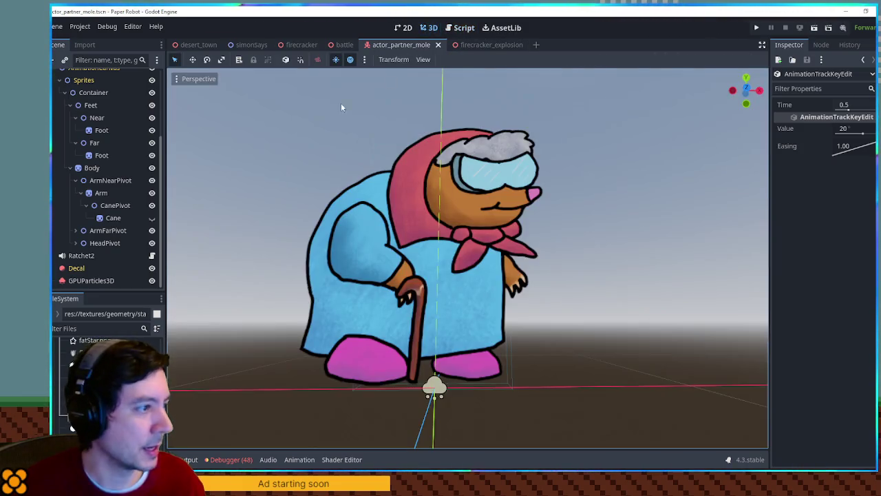
scroll(77, 137, "up", 3)
left_click(82, 128)
left_click_drag(82, 152, 851, 225)
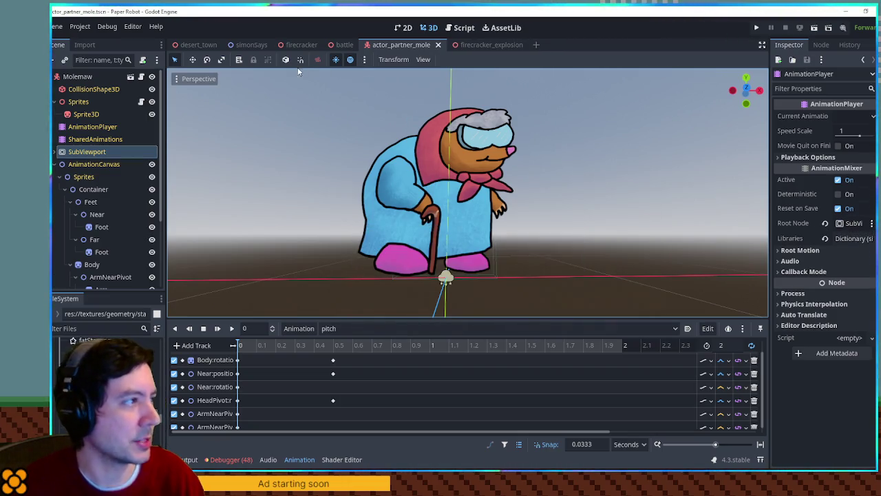
left_click(344, 45)
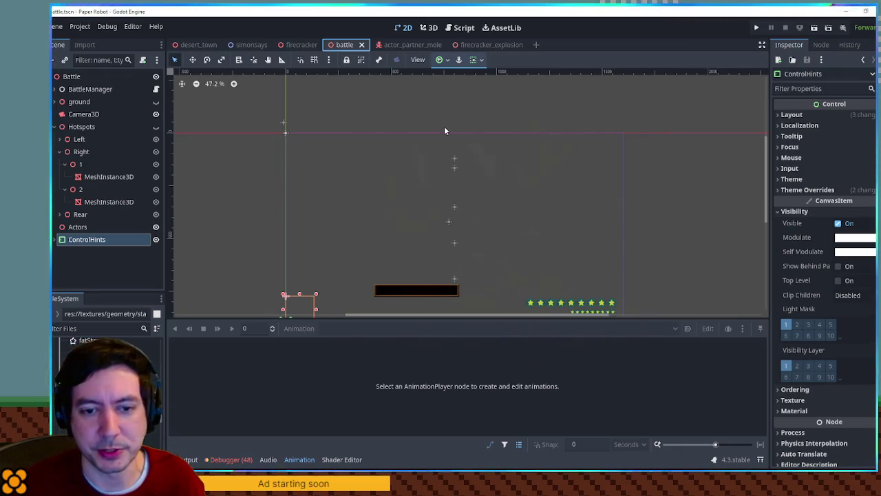
key("F5")
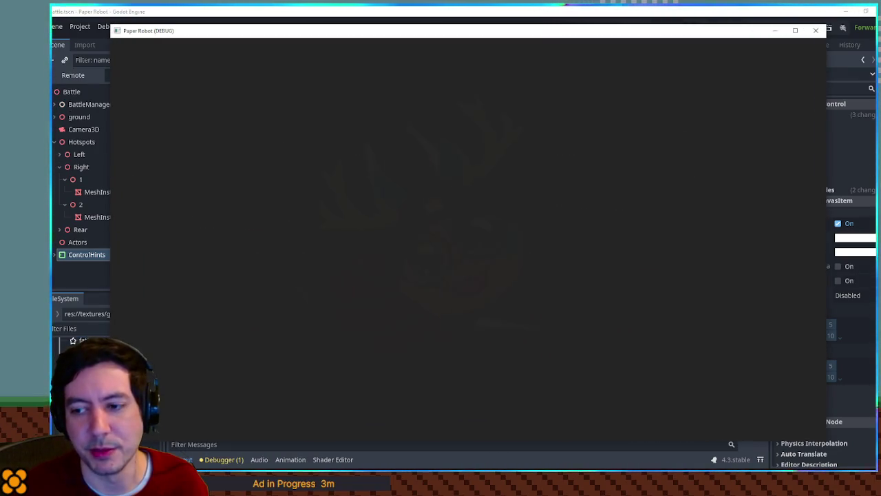
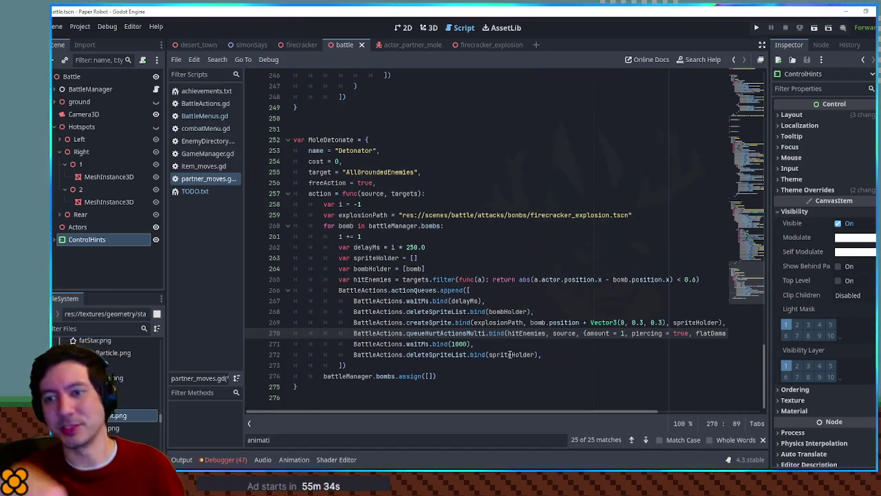
- Review the MoleDetonate explosion code in partner_moves.gd, then switch to Krita's icons.png
left_click(473, 217)
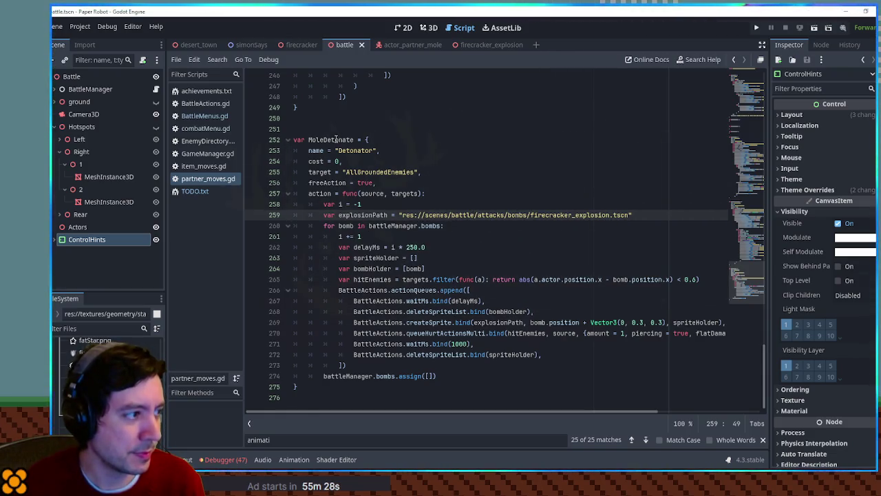
double_click(336, 140)
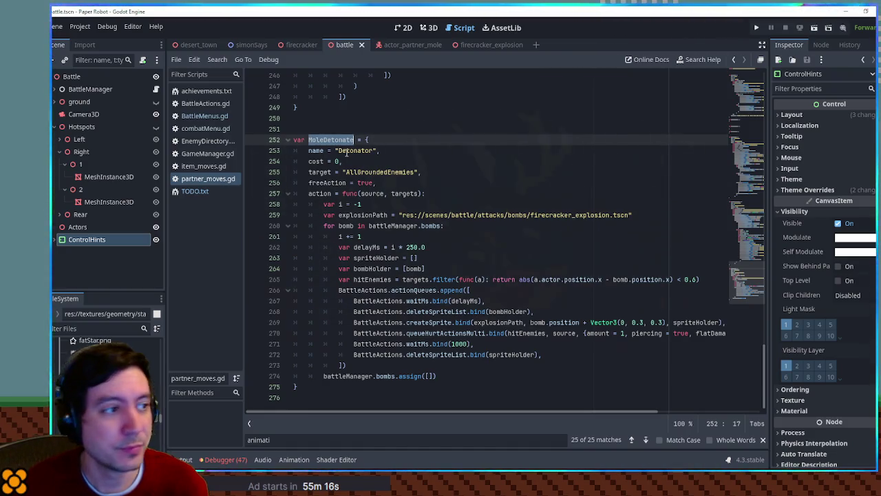
key("alt+Tab")
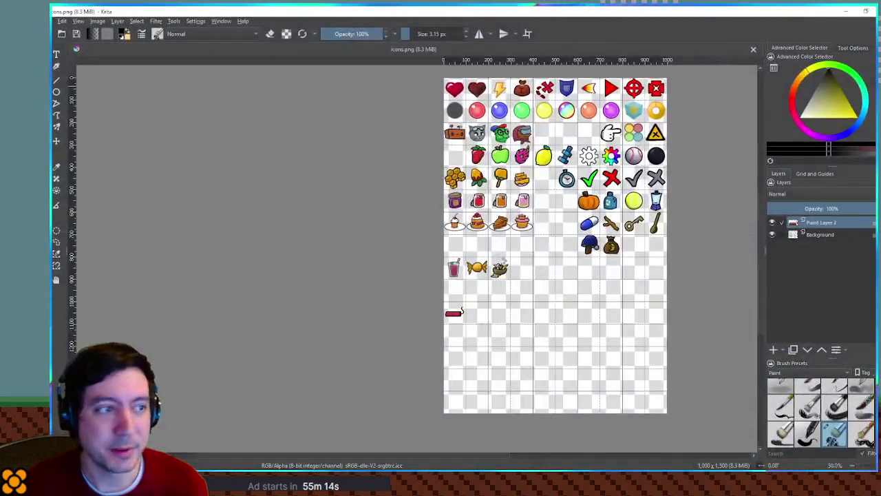
- Switch back and forth between Godot and Krita, ending on the mole.png parts sheet
key("alt+Tab")
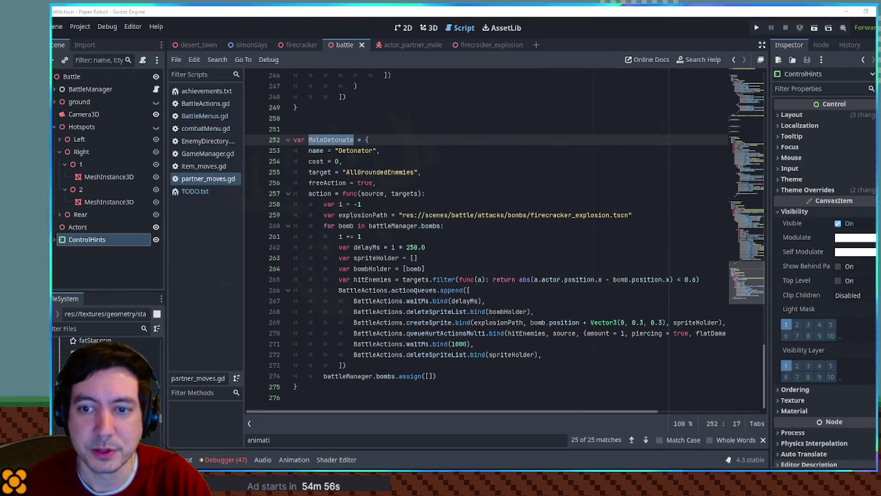
key("alt+Tab")
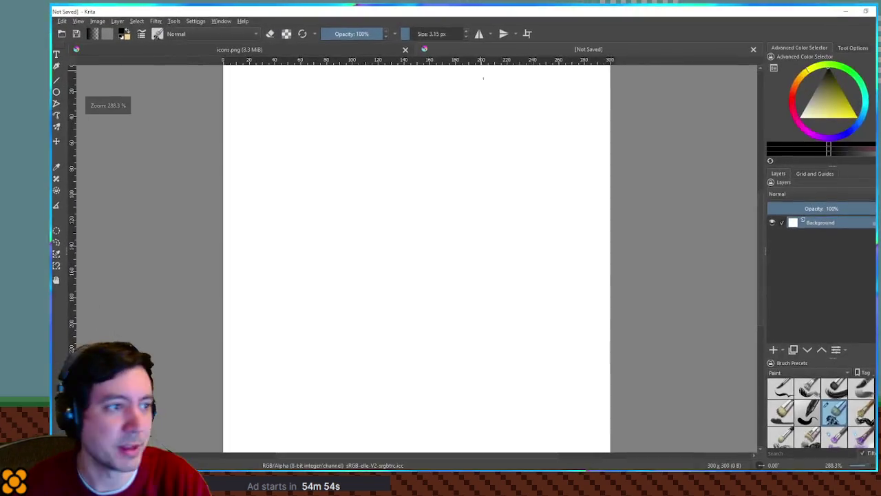
key("alt+Tab")
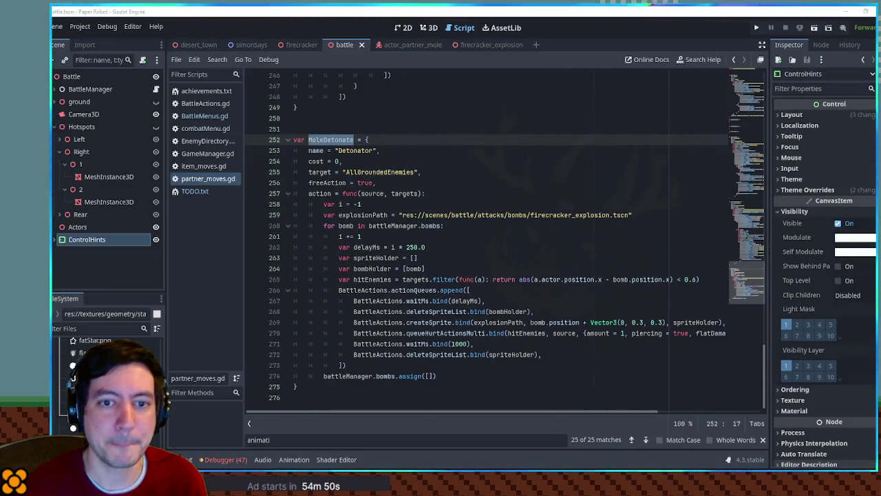
key("alt+Tab")
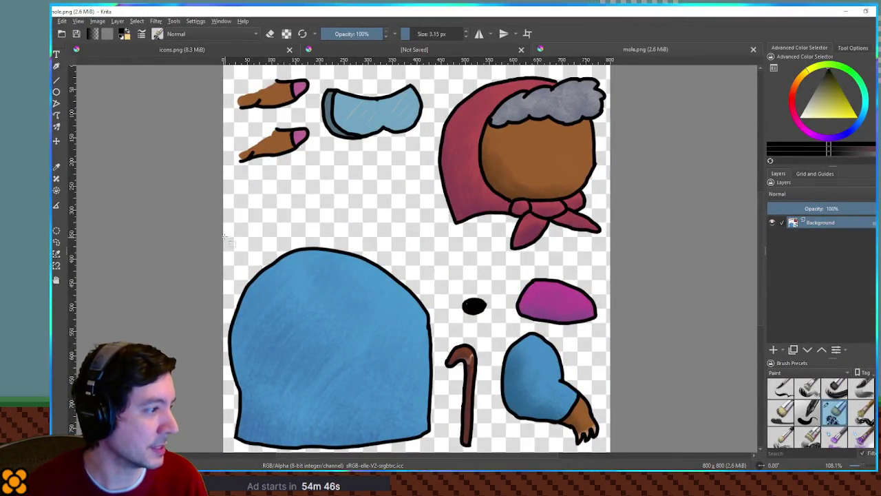
- Copy the whole mole.png image and paste it into the unsaved blank document
key("ctrl+a")
left_click(221, 20)
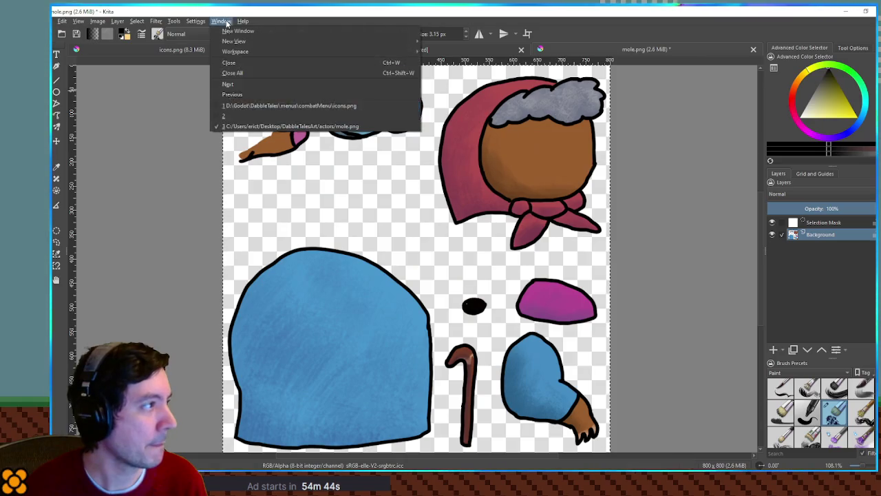
left_click(240, 118)
key("ctrl+v")
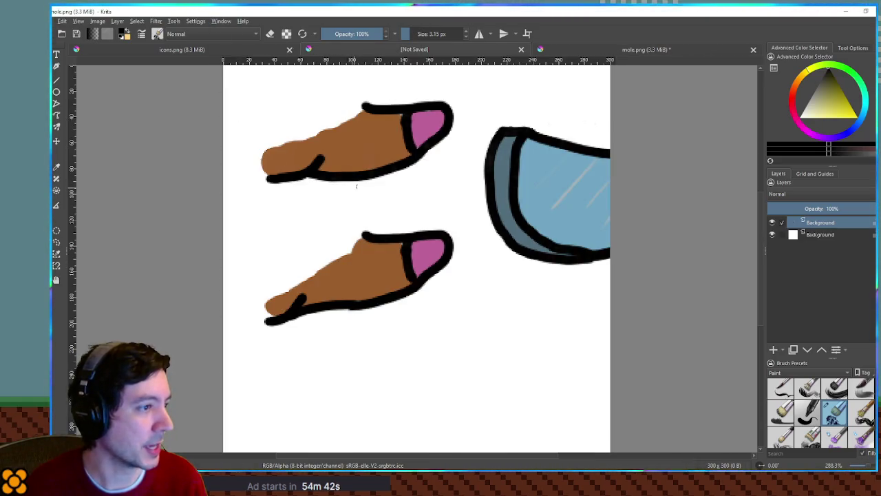
scroll(358, 185, "down", 2)
scroll(358, 184, "up", 1)
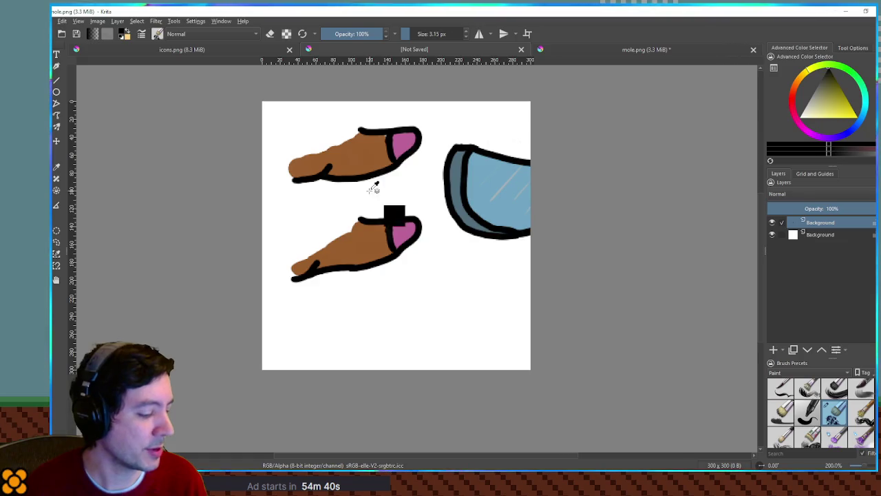
- Resize the canvas to 500 x 500
key("ctrl+alt+c")
type("500")
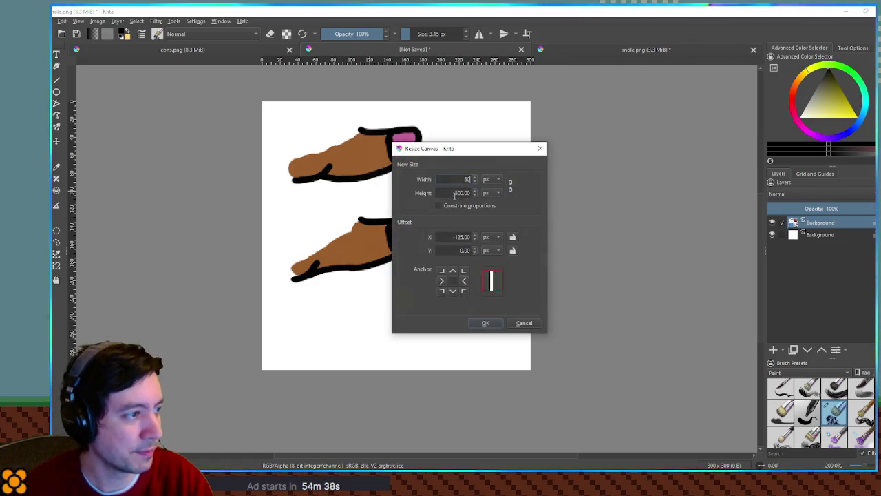
double_click(451, 194)
type("500")
key("Return")
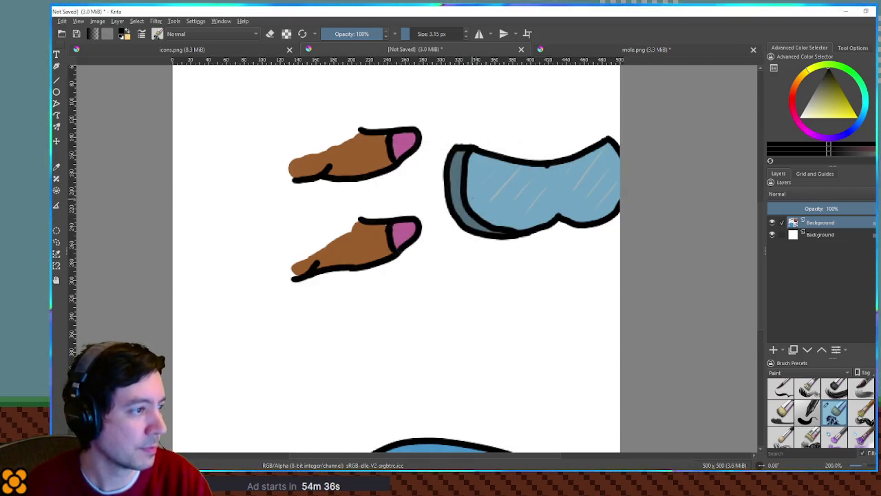
scroll(461, 212, "down", 4)
- Reposition the pasted mole artwork on the enlarged canvas
key("t")
mouse_move(441, 227)
left_mouse_down()
mouse_move(435, 154)
mouse_move(468, 130)
mouse_move(338, 145)
mouse_move(347, 86)
mouse_move(436, 138)
mouse_move(474, 142)
mouse_move(349, 142)
left_mouse_up()
left_click(772, 223)
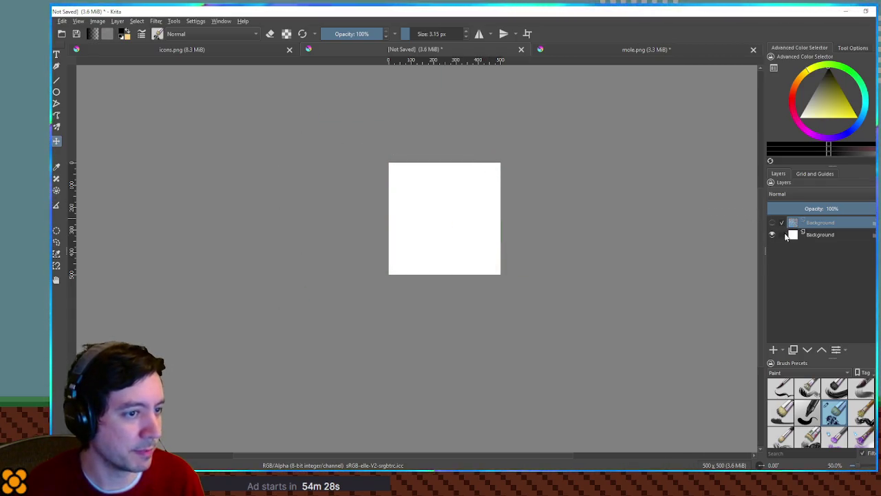
left_click(773, 223)
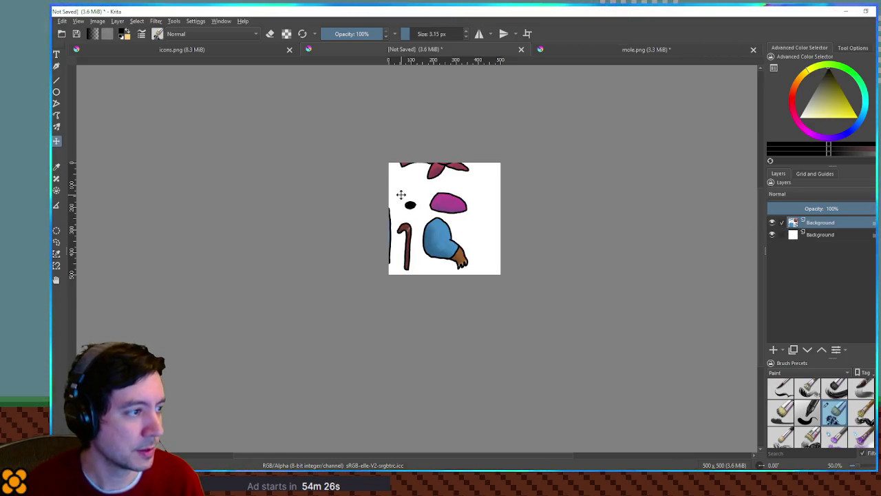
mouse_move(411, 197)
left_mouse_down()
mouse_move(499, 204)
mouse_move(497, 168)
mouse_move(422, 243)
mouse_move(437, 252)
mouse_move(512, 200)
mouse_move(436, 185)
left_mouse_up()
- Delete an unwanted region of the artwork and shift it left to reveal the cane
key("ctrl+r")
left_click_drag(370, 224, 541, 296)
key("Delete")
key("ctrl+shift+a")
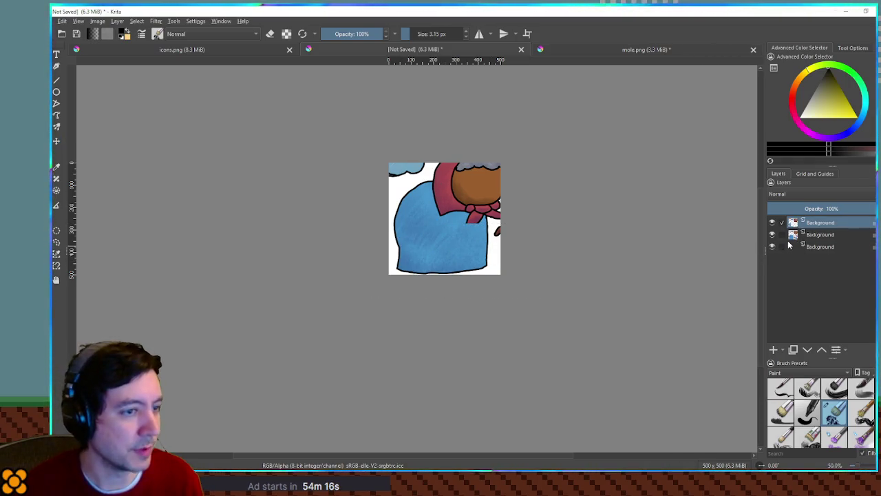
key("t")
left_click_drag(490, 228, 437, 230)
- Fade the mole artwork layer to 22% opacity
key("ctrl+r")
left_click_drag(462, 262, 596, 86)
left_click(792, 208)
key("ctrl+shift+a")
scroll(423, 219, "up", 1)
scroll(423, 219, "up", 1)
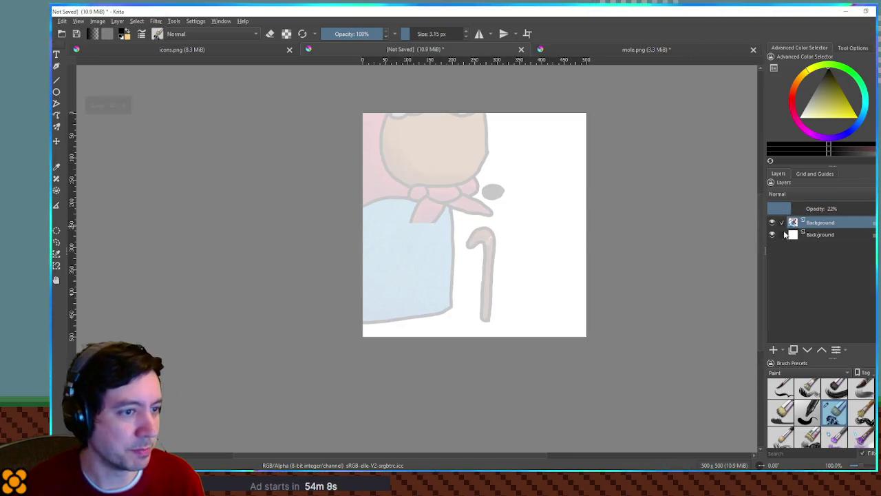
- Add a new Paint Layer 1 on top of the layer stack
left_click(830, 234)
left_click(772, 351)
left_click_drag(830, 234, 830, 221)
- Set black as the colour and a thin 8 px pen brush at 100% opacity
key("d")
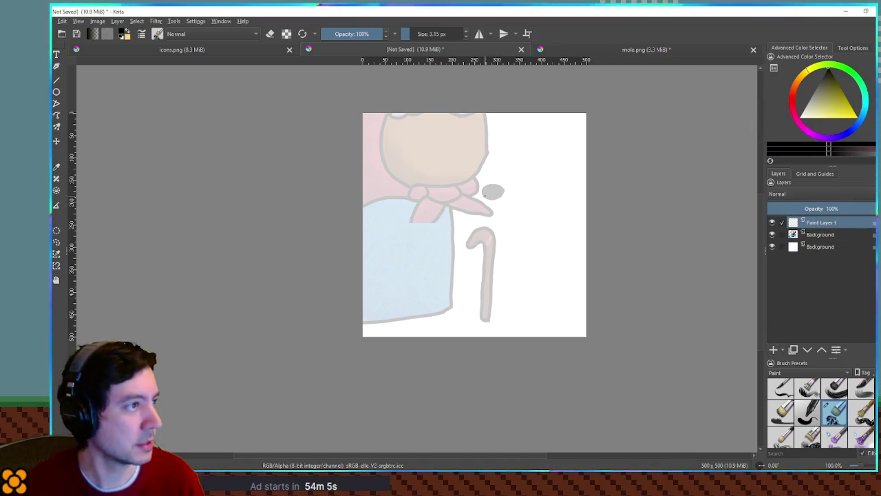
left_click(801, 387)
scroll(793, 383, "up", 1)
left_click(807, 389)
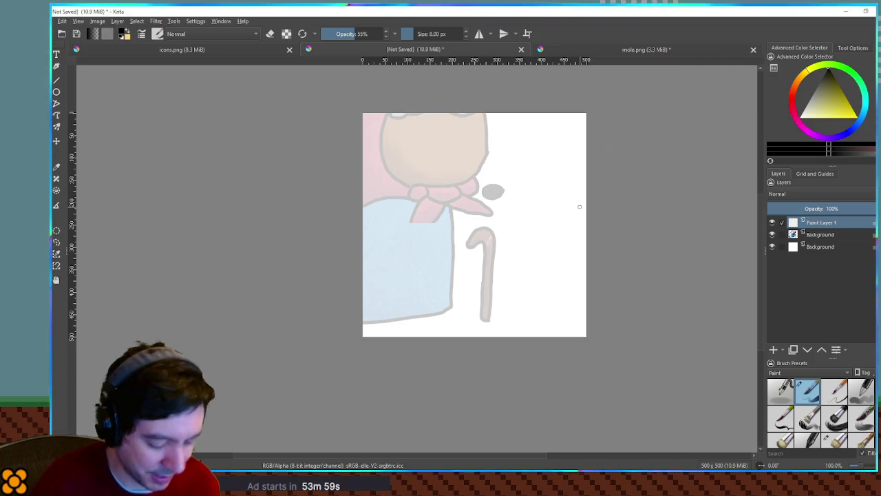
left_click_drag(454, 225, 490, 215)
key("ctrl+z")
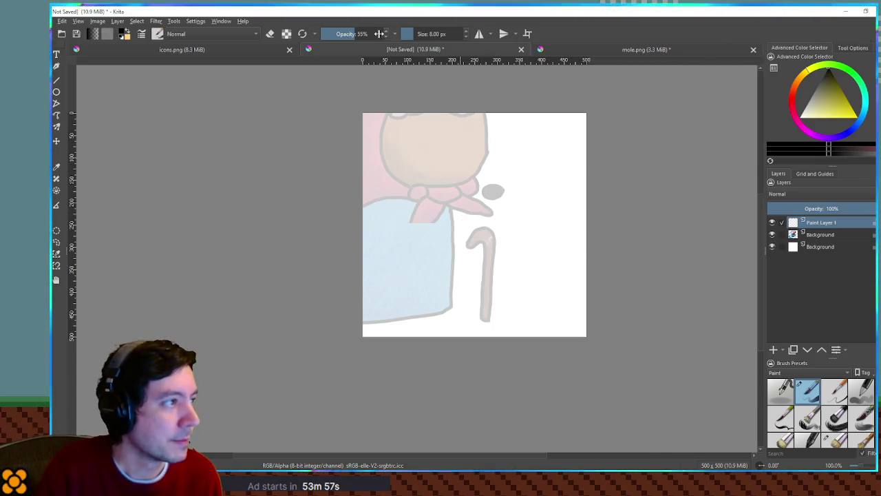
left_click(382, 34)
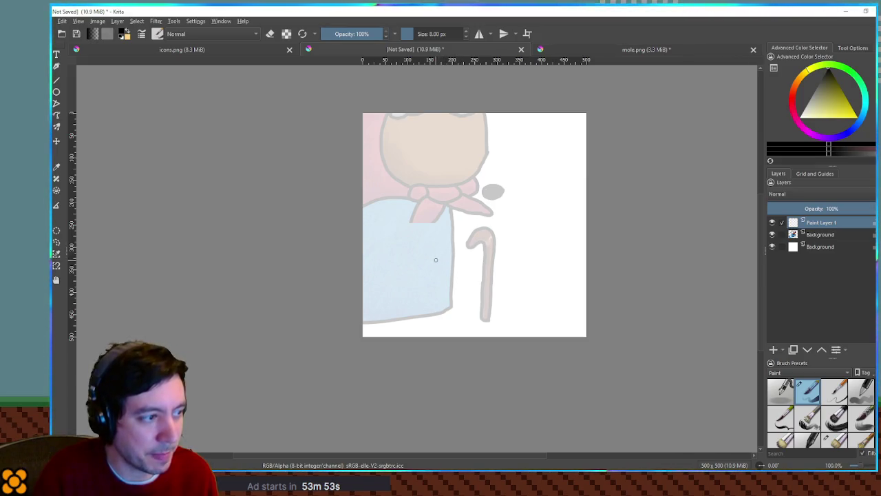
- Draw the box's top and bottom edges, redoing bad strokes, and select its interior
left_click_drag(434, 262, 517, 257)
key("ctrl+z")
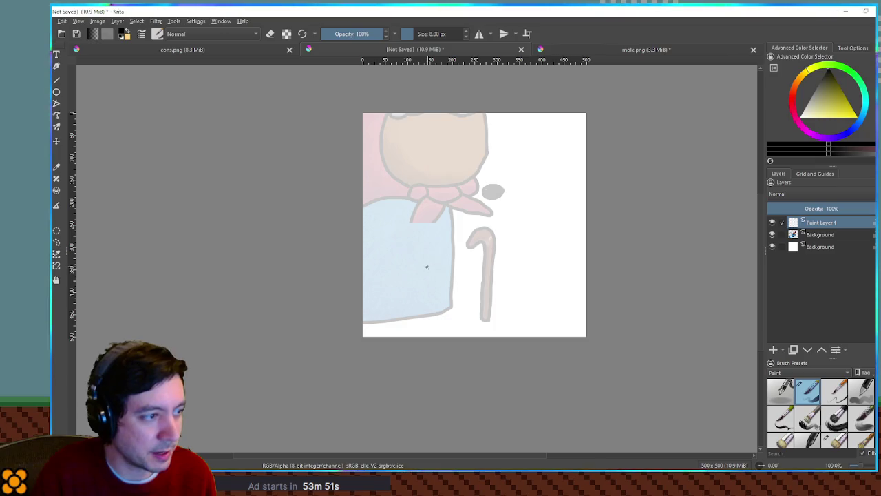
left_click_drag(426, 266, 521, 252)
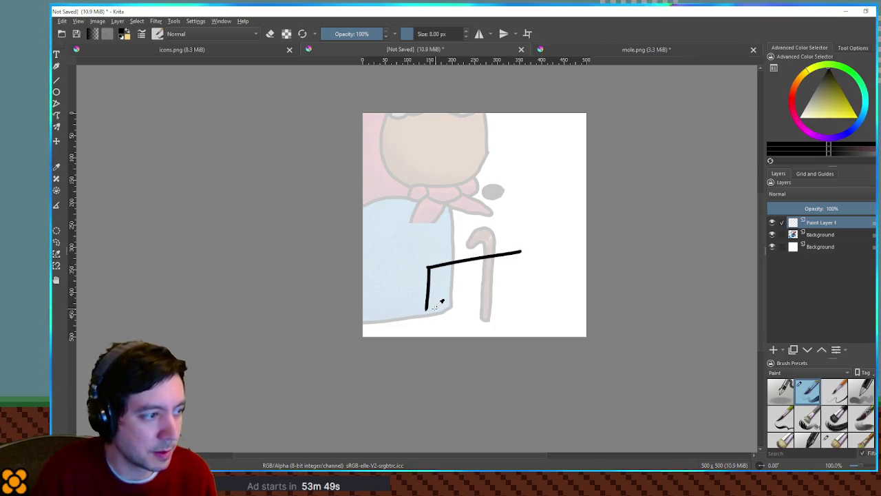
left_click_drag(425, 311, 510, 312)
key("ctrl+z")
key("ctrl+z")
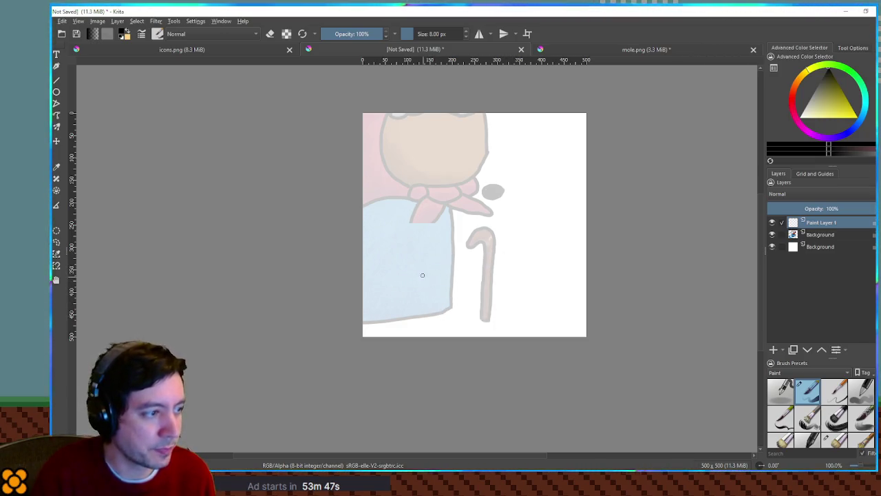
left_click_drag(428, 268, 526, 270)
key("ctrl+z")
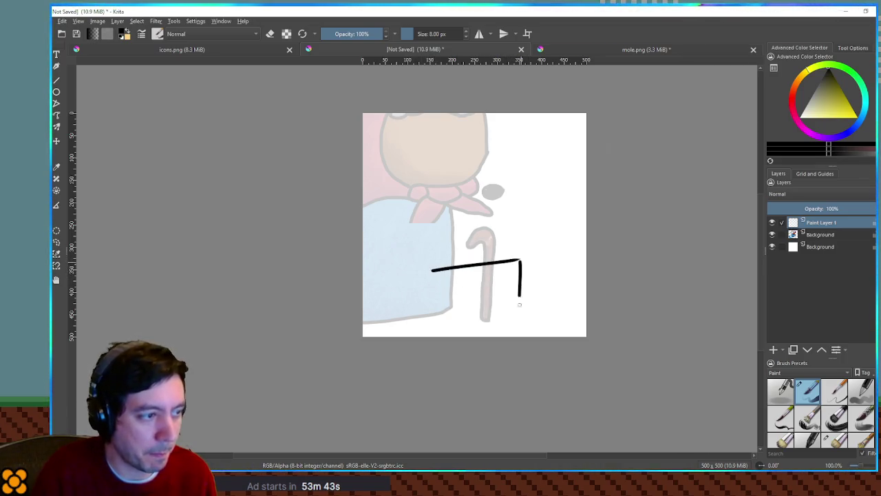
left_click_drag(464, 317, 528, 318)
key("ctrl+z")
left_click_drag(426, 316, 528, 318)
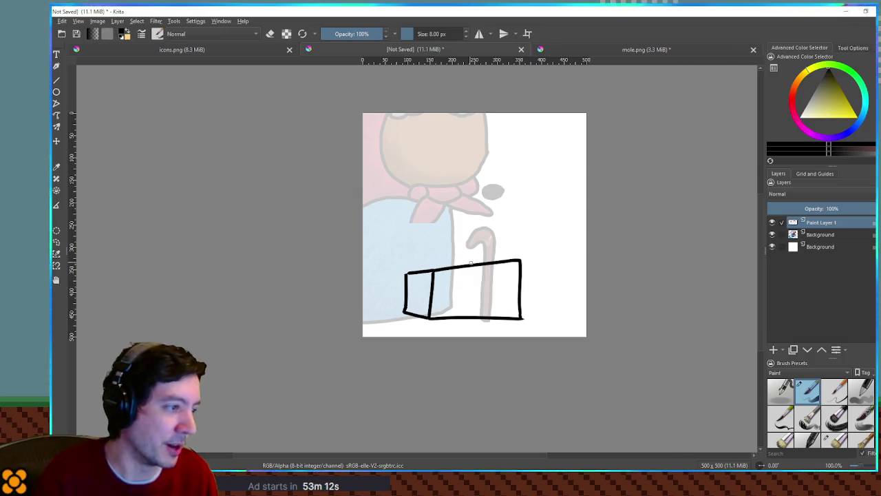
left_click(458, 287)
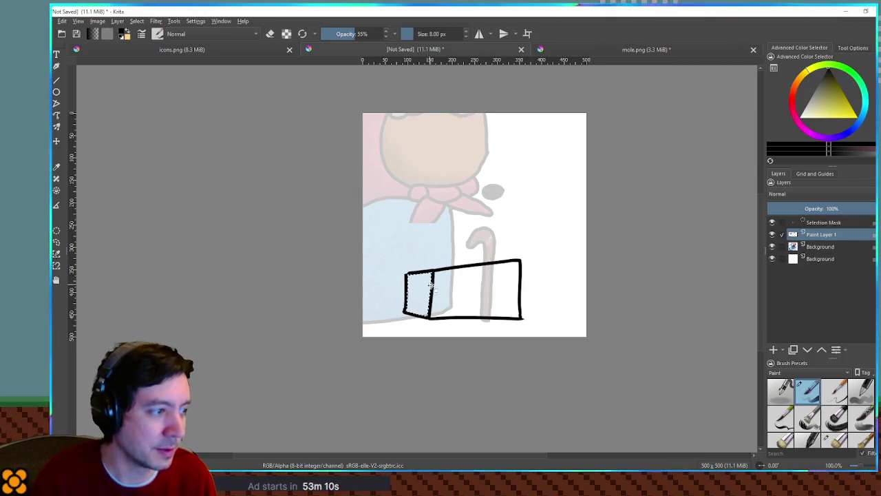
- Add Paint Layer 2 beneath the outline, grow the selection and fill the box red
left_click(773, 350)
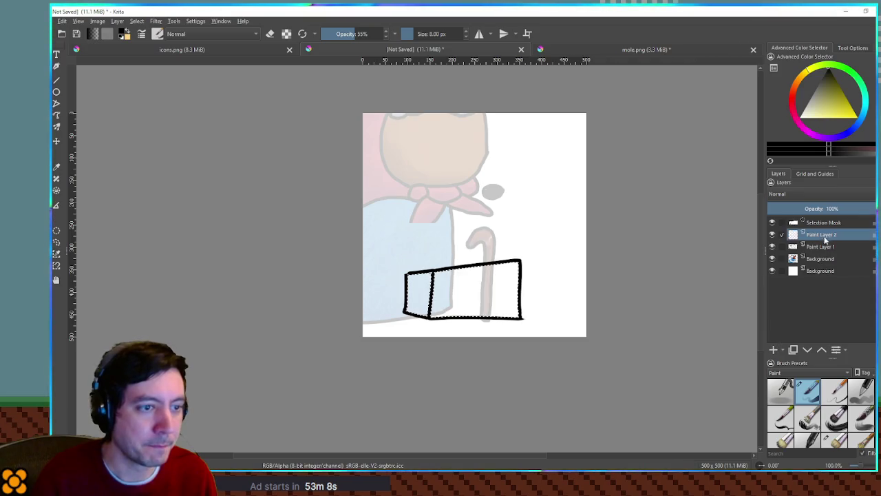
left_click_drag(806, 235, 820, 263)
key("Return")
left_click(790, 105)
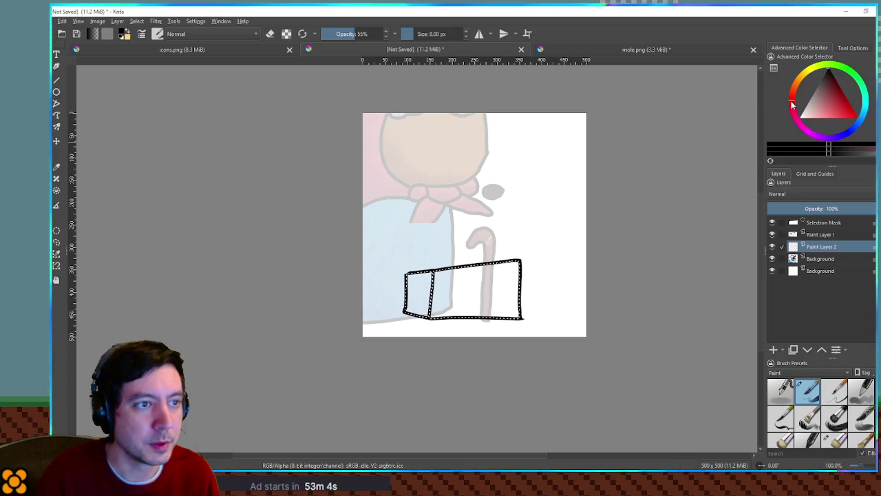
left_click(839, 102)
left_click(464, 283)
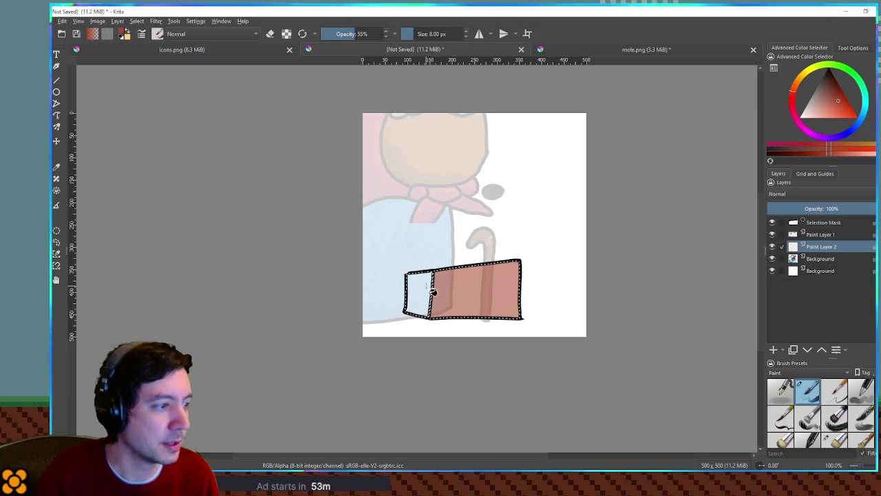
- Refill the box with solid red at full opacity, then add Paint Layer 3 with a darker colour
key("ctrl+z")
left_click(382, 34)
left_click(448, 290)
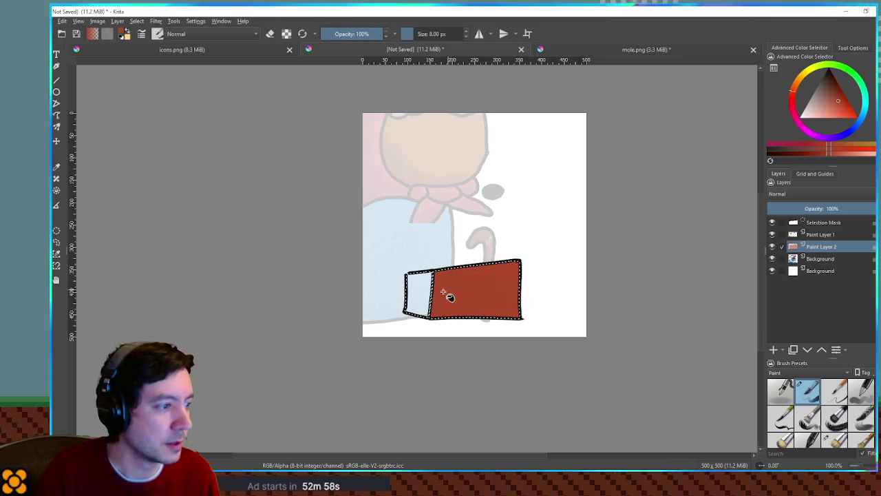
left_click(417, 296)
key("ctrl+shift+a")
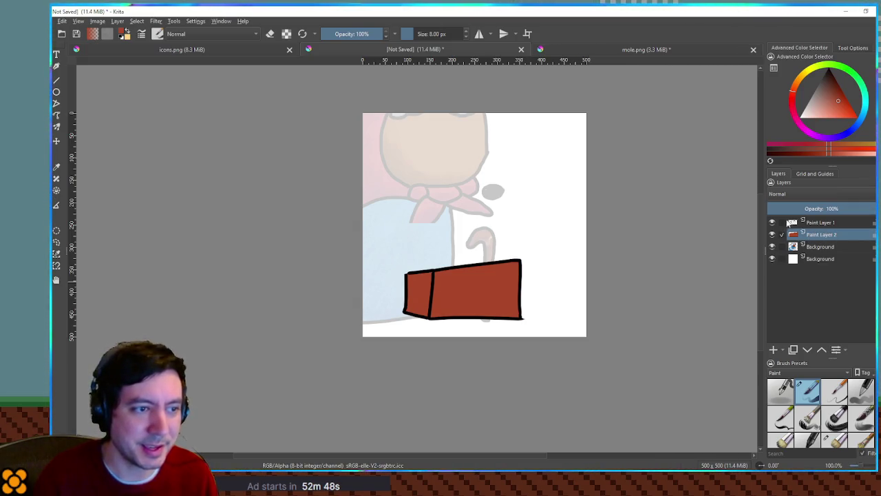
left_click(773, 350)
left_click(833, 80)
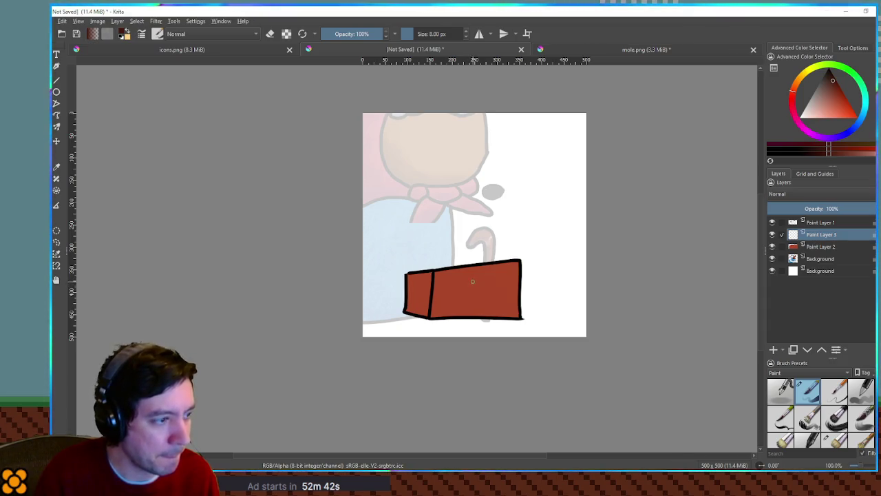
- Paint the bomb's dark round body inside the box with an enlarged soft brush
mouse_move(475, 281)
left_mouse_down()
mouse_move(455, 300)
mouse_move(478, 310)
mouse_move(476, 279)
left_mouse_up()
key("ctrl+z")
left_click(834, 435)
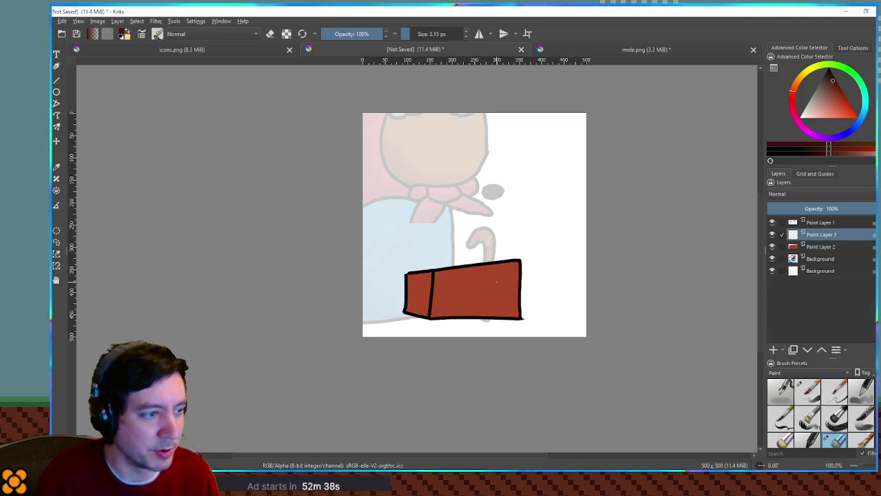
key("bracketright")
key("bracketright")
key("bracketright")
mouse_move(475, 279)
left_mouse_down()
mouse_move(461, 282)
mouse_move(466, 309)
mouse_move(482, 284)
mouse_move(483, 303)
mouse_move(478, 279)
mouse_move(474, 296)
mouse_move(478, 282)
left_mouse_up()
key("ctrl+z")
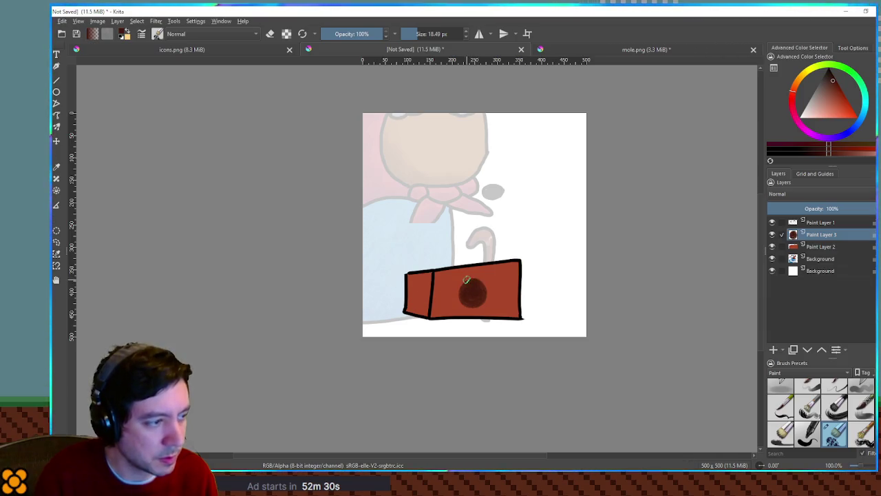
- Add a curled fuse to the bomb and nudge it slightly right
key("bracketleft")
key("bracketleft")
key("bracketleft")
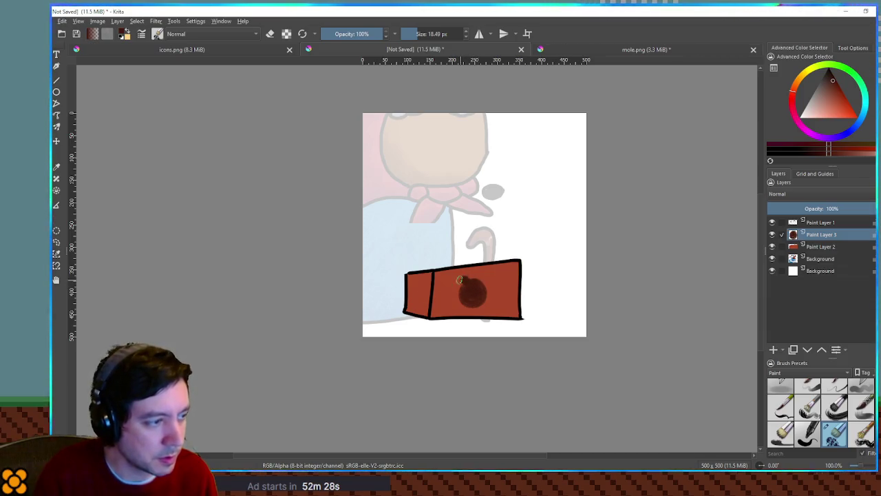
left_click_drag(457, 278, 448, 281)
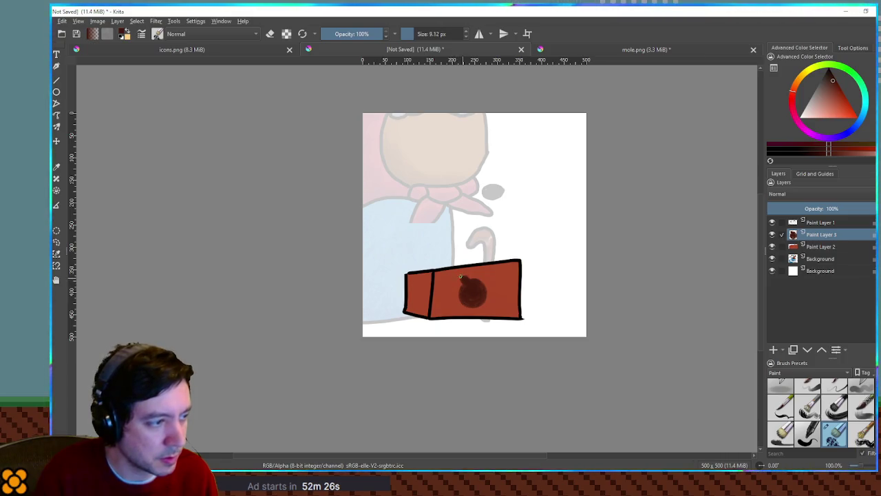
key("t")
left_click_drag(466, 289, 489, 296)
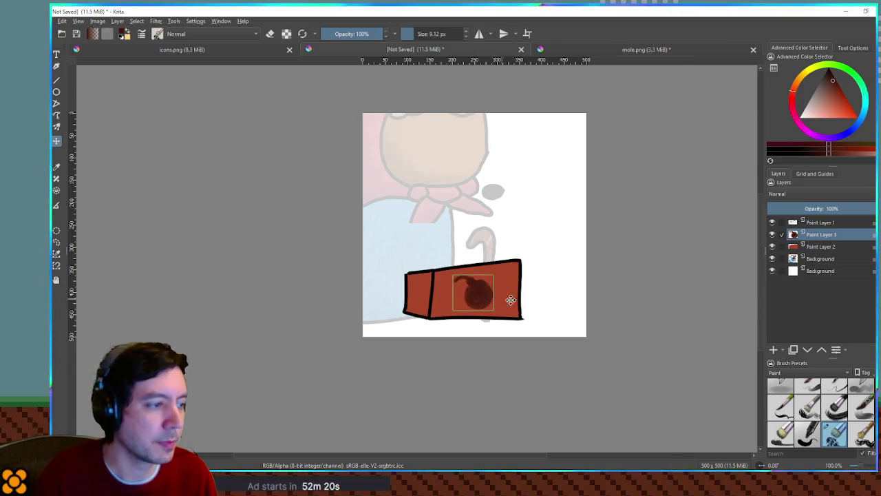
left_click(815, 223)
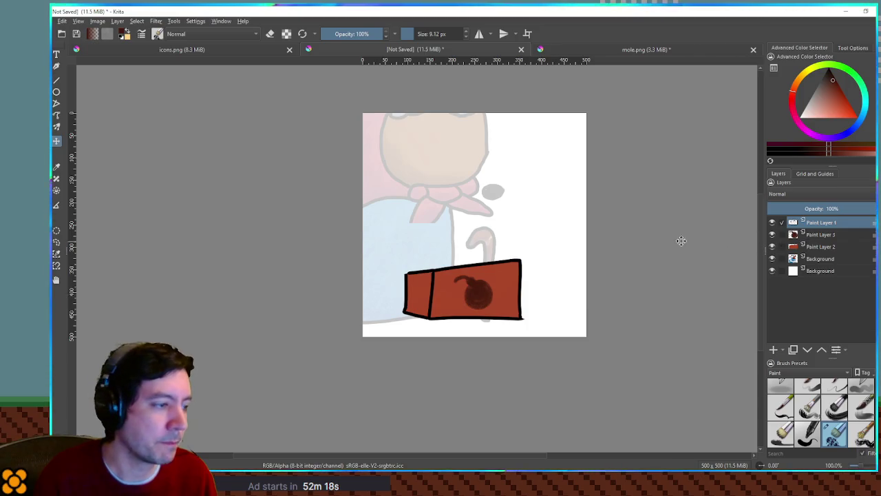
left_click(807, 247)
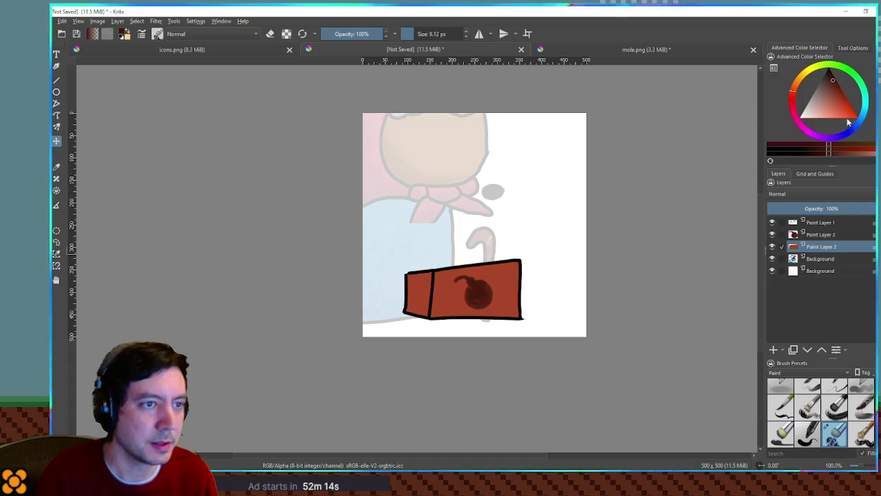
- Shade the box's bottom edge in a darker red at 35% opacity with a ~72 px brush
left_click(797, 114)
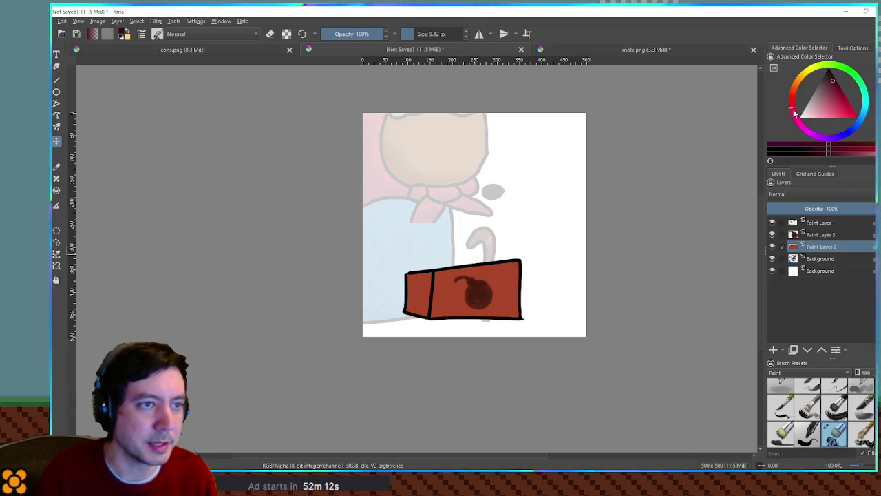
left_click(836, 86)
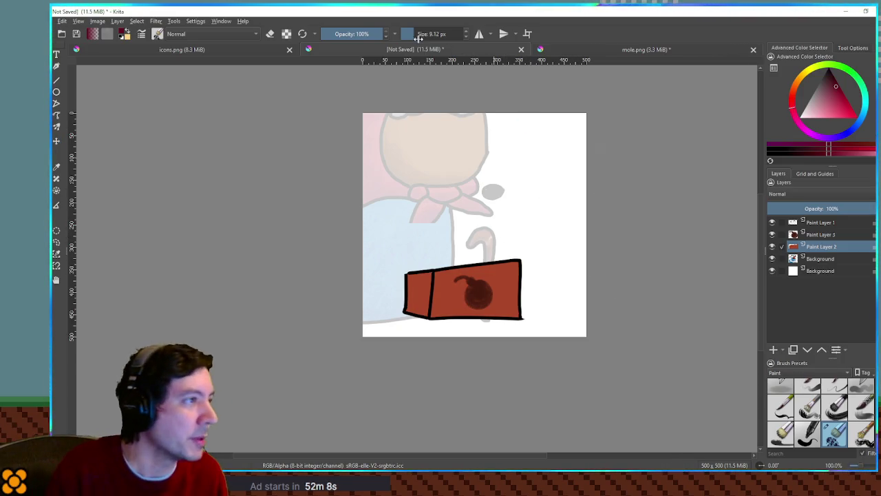
left_click(346, 33)
left_click_drag(347, 33, 343, 33)
left_click_drag(420, 33, 428, 33)
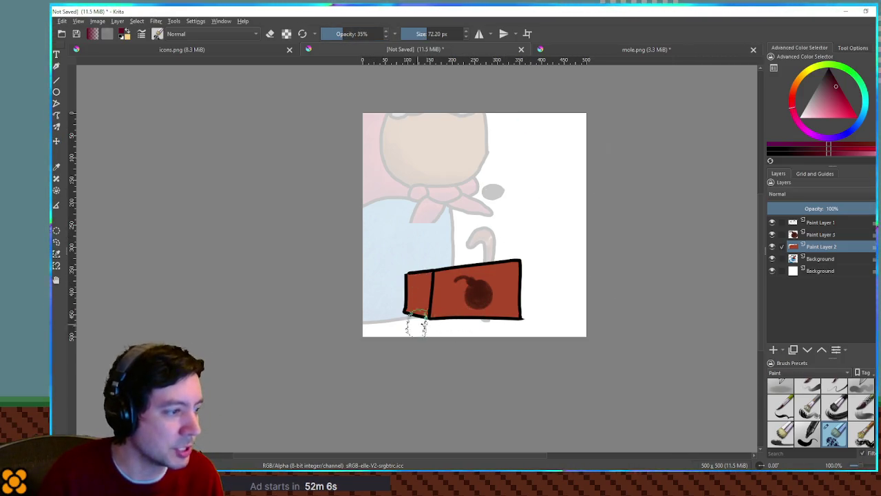
mouse_move(438, 324)
left_mouse_down()
mouse_move(507, 324)
mouse_move(543, 311)
mouse_move(487, 319)
left_mouse_up()
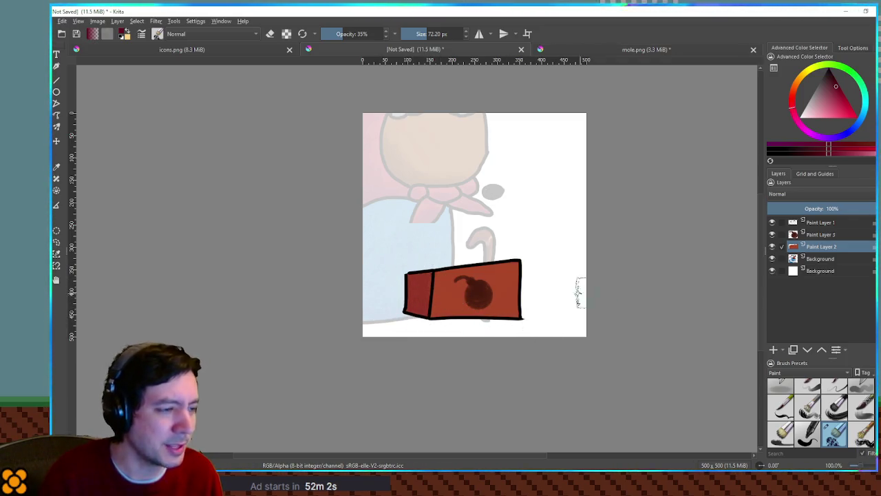
- Darken the box with an HSV adjustment of hue −3, saturation −27, lightness −17
key("ctrl+u")
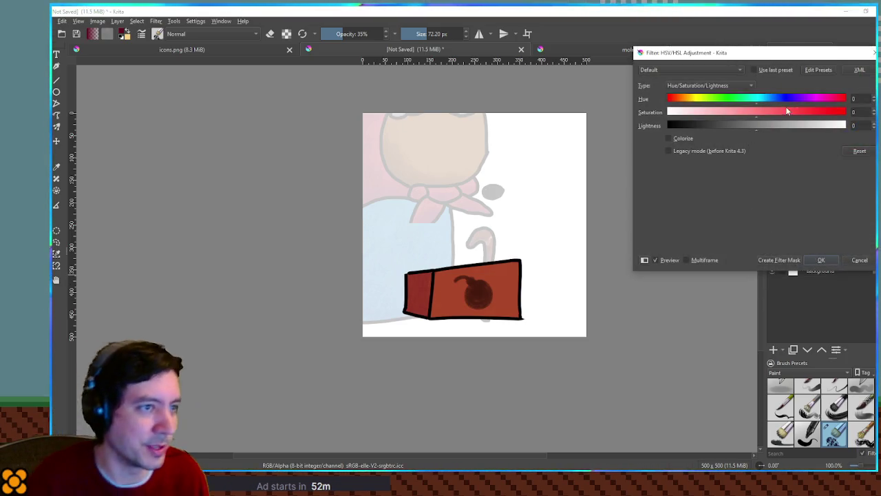
left_click(768, 98)
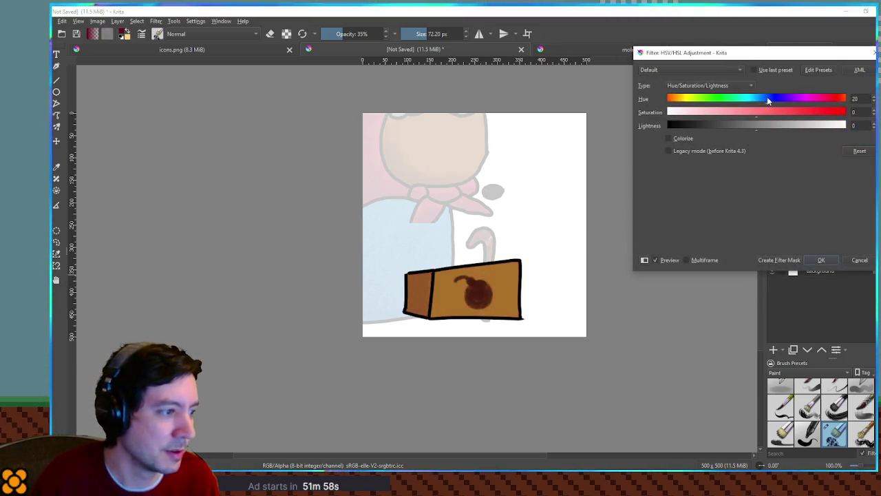
left_click(751, 98)
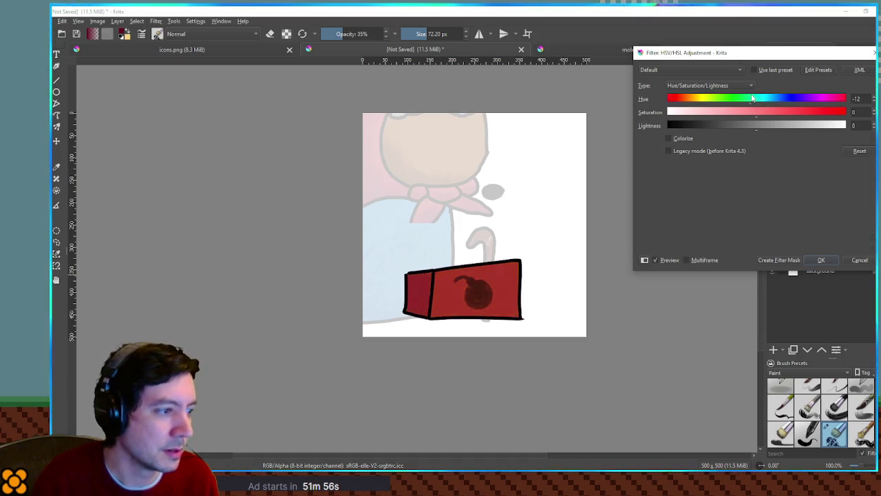
left_click(755, 98)
left_click(744, 111)
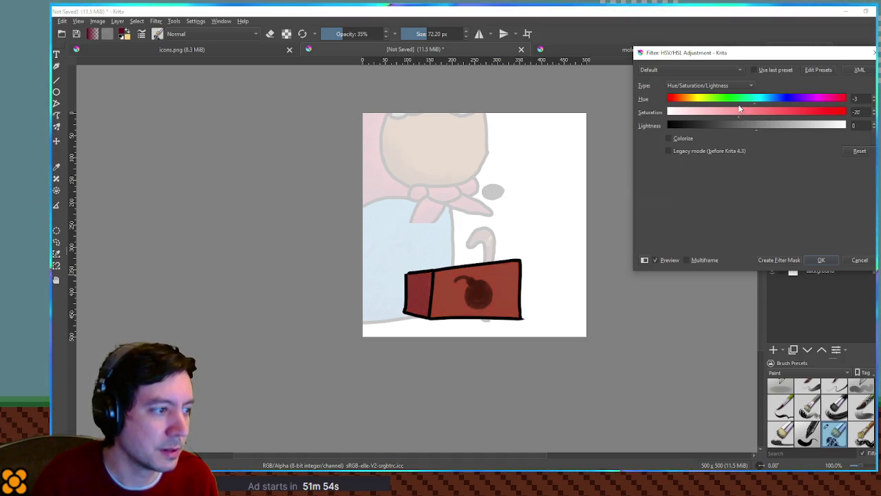
left_click(743, 125)
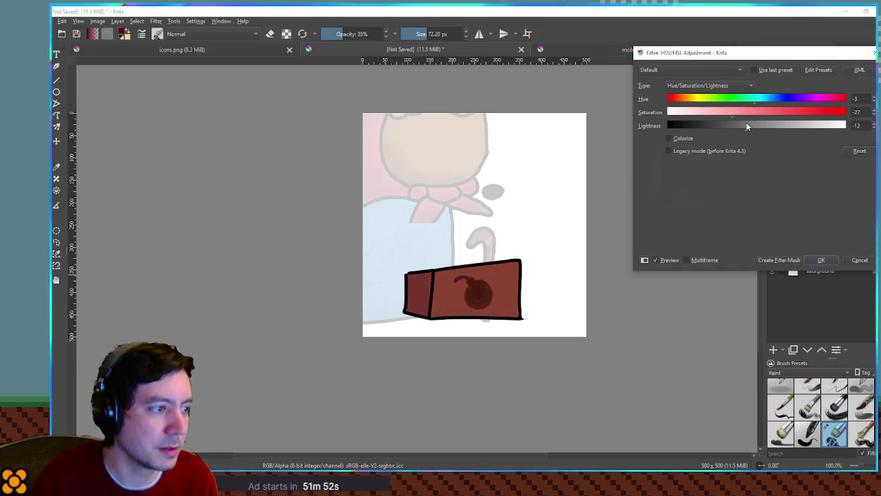
left_click(818, 260)
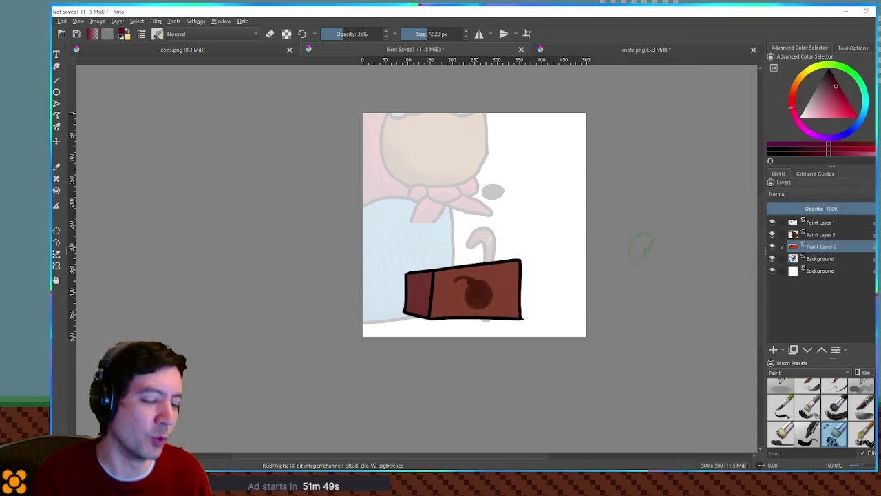
key("bracketleft")
key("bracketleft")
key("bracketleft")
- Sample the box colour and paint six faint vertical grain streaks with a ~28 px brush
left_click(474, 293, "ctrl")
key("bracketleft")
key("bracketleft")
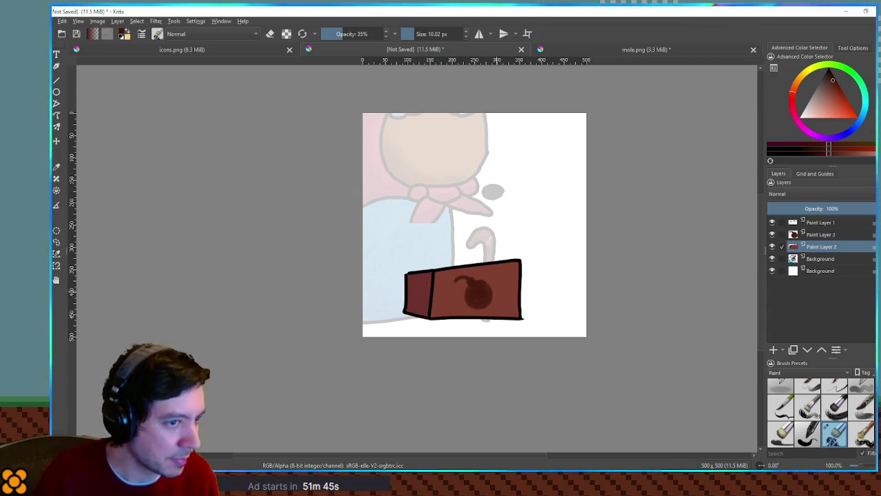
key("bracketright")
key("bracketright")
key("bracketright")
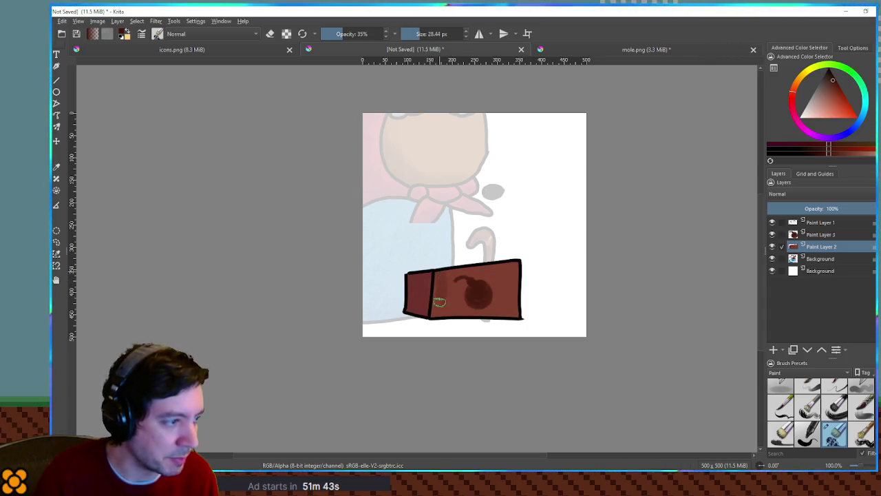
left_click_drag(454, 269, 452, 315)
key("ctrl+z")
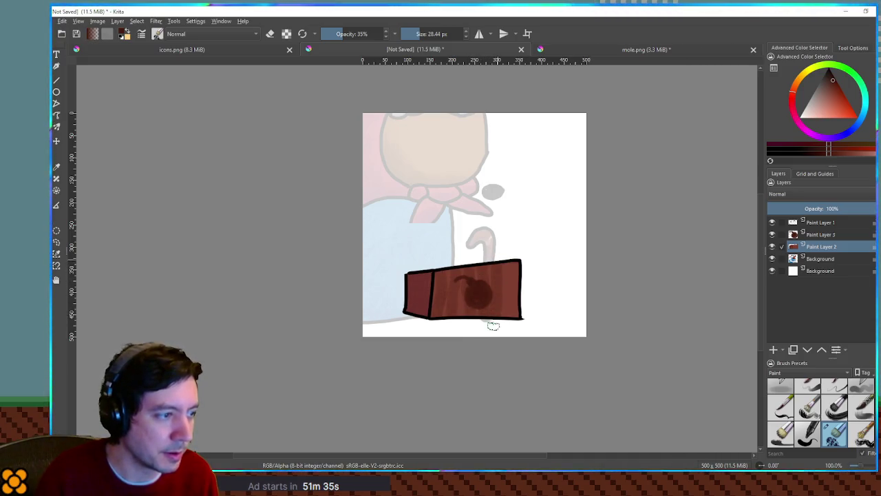
left_click_drag(443, 269, 445, 316)
left_click_drag(461, 269, 463, 328)
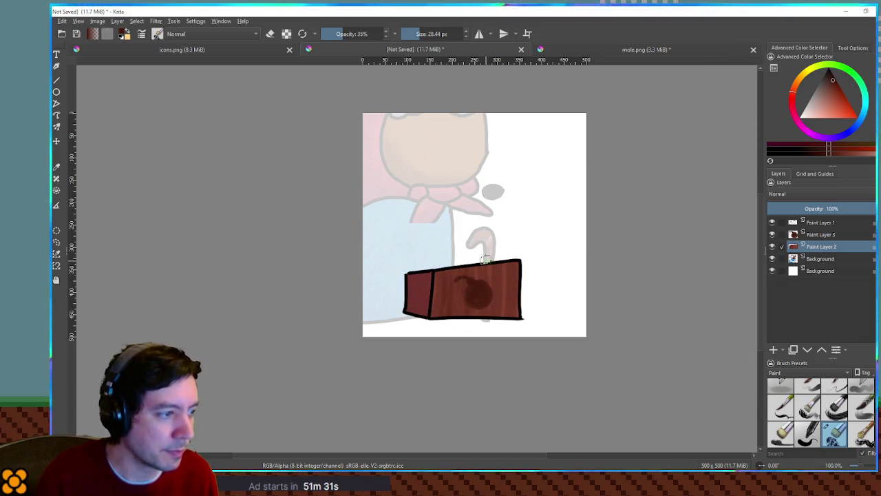
left_click_drag(495, 254, 493, 332)
left_click_drag(504, 259, 500, 331)
left_click_drag(487, 259, 494, 324)
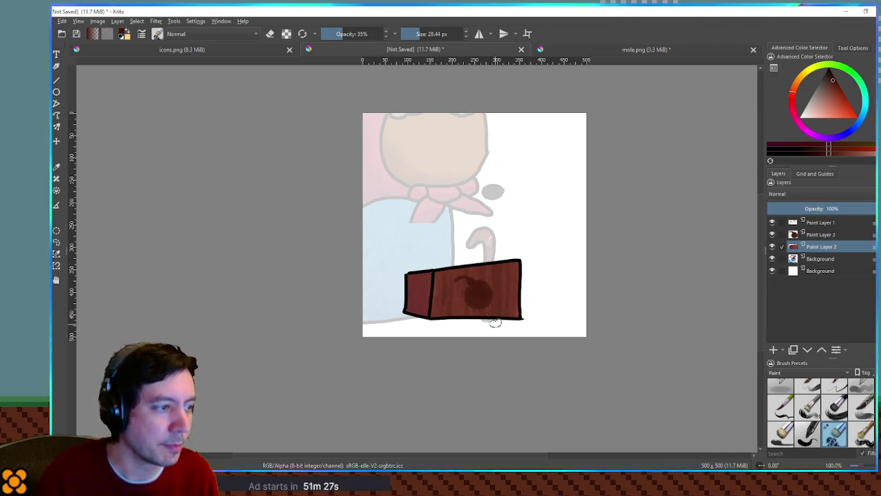
left_click_drag(424, 294, 429, 320)
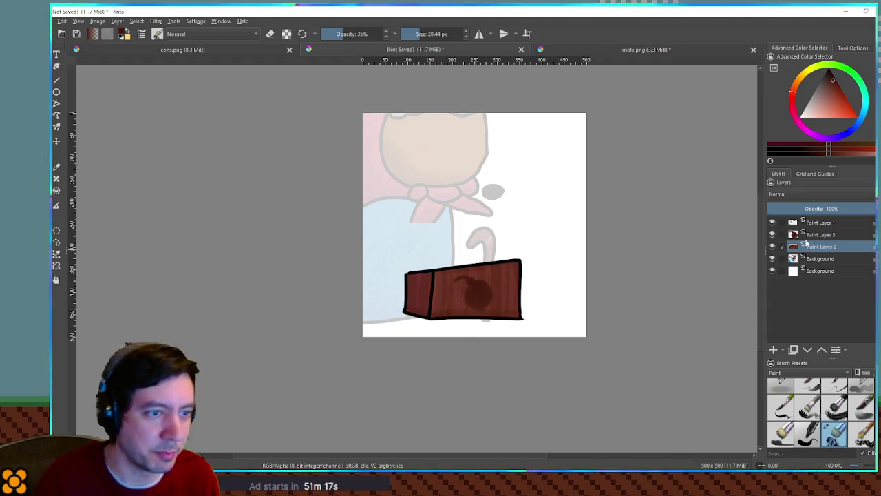
left_click(822, 224)
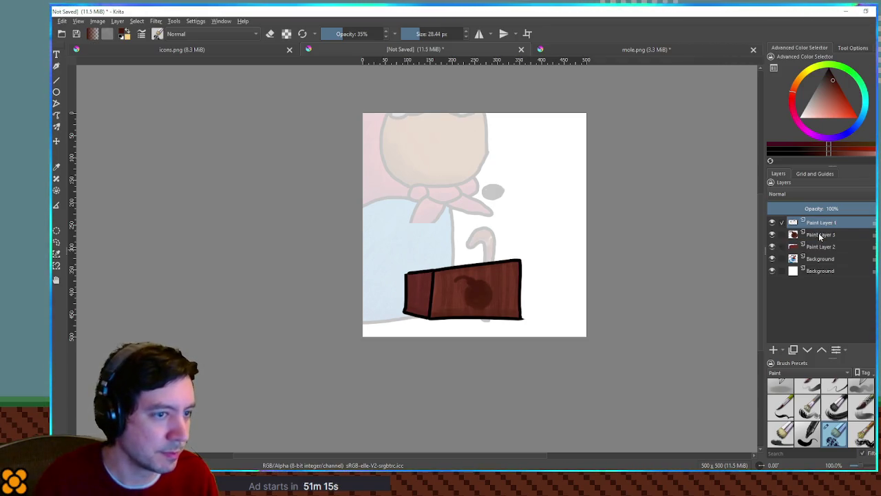
- Merge the layers and ink the T-shaped plunger handle outline on a new layer above the box
key("ctrl+e")
key("ctrl+e")
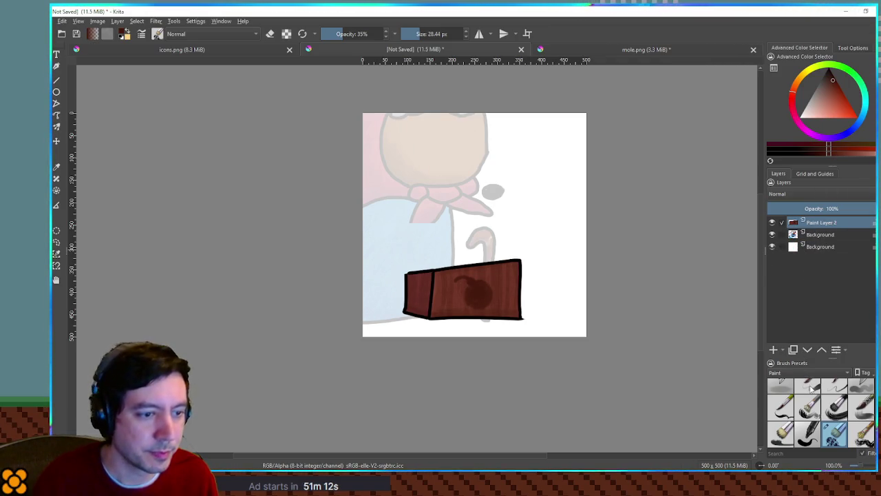
left_click(810, 389)
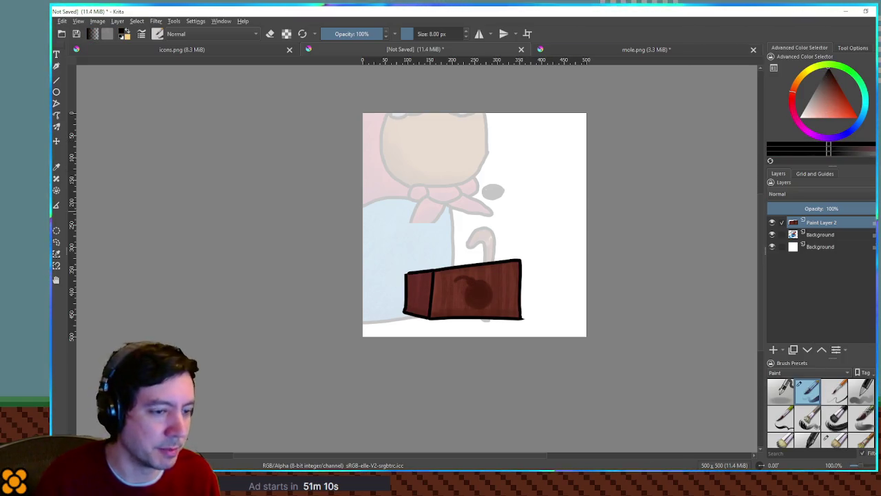
left_click(773, 350)
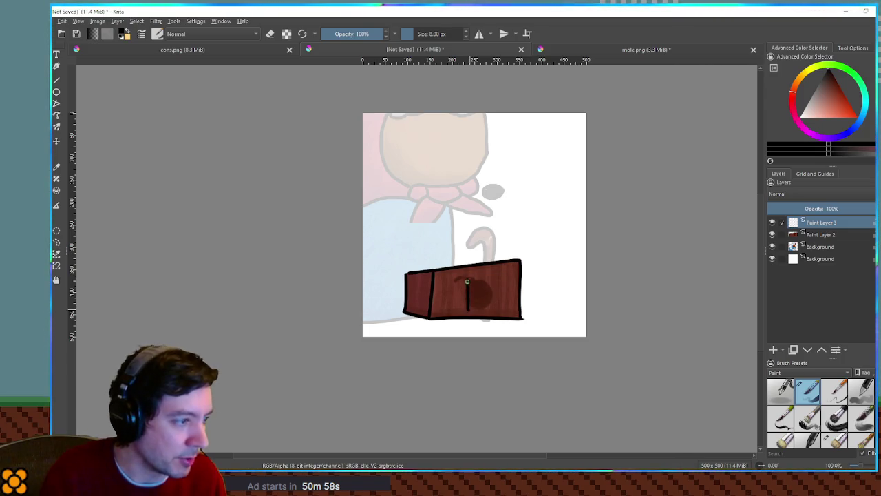
key("ctrl+z")
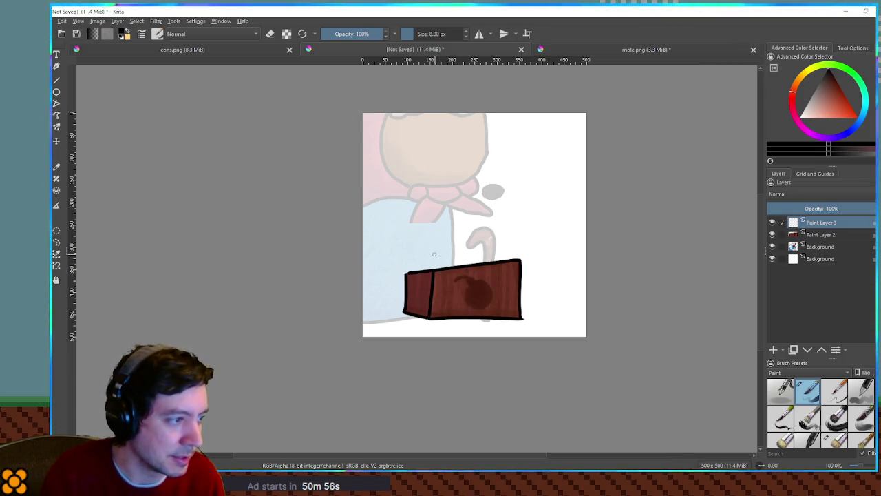
left_click_drag(433, 256, 493, 243)
key("ctrl+z")
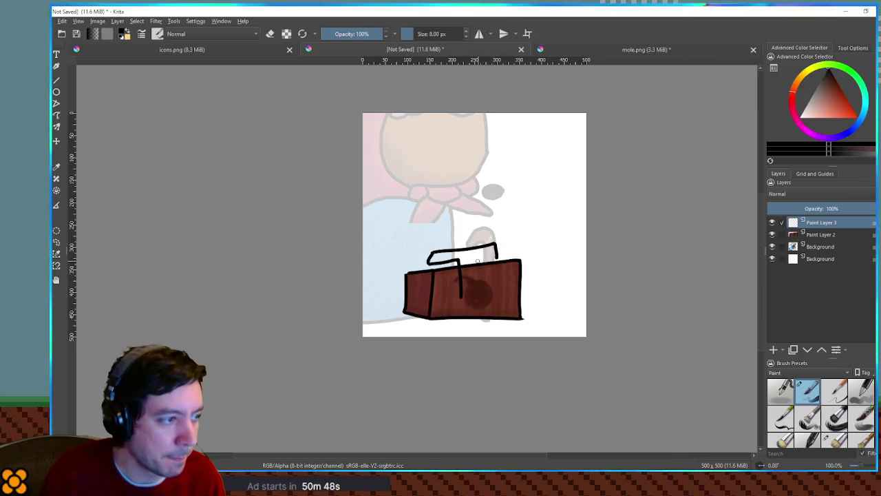
left_click_drag(470, 257, 503, 253)
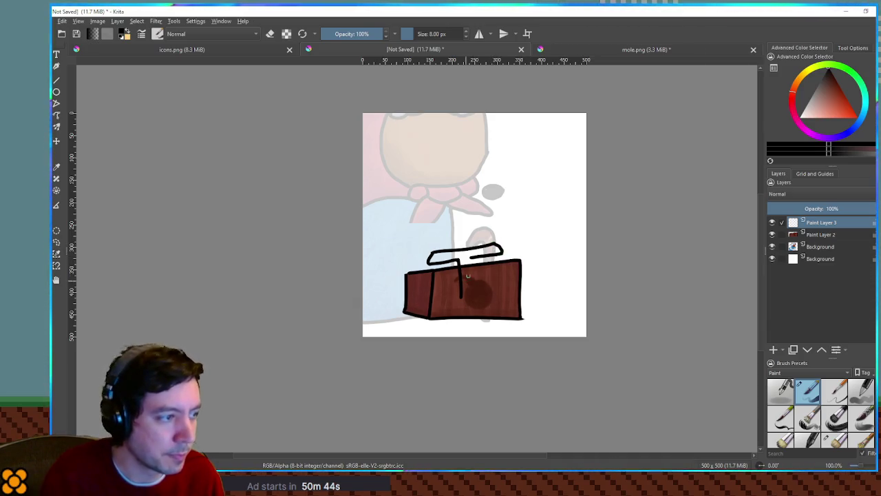
left_click_drag(459, 296, 465, 310)
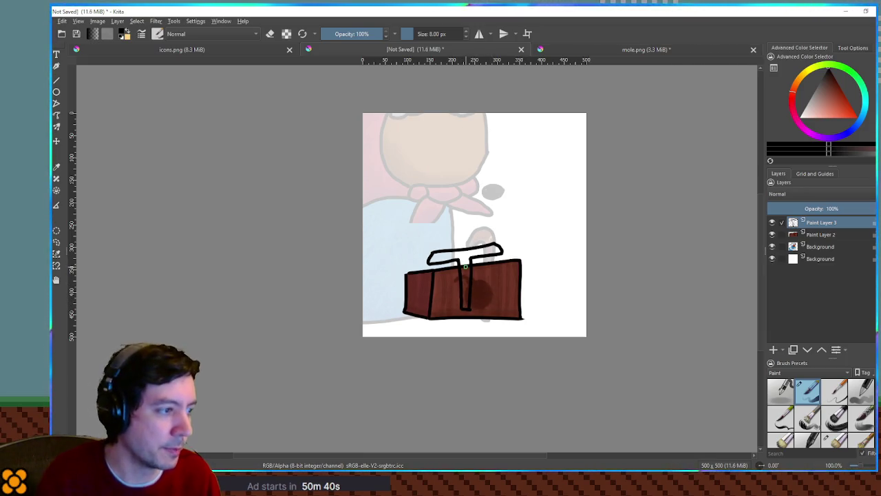
left_click(773, 350)
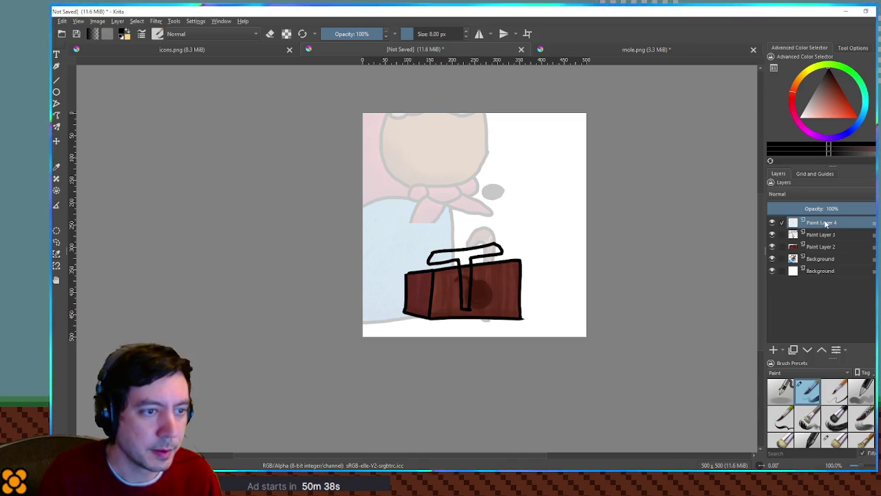
- Fill the handle dark brown on Paint Layer 4, move it below Paint Layer 2, merge its outline
left_click(807, 350)
left_click(820, 222)
left_click(471, 258)
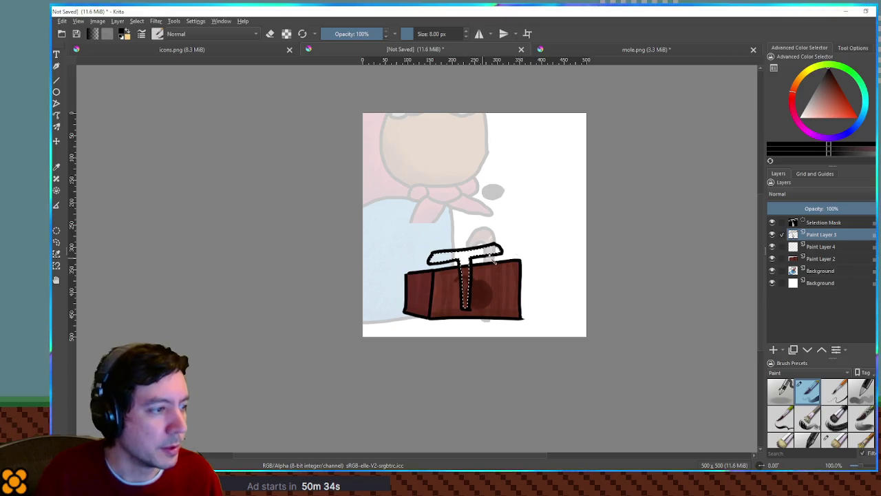
left_click(818, 77)
left_click(829, 86)
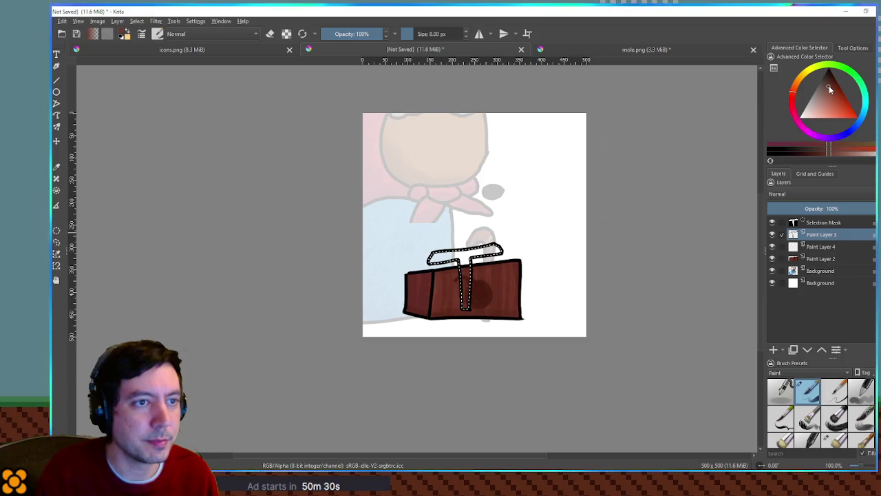
left_click(820, 246)
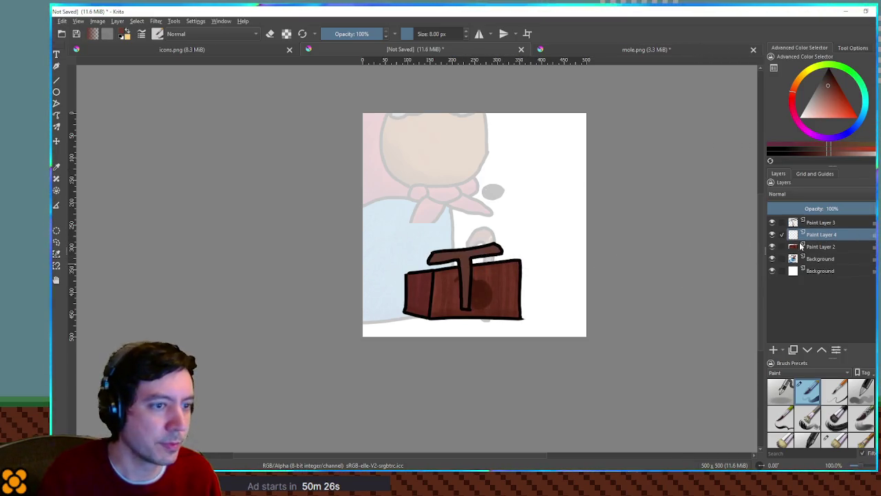
left_click_drag(814, 253, 772, 243)
mouse_move(826, 248)
left_mouse_down()
mouse_move(812, 231)
mouse_move(796, 236)
mouse_move(802, 240)
left_mouse_up()
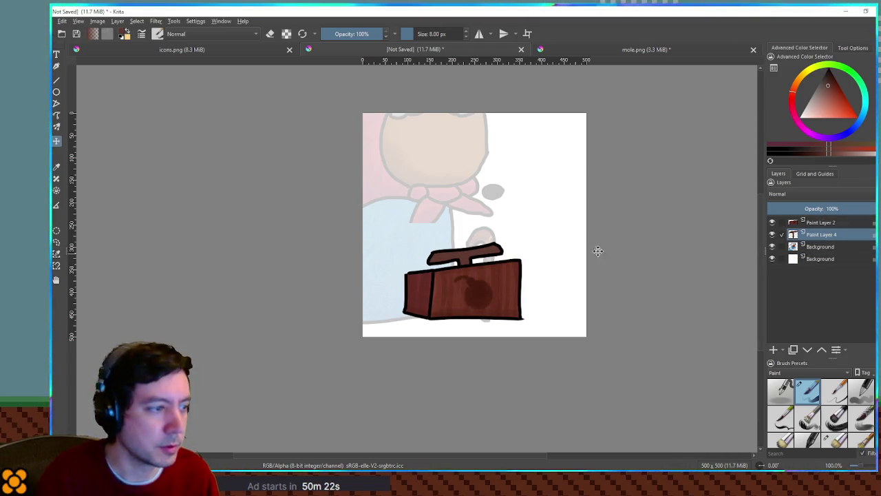
- Move the plunger handle to the top-left and the wooden box up beside it
mouse_move(476, 255)
left_mouse_down()
mouse_move(477, 215)
mouse_move(473, 273)
mouse_move(475, 230)
mouse_move(473, 260)
left_mouse_up()
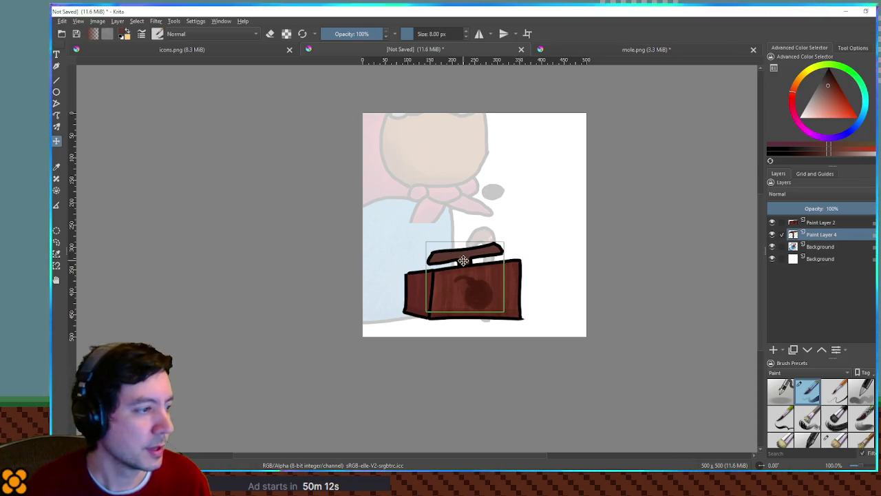
mouse_move(463, 261)
left_mouse_down()
mouse_move(422, 152)
mouse_move(409, 141)
left_mouse_up()
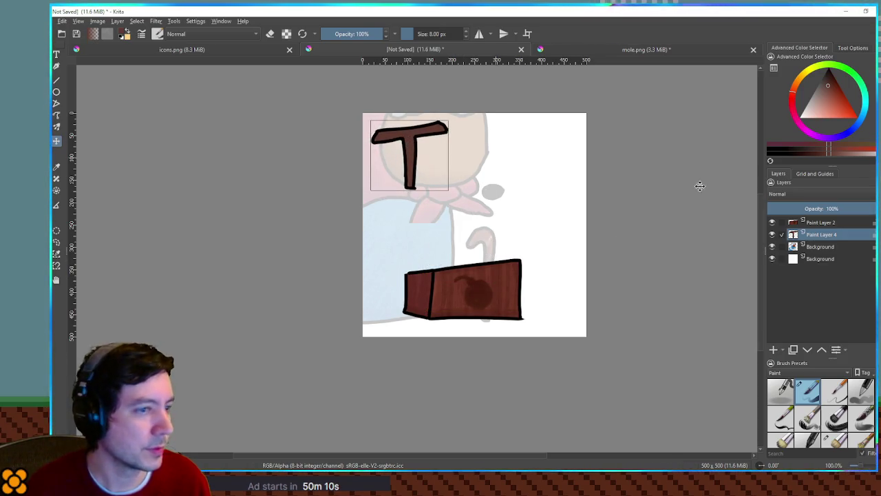
left_click(821, 223)
mouse_move(481, 284)
left_mouse_down()
mouse_move(442, 226)
mouse_move(526, 154)
left_mouse_up()
- Crop the canvas around the handle and box to 500×179
mouse_move(355, 113)
left_mouse_down()
mouse_move(582, 183)
mouse_move(586, 193)
left_mouse_up()
left_click_drag(355, 153, 362, 153)
key("Return")
- Delete both Background layers, leaving a transparent canvas, and return to Godot
left_click(832, 247)
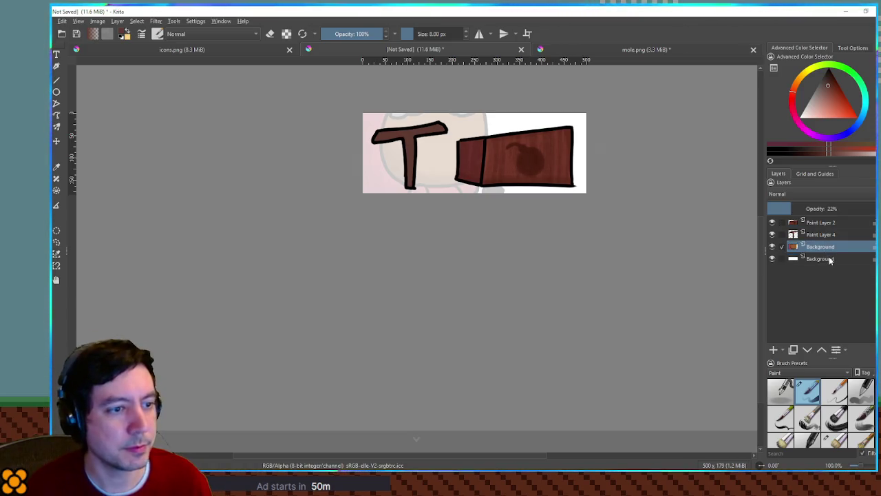
left_click(830, 258, "shift")
key("shift+Delete")
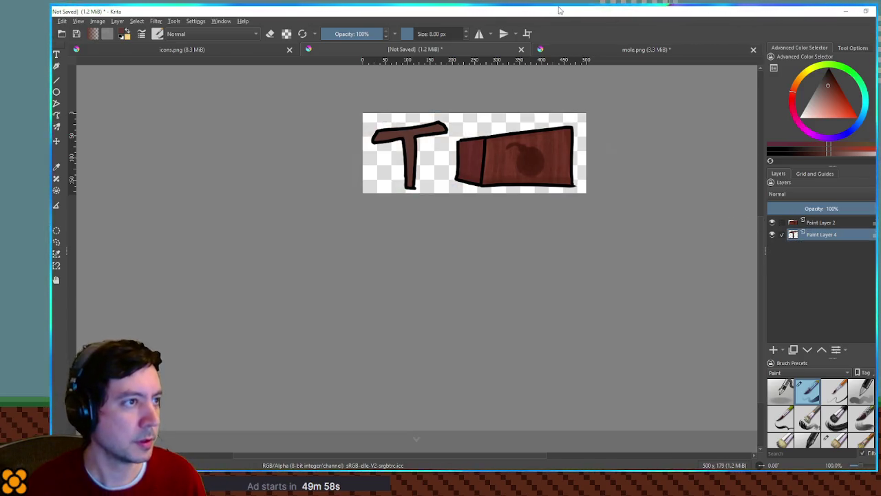
key("alt+Tab")
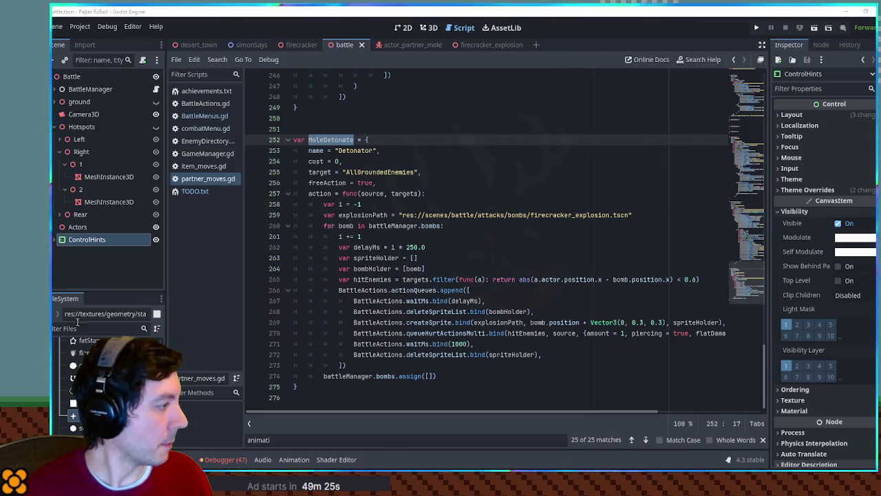
- Filter the FileSystem by 'mole' and show the actor_partner_mole scene in 3D
type("mole")
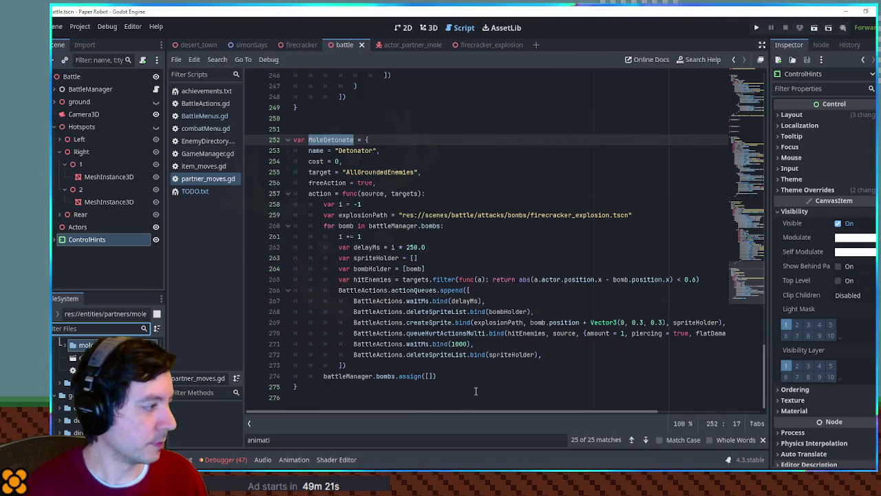
key("Down")
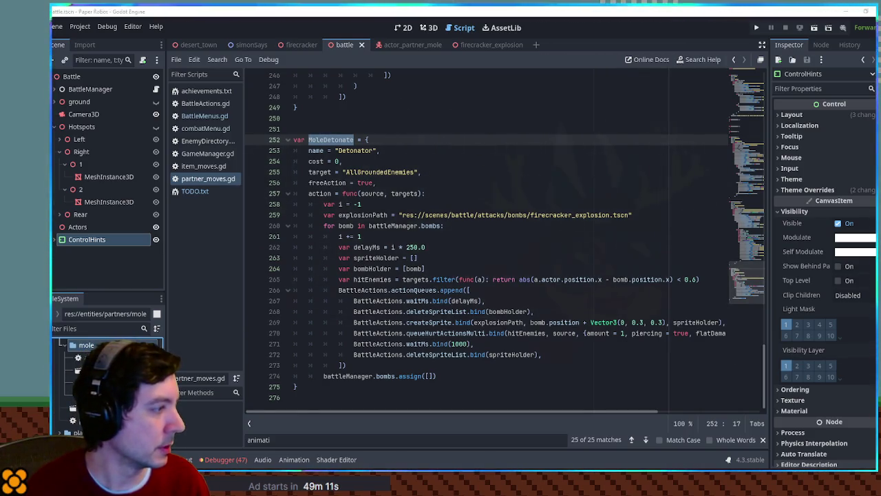
left_click(430, 27)
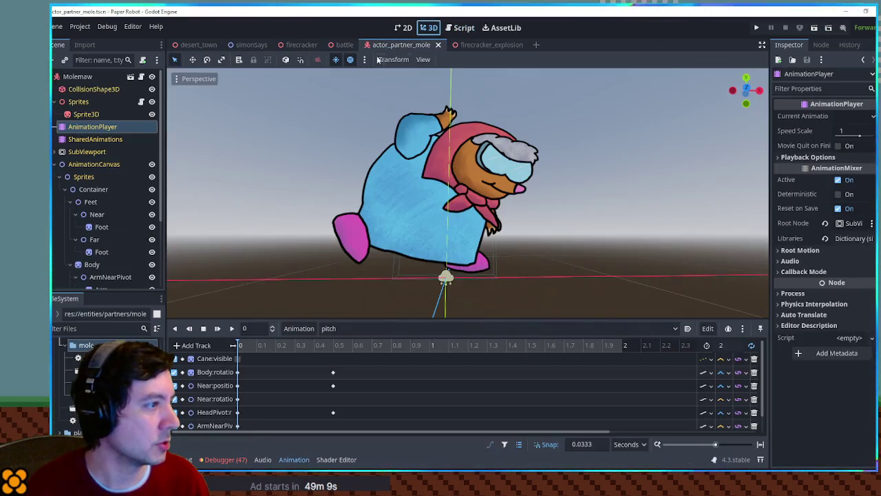
- Put the mole in its RESET pose and set the AnimationPlayer's Root Node to AnimationCanvas
left_click(365, 329)
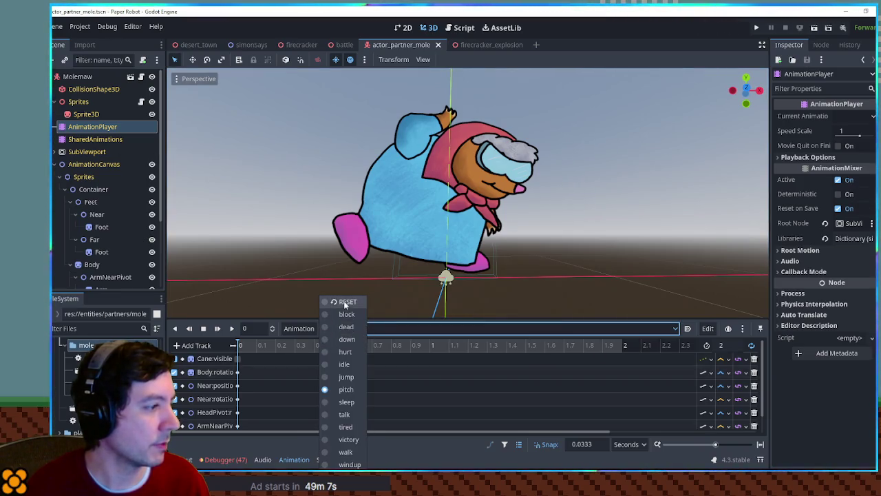
left_click(342, 302)
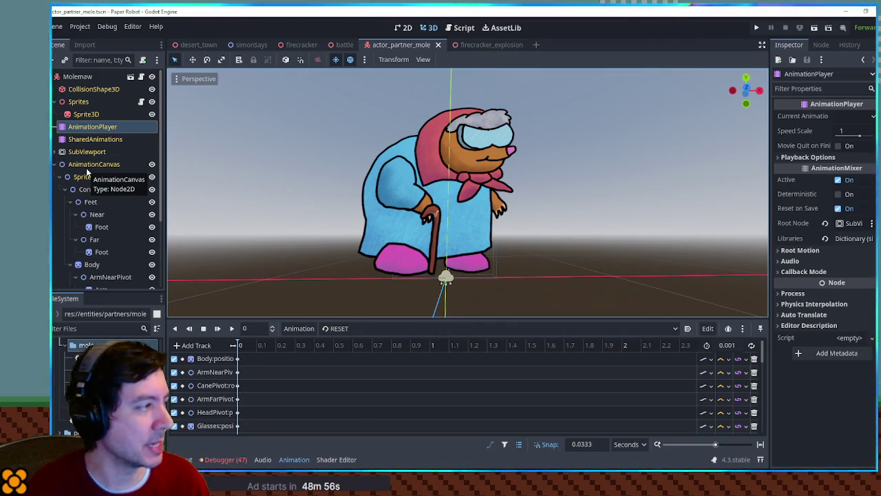
left_click(86, 167)
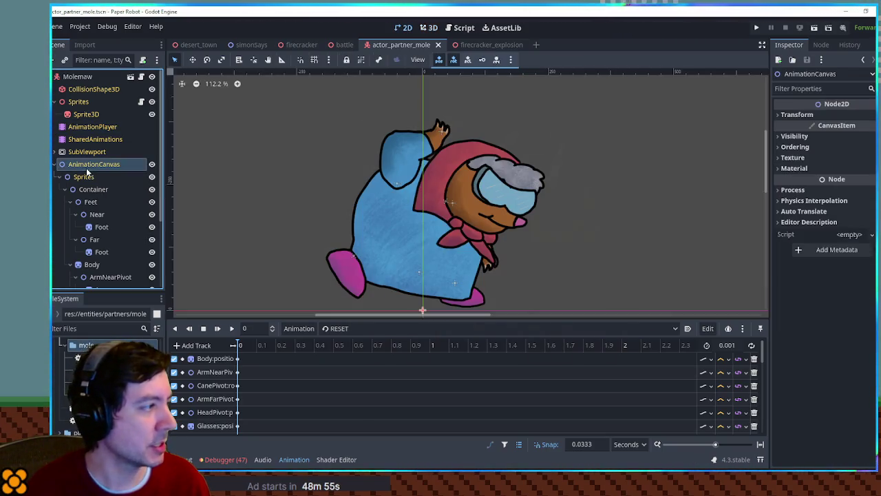
left_click(93, 127)
mouse_move(87, 166)
left_mouse_down()
mouse_move(682, 203)
mouse_move(853, 223)
left_mouse_up()
left_click(382, 328)
left_click(341, 338)
left_click(232, 329)
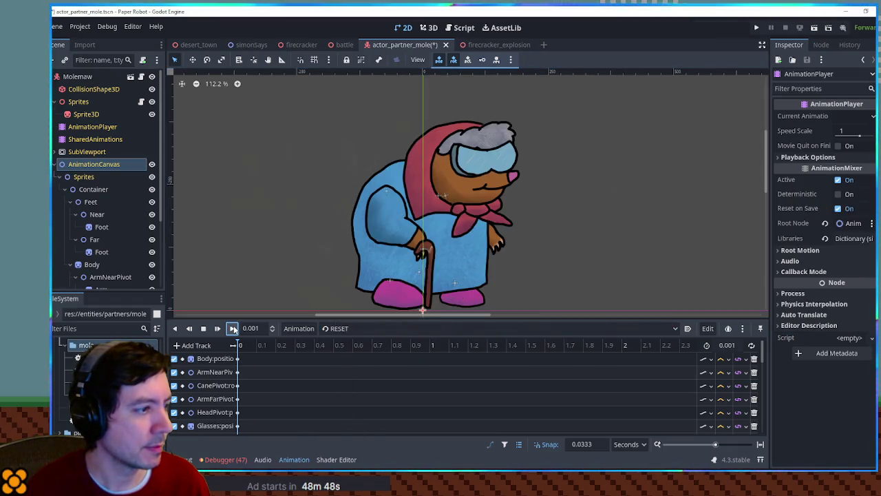
- Collapse the Feet and Body branches and start adding a child node under Container
scroll(93, 191, "down", 2)
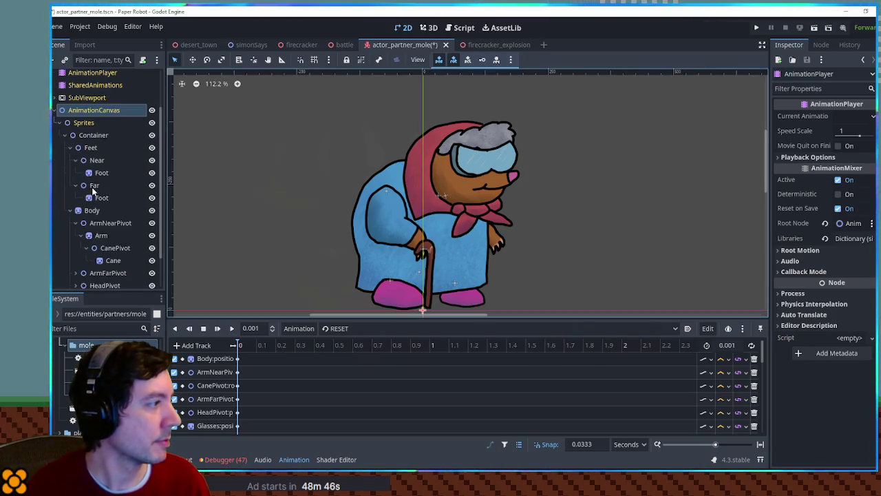
left_click(63, 136)
left_click(67, 191)
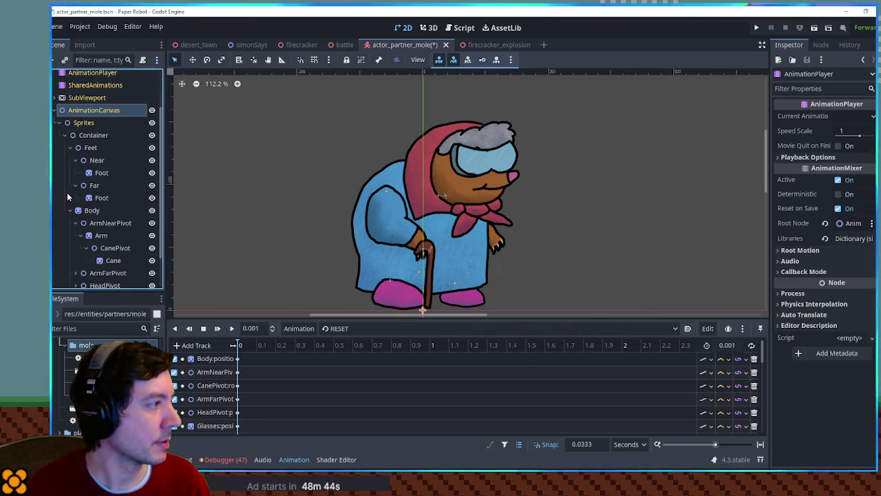
left_click(73, 150)
left_click(70, 166)
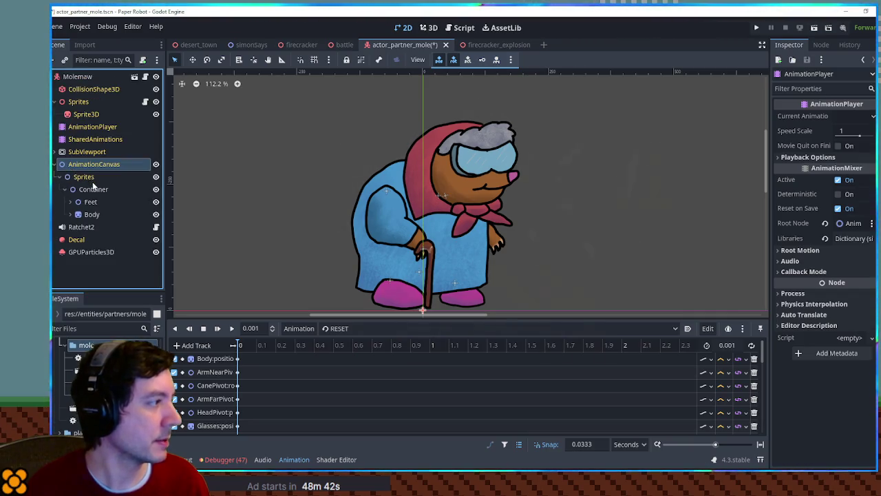
left_click(93, 190)
key("ctrl+a")
- Create a Node2D under Container named Detonator
type("node2d")
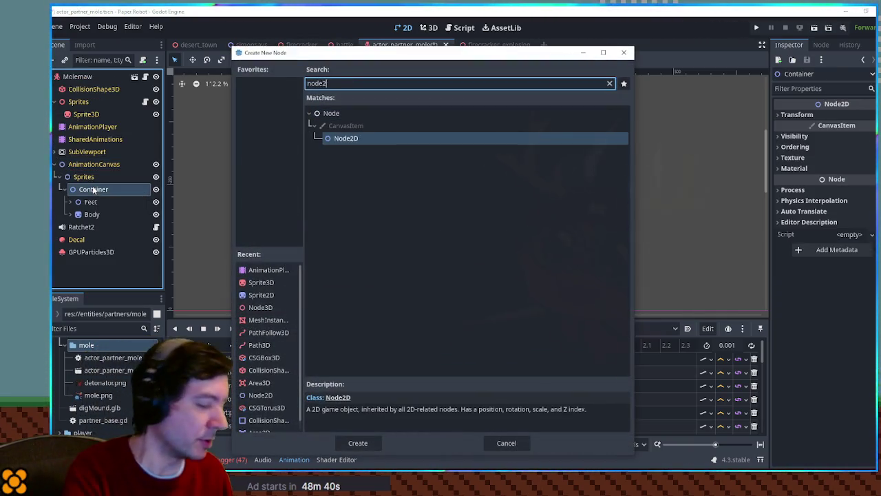
key("Return")
type("Det")
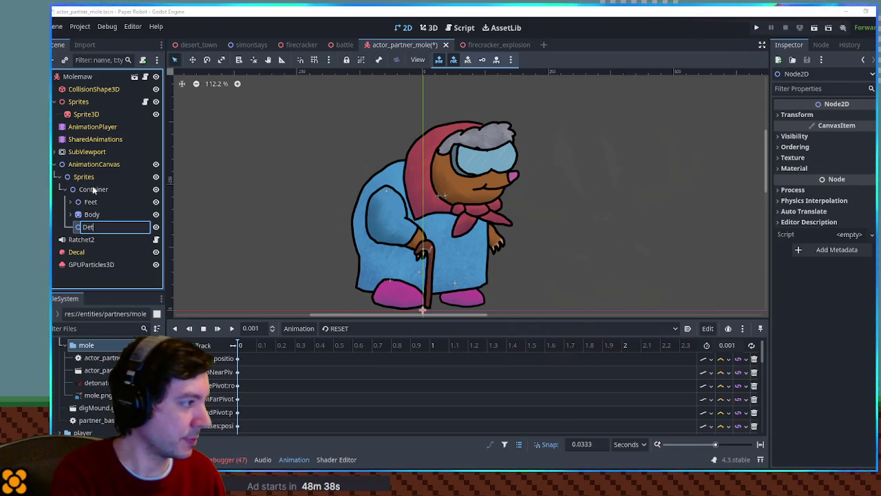
type("onator")
key("Return")
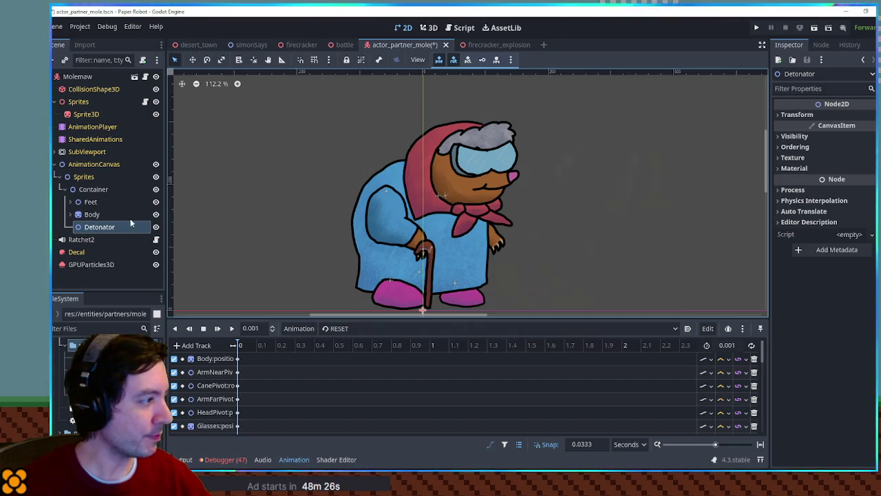
- Add a Sprite2D under Detonator textured with detonator.png and name it Base
key("ctrl+a")
type("sprite2")
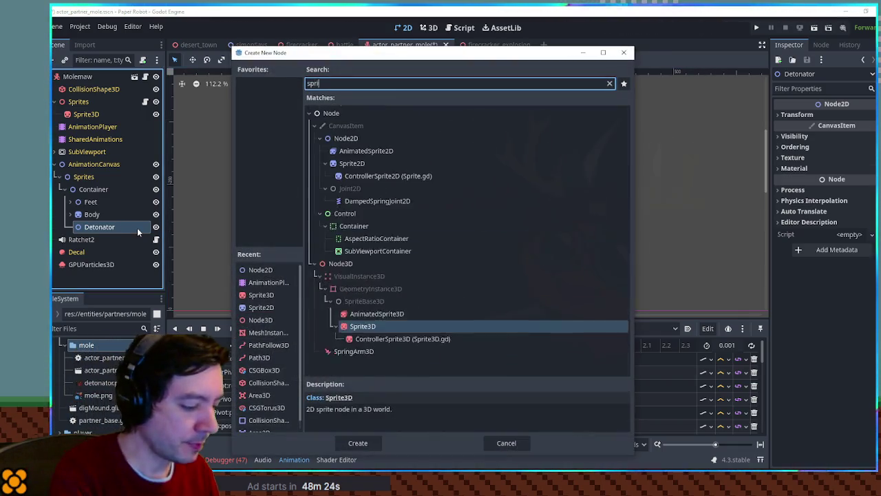
key("Return")
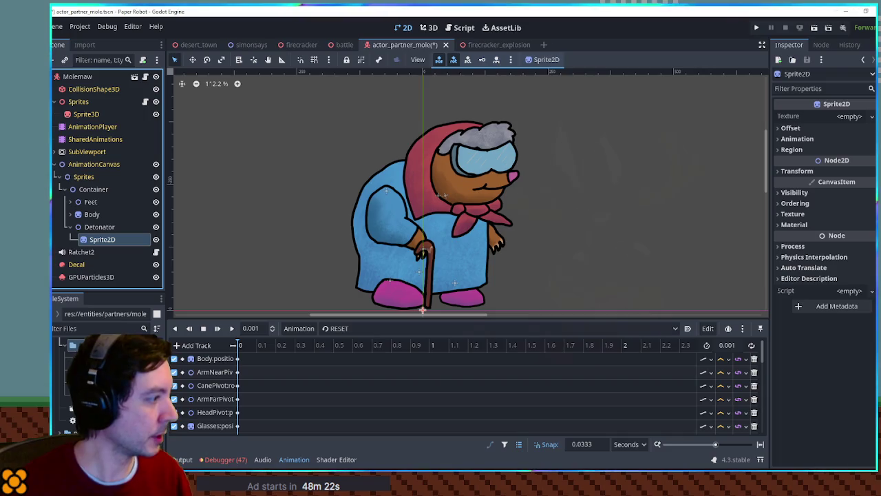
left_click_drag(76, 364, 113, 241)
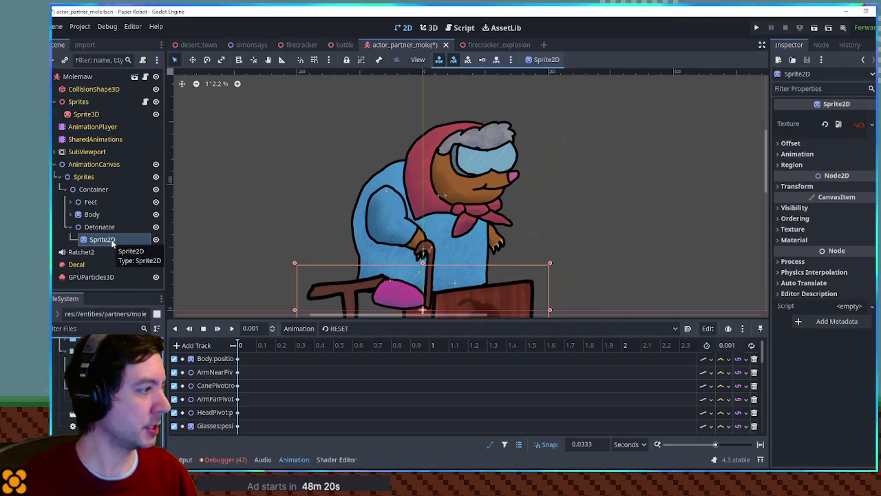
left_click(113, 241)
type("Base")
key("Return")
- Duplicate Base as a sprite named Plunger and expand its Region settings
key("ctrl+d")
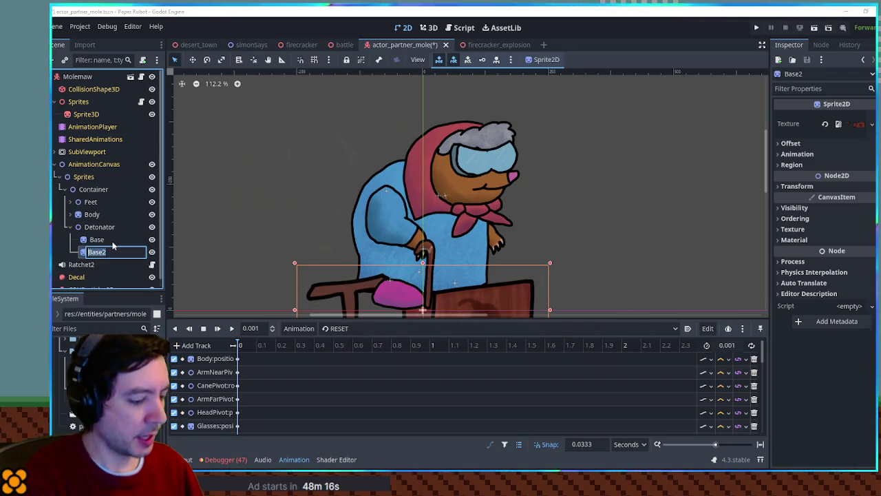
type("Plunger")
key("Return")
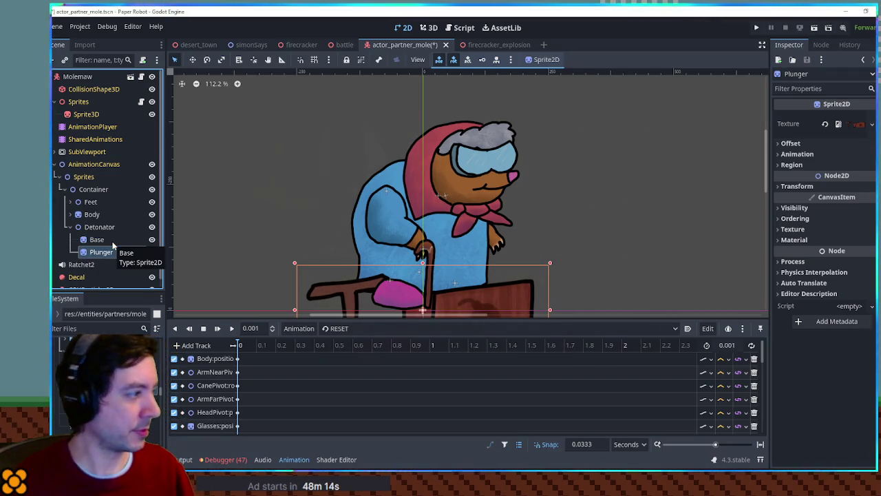
left_click(822, 165)
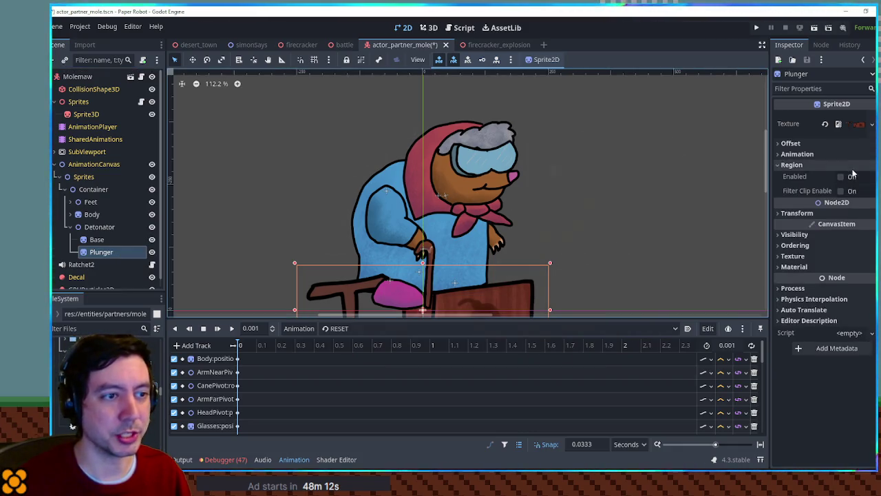
- Enable Region on Plunger and crop it to the T-shaped handle
left_click(840, 177)
left_click(839, 234)
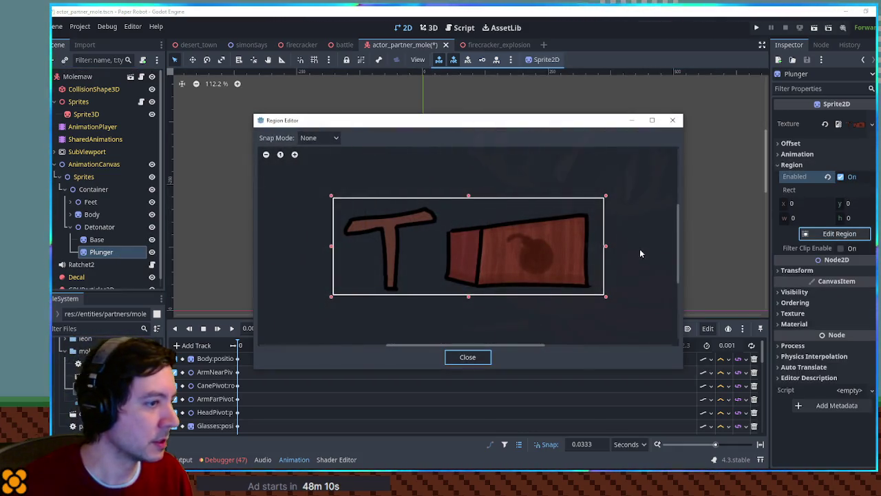
left_click_drag(606, 246, 441, 252)
left_click(468, 356)
- Enable Region on Base and crop it to the box (x 199.587, w 300.413, h 179)
left_click(96, 239)
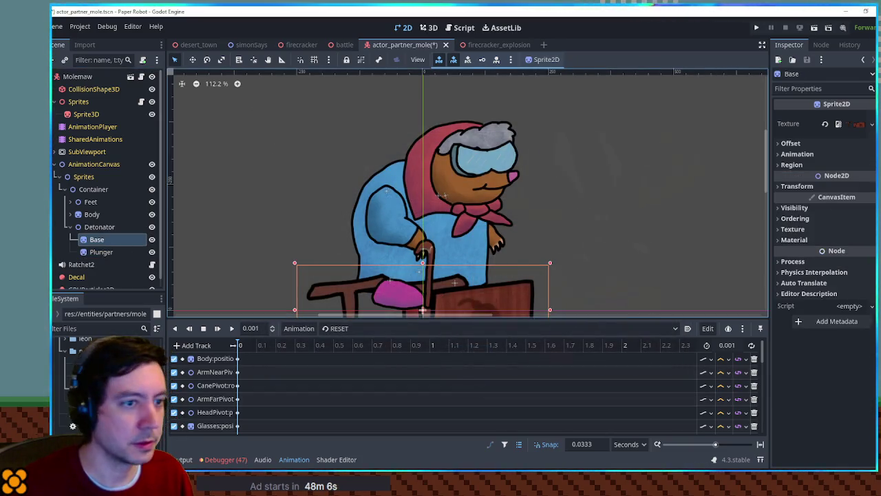
left_click(798, 166)
left_click(852, 178)
left_click(839, 234)
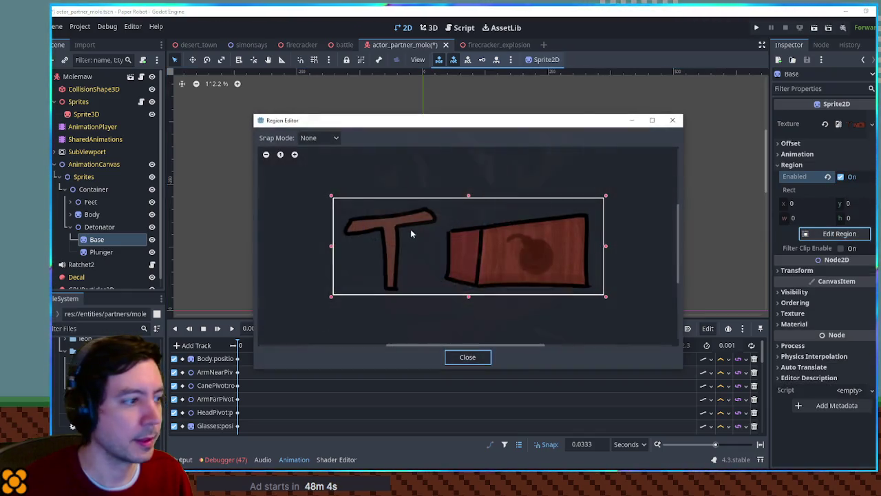
left_click_drag(335, 246, 443, 248)
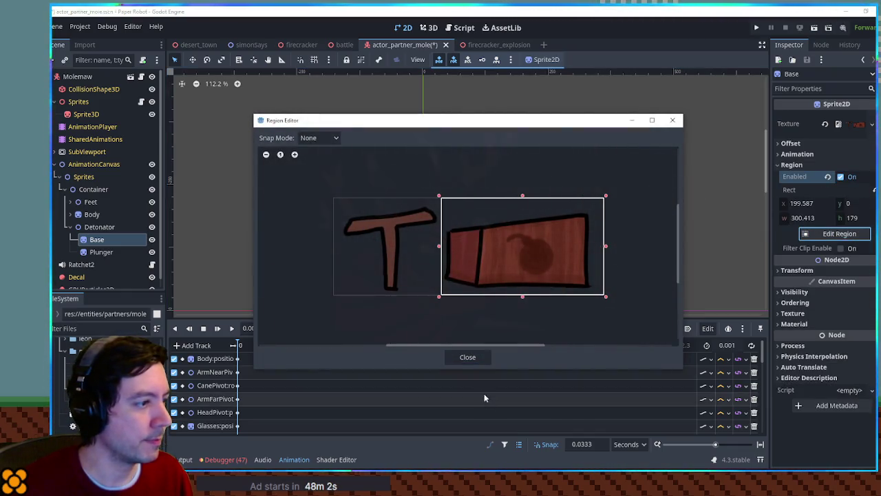
left_click(470, 357)
- Move Plunger above Base in the tree so it draws behind, and raise it about 103 px
scroll(480, 263, "down", 1)
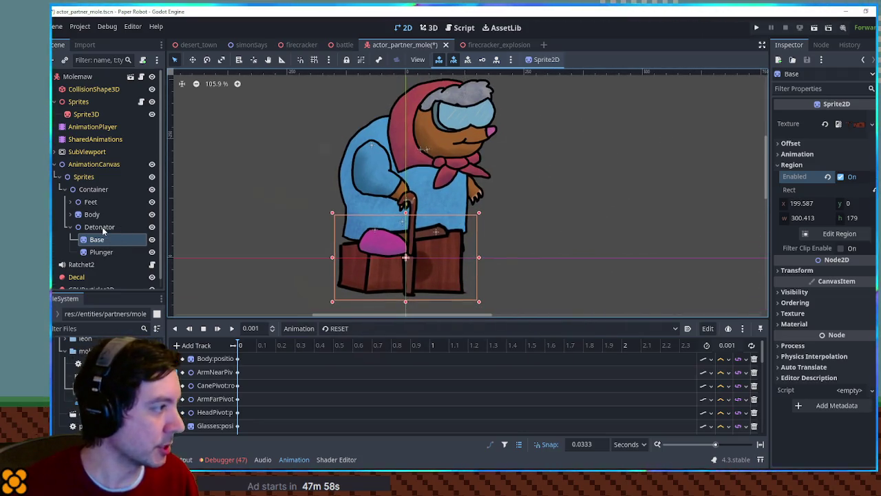
left_click_drag(103, 252, 101, 237)
key("w")
left_click_drag(411, 289, 413, 218)
left_click(103, 226)
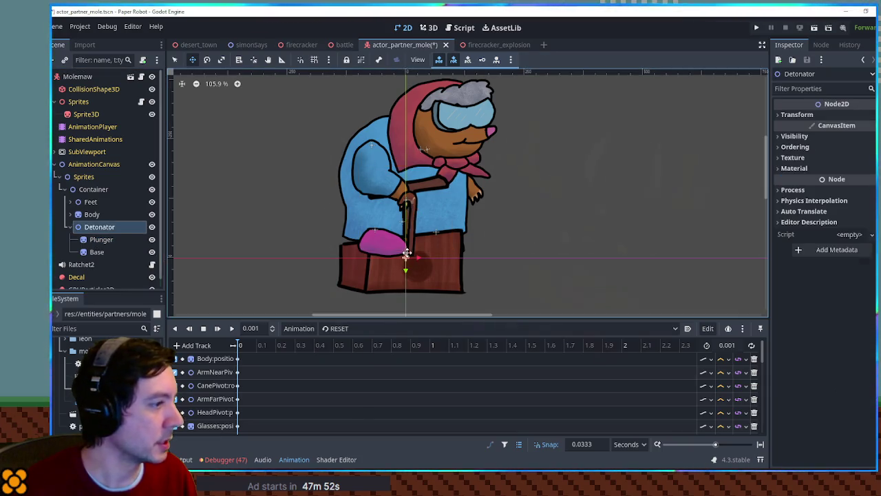
- Scale the Detonator to 0.67 and place it in front of the mole at 143, −53
mouse_move(403, 256)
left_mouse_down()
mouse_move(475, 214)
mouse_move(487, 223)
left_mouse_up()
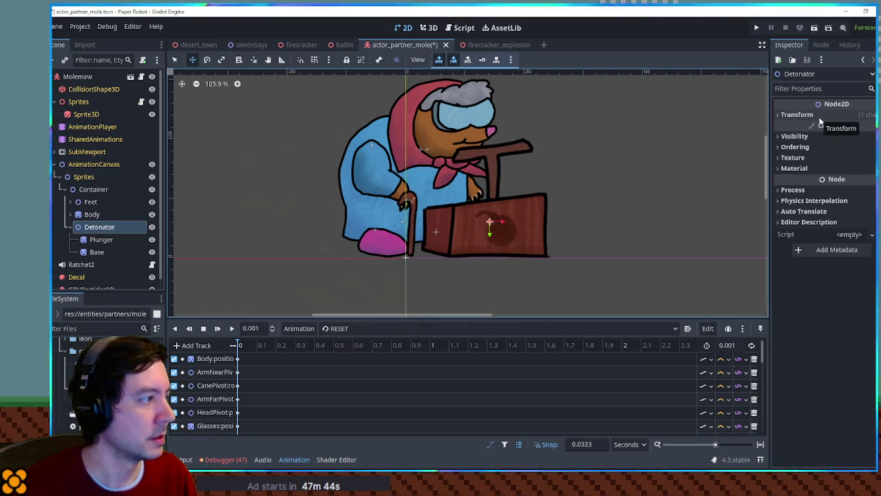
left_click(796, 115)
left_click(851, 171)
type("0.67")
key("Return")
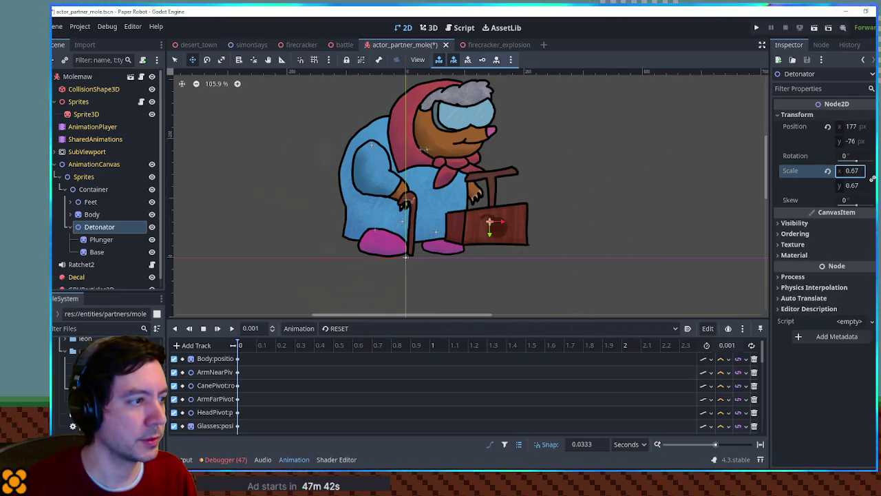
mouse_move(504, 204)
left_mouse_down()
mouse_move(482, 232)
mouse_move(490, 219)
mouse_move(482, 221)
left_mouse_up()
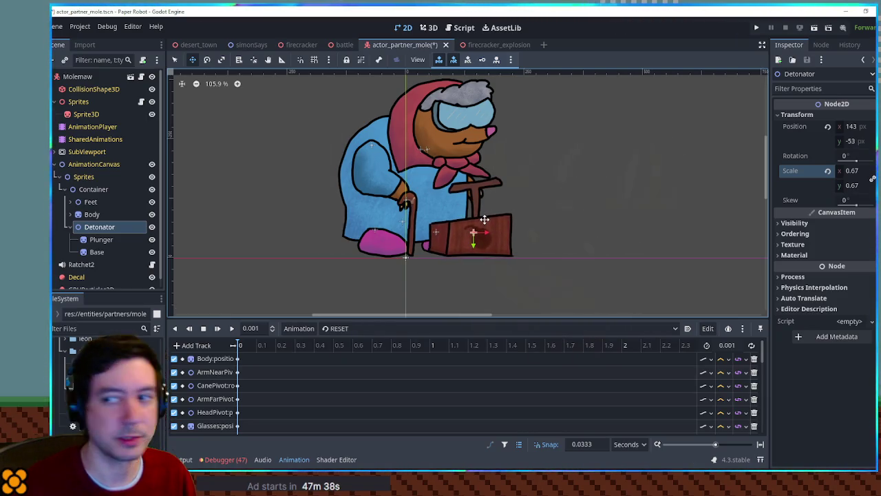
- Save the mole scene
left_click(84, 152)
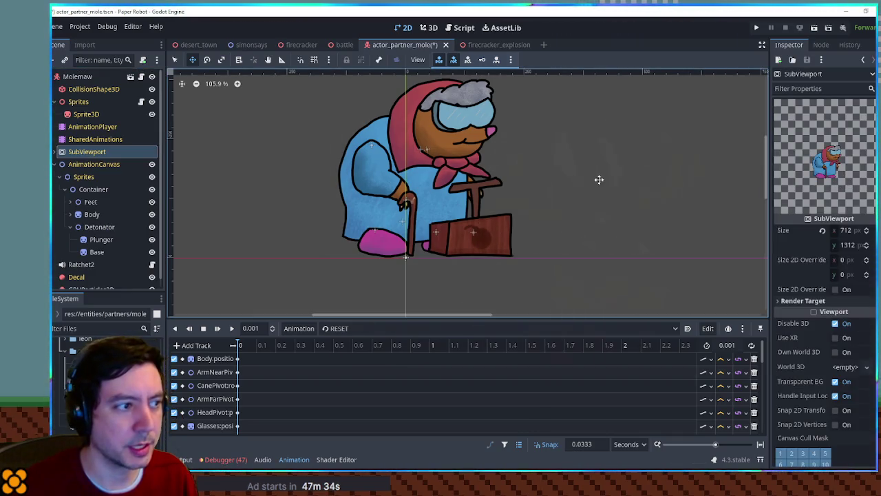
left_click(592, 179)
key("ctrl+s")
- Preview the SubViewport render of the placed detonator, then reselect Detonator
left_click(90, 164)
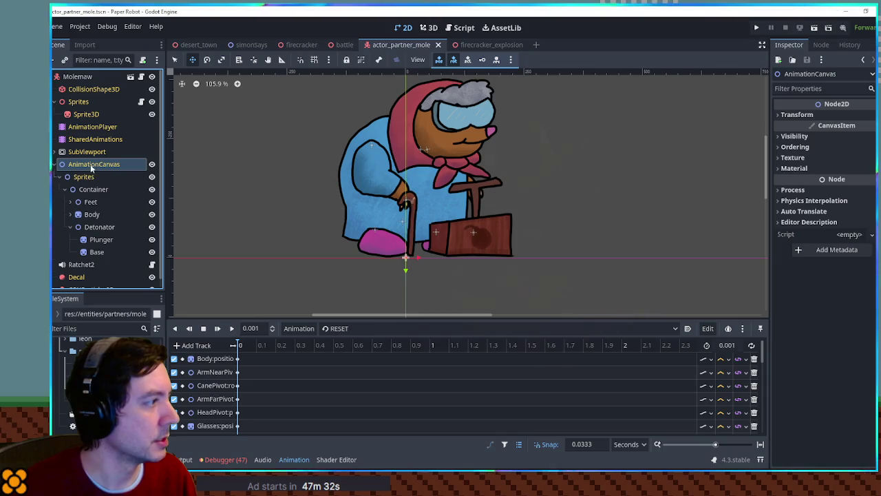
key("Up")
left_click(88, 166)
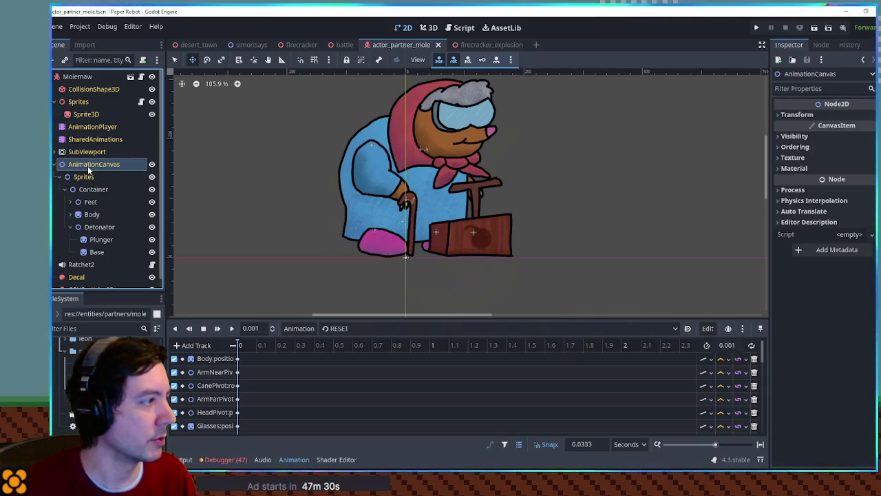
left_click(97, 232)
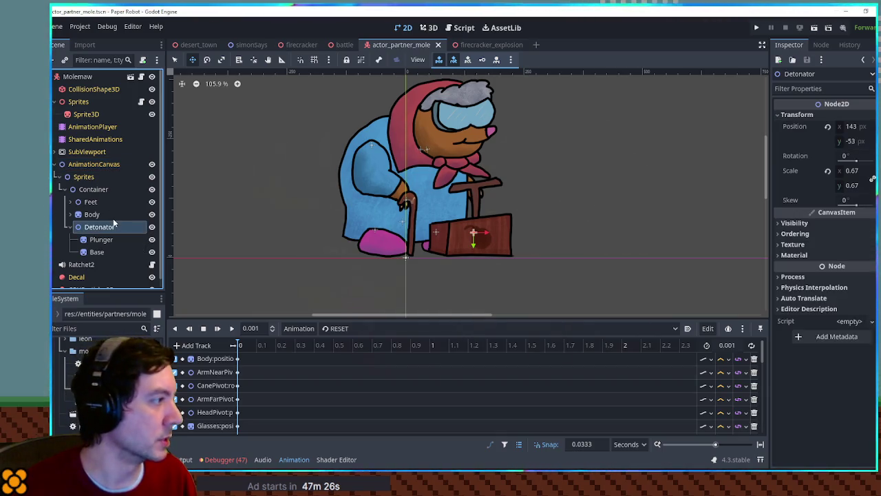
left_click(54, 151)
scroll(79, 176, "down", 5)
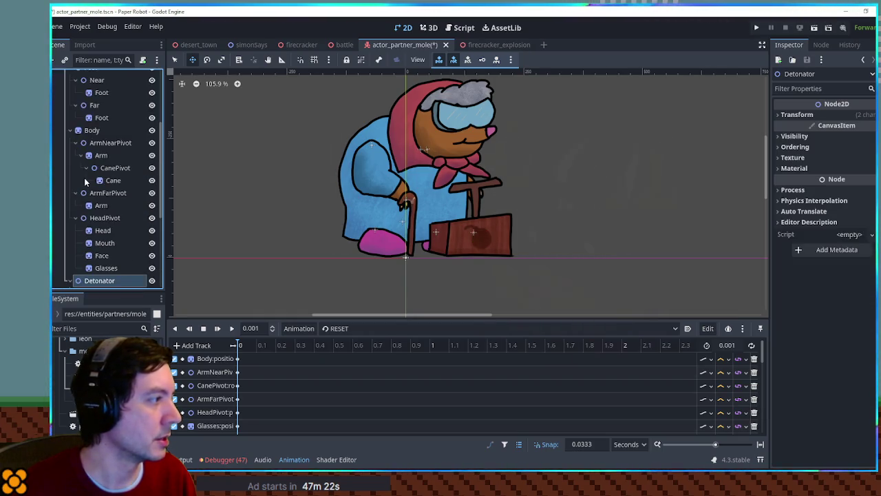
scroll(86, 152, "up", 5)
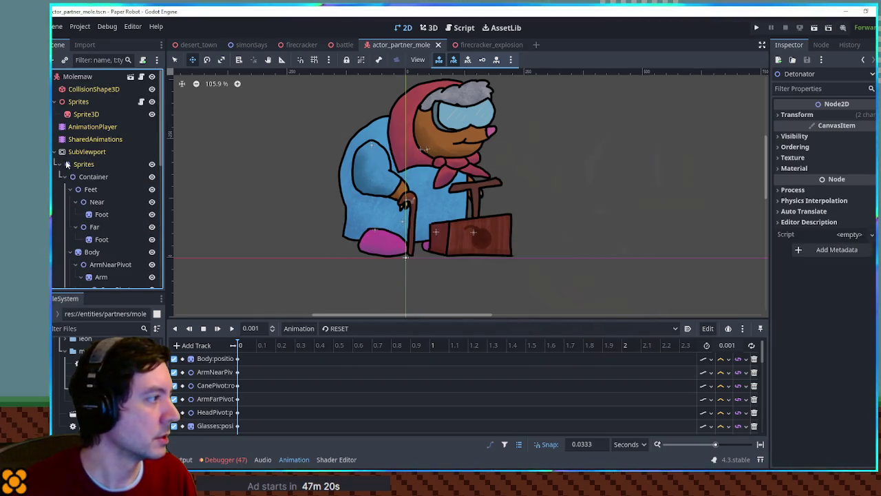
left_click(81, 152)
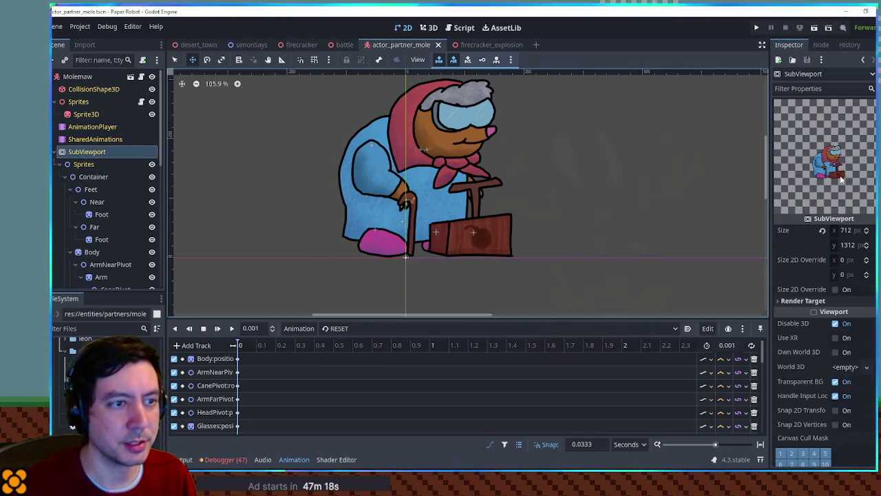
left_click(55, 152)
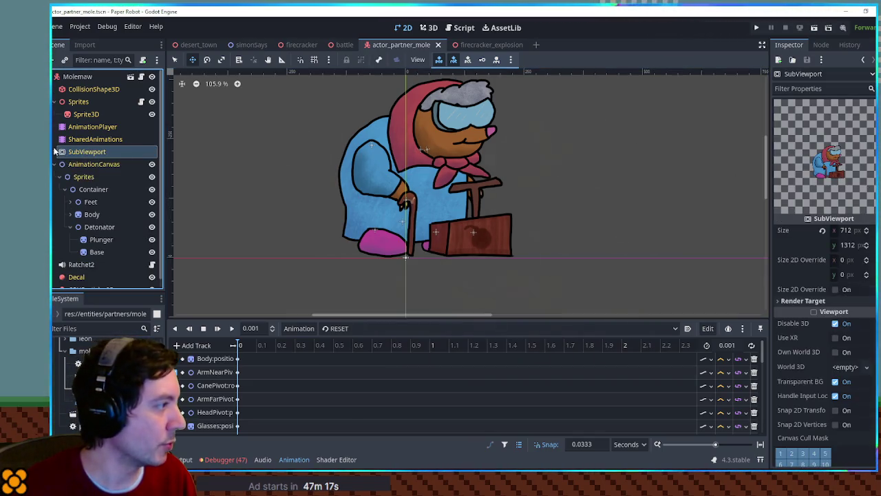
left_click(99, 227)
- Start creating a new animation from the Animation panel's menu
left_click(380, 327)
left_click(399, 328)
left_click(299, 328)
left_click(303, 342)
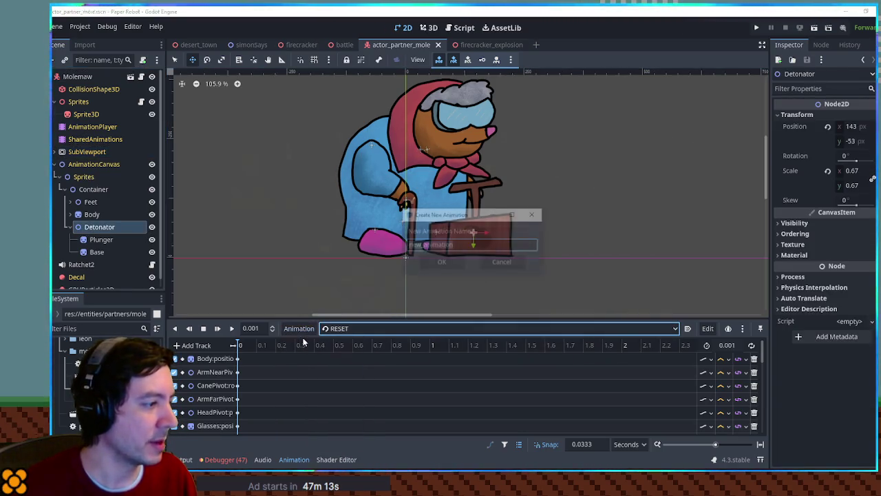
- Create the empty 'detonate' animation, then zoom in on the mole and expand Body
type("detonate")
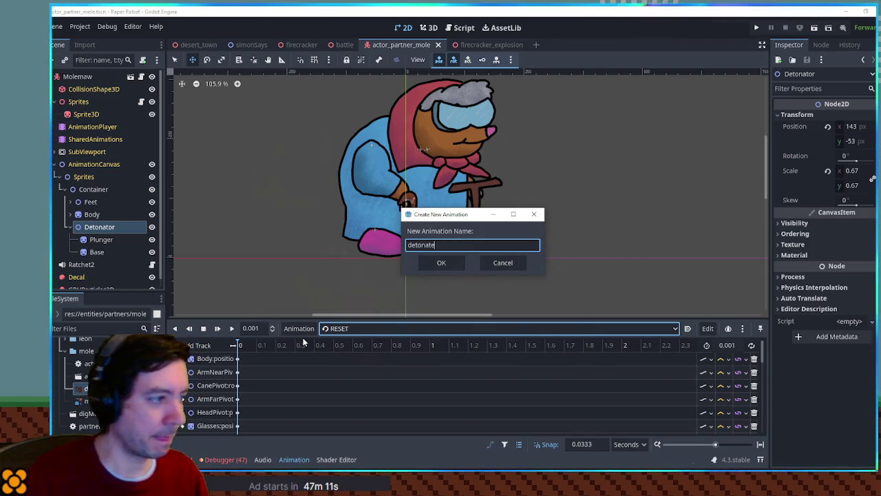
key("Return")
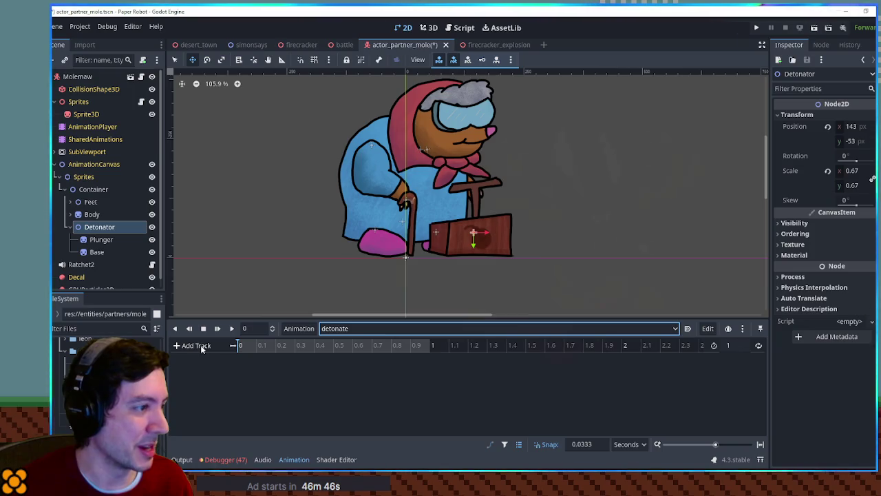
key("ctrl+equal")
key("ctrl+equal")
key("ctrl+equal")
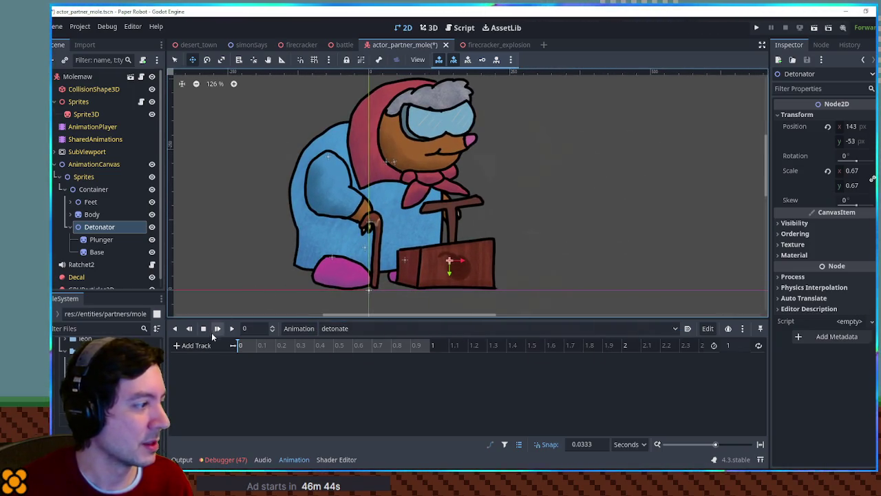
left_click(69, 214)
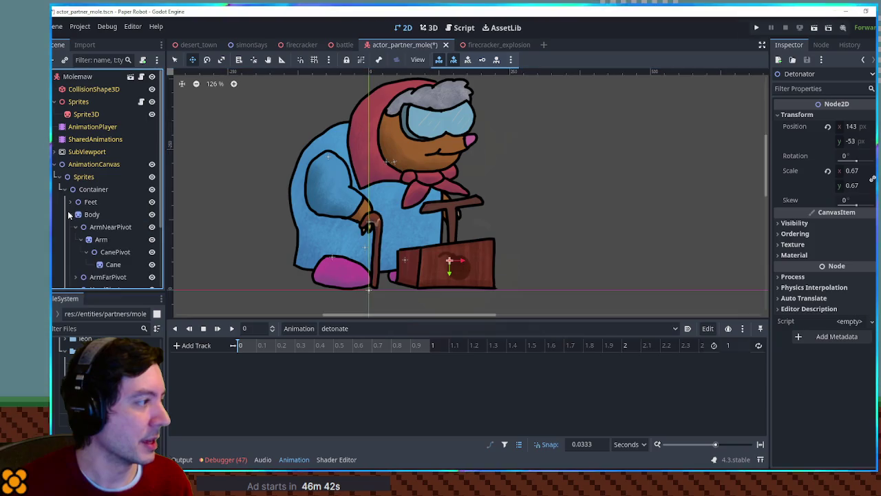
- Key the Cane's Visible property as hidden in the detonate animation
left_click(126, 265)
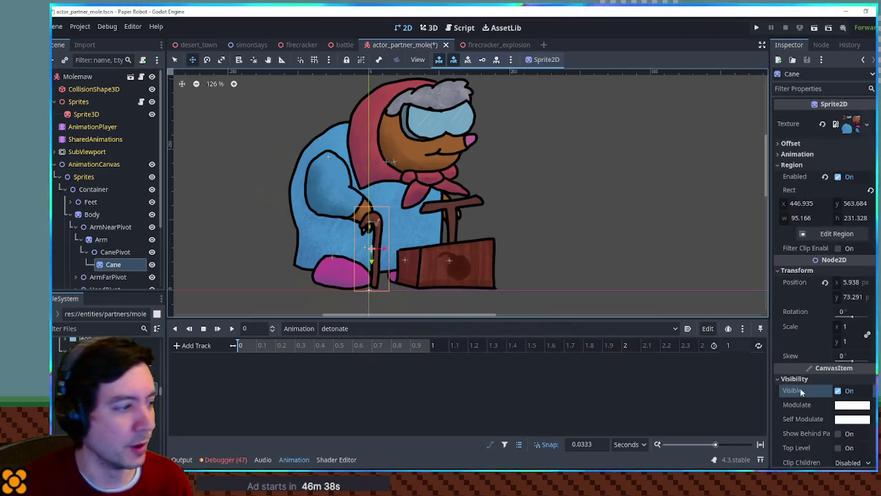
left_click(868, 390)
left_click(236, 359)
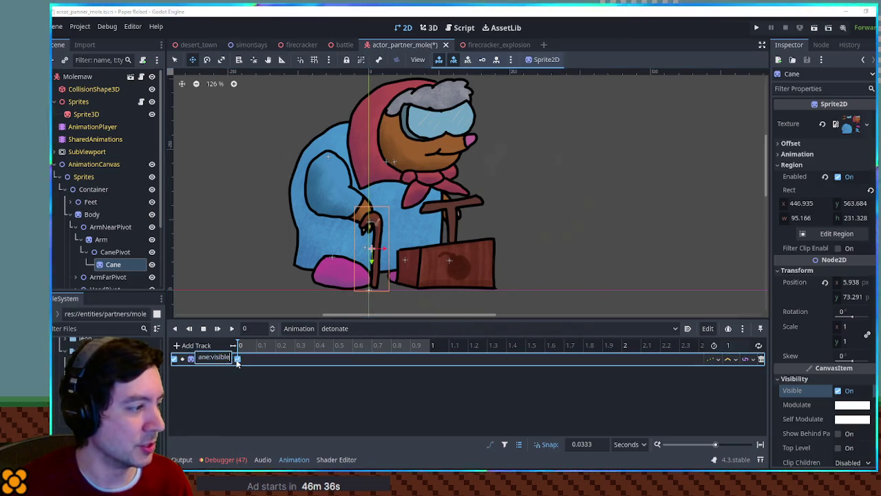
left_click(846, 130)
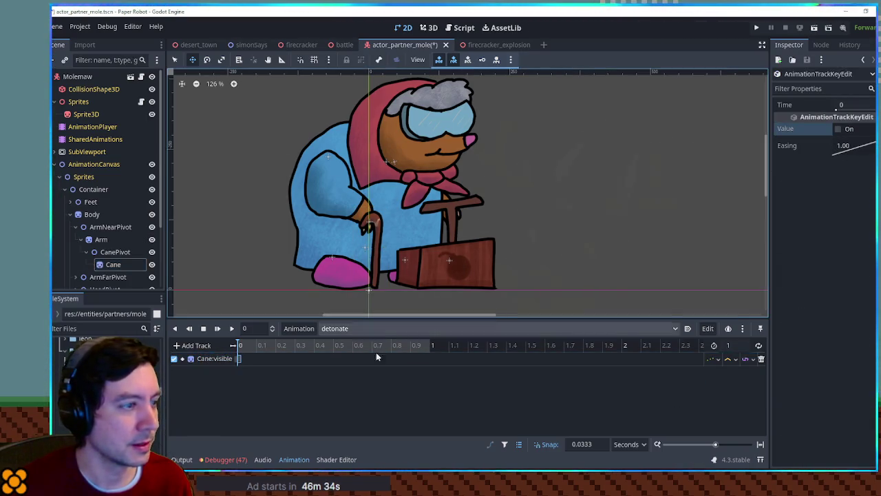
left_click(268, 345)
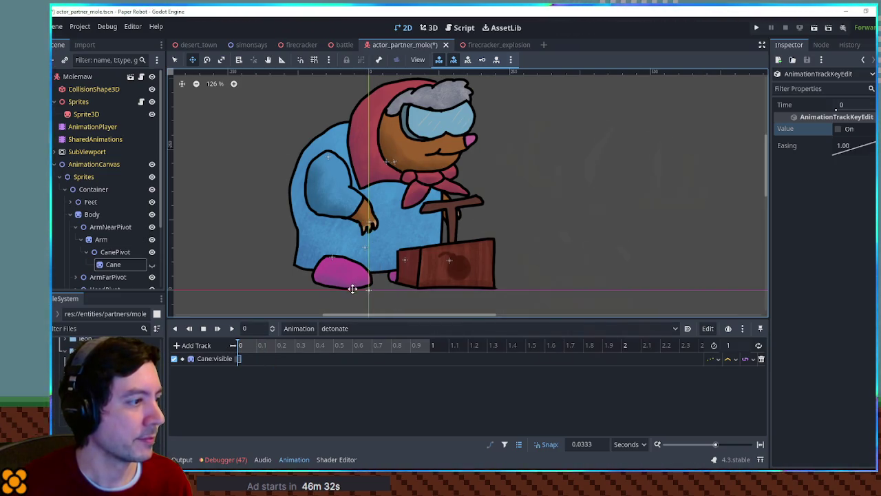
- Key the Body's rotation at time 0 and tilt it to −4°
left_click(96, 214)
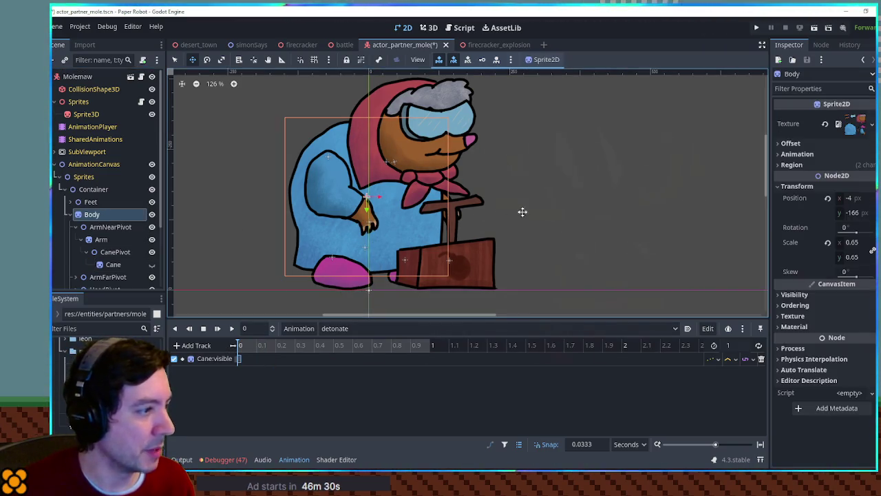
left_click(872, 228)
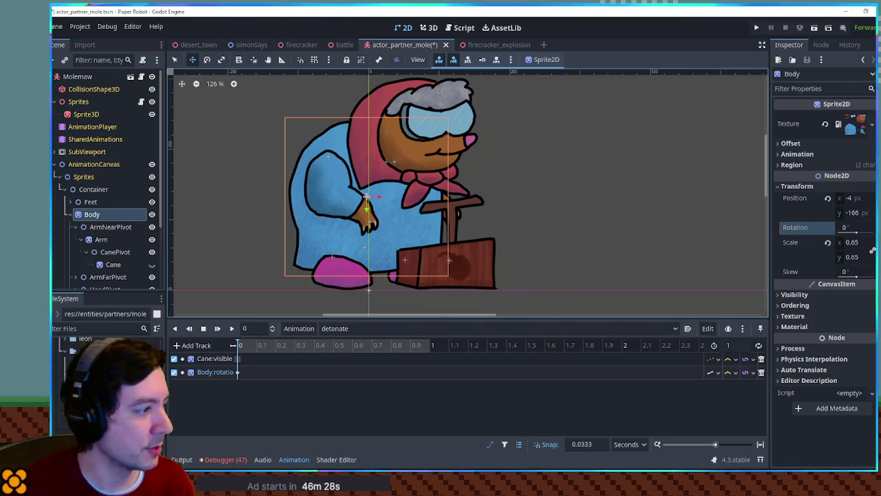
left_click(238, 372)
left_click(237, 344)
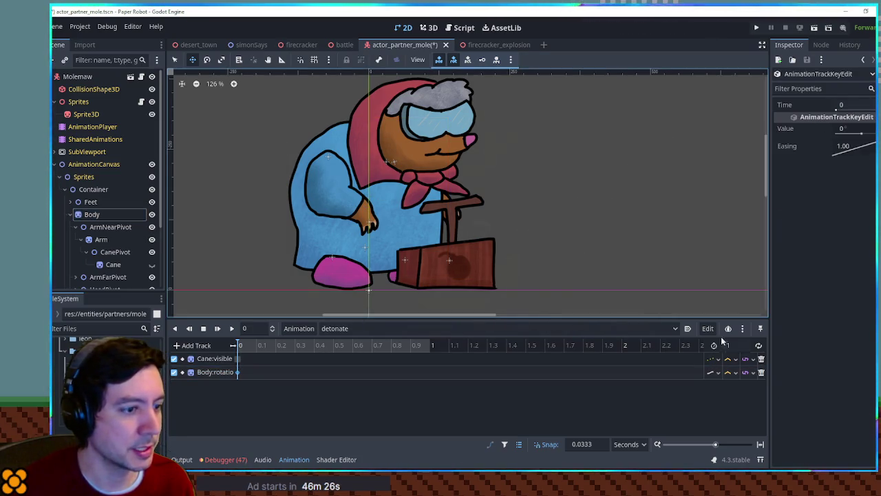
left_click(231, 328)
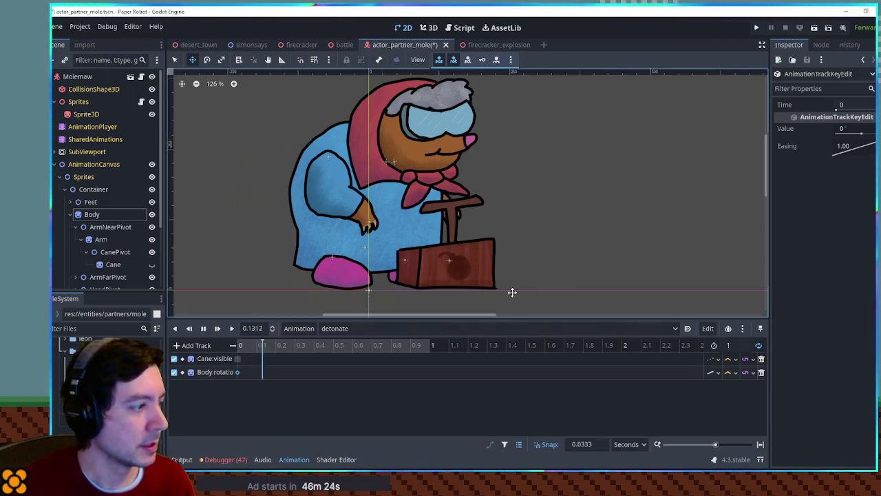
mouse_move(858, 133)
left_mouse_down()
mouse_move(868, 133)
mouse_move(853, 133)
left_mouse_up()
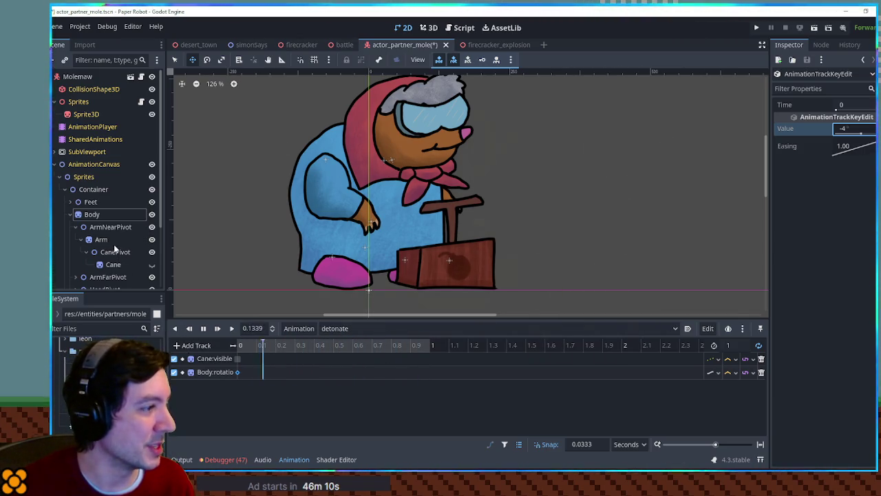
left_click(103, 226)
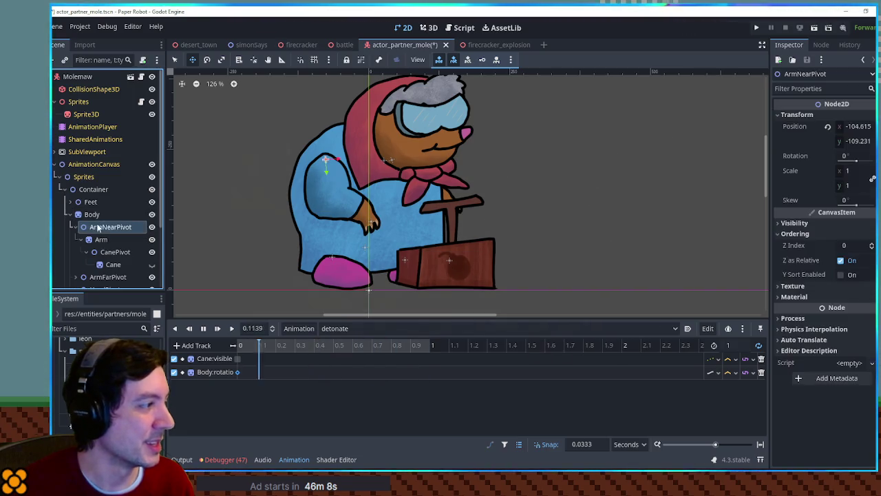
- Key the near arm's position in the detonate animation with x set to -40
left_click(870, 126)
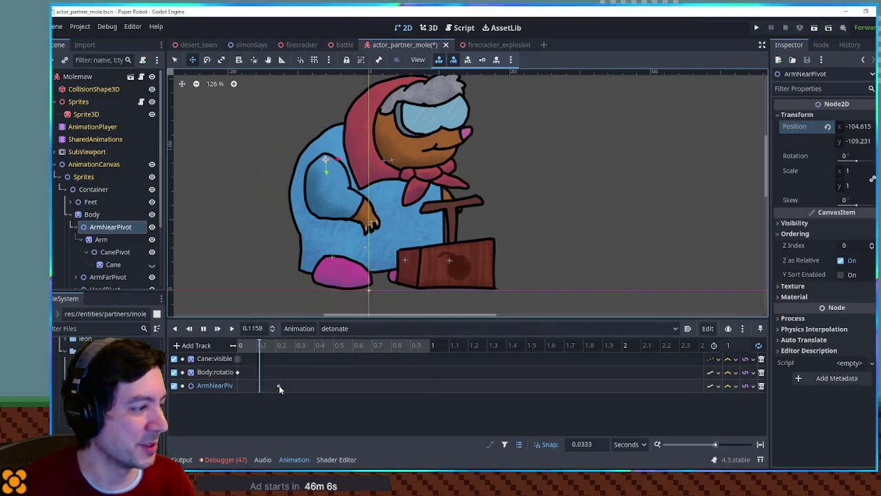
left_click(257, 385)
left_click_drag(838, 131, 850, 131)
left_click(860, 128)
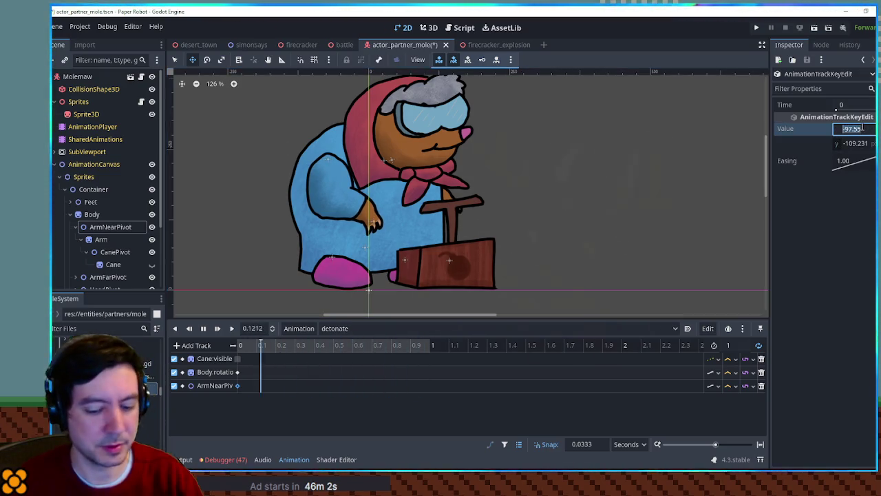
type("0")
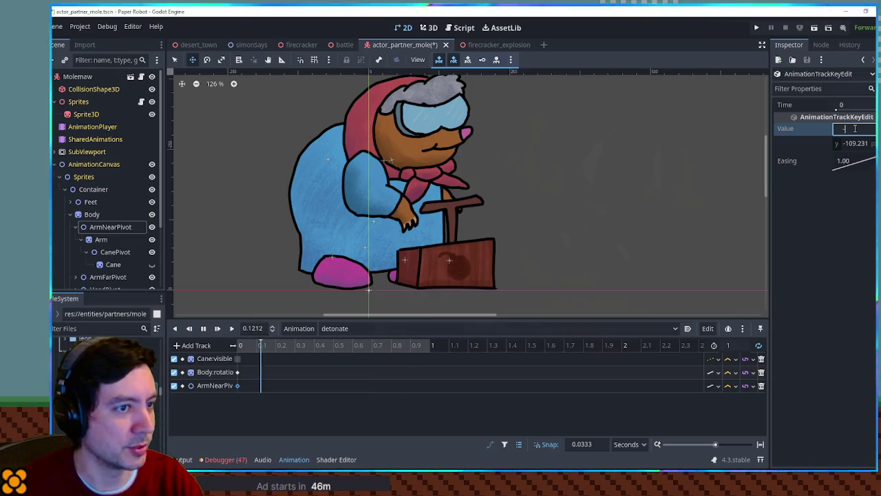
type("20")
left_click_drag(858, 145, 835, 147)
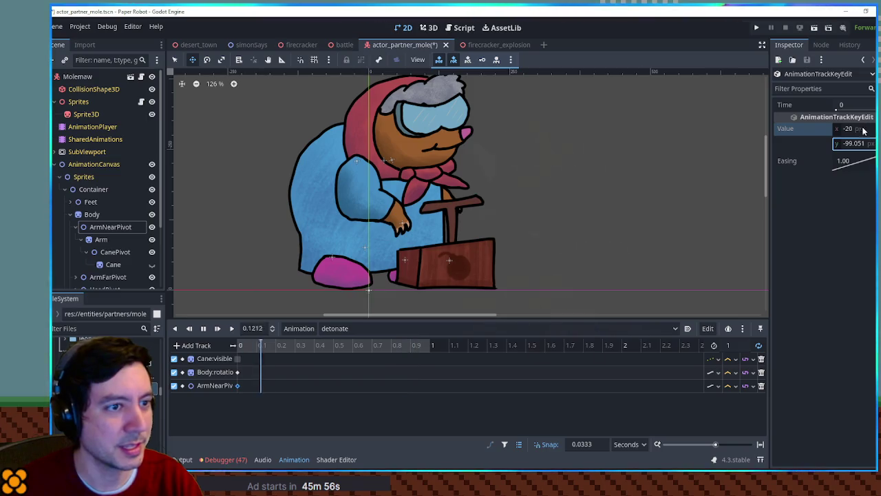
left_click(862, 129)
type("-40")
key("Return")
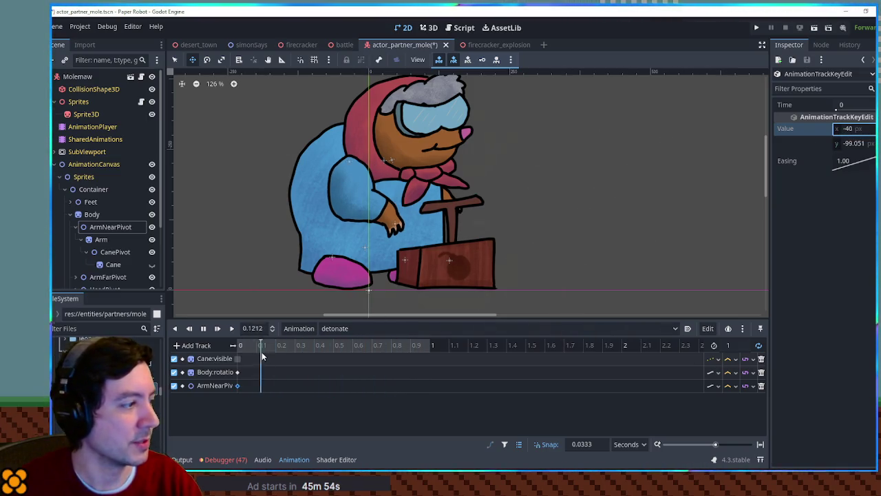
- Key ArmNearPivot's rotation with the near arm turned down onto the plunger
left_click(127, 227)
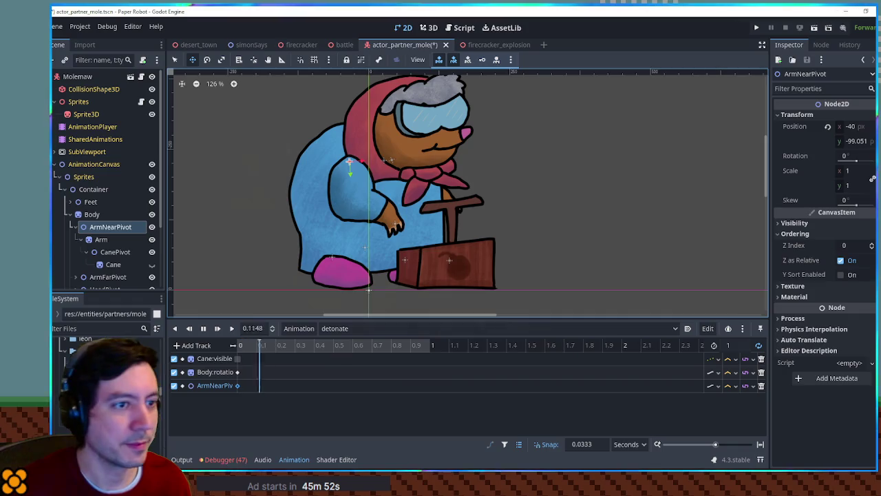
left_click(795, 156)
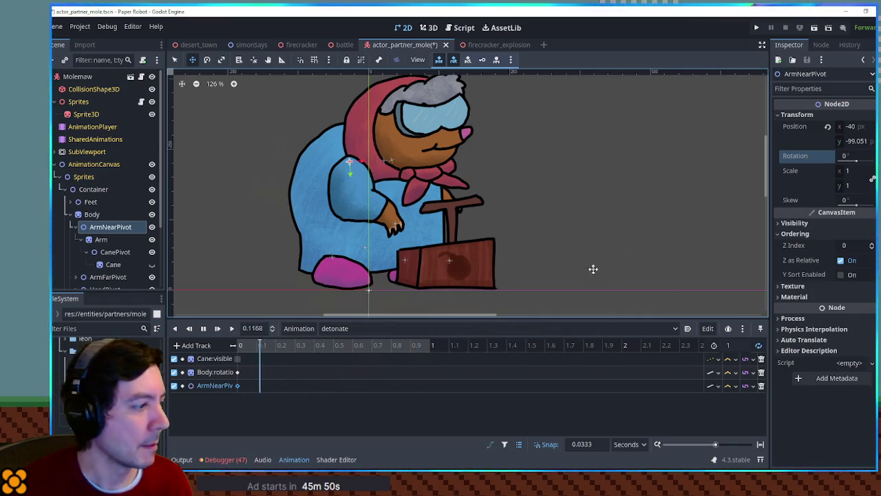
left_click(872, 155)
left_click(238, 399)
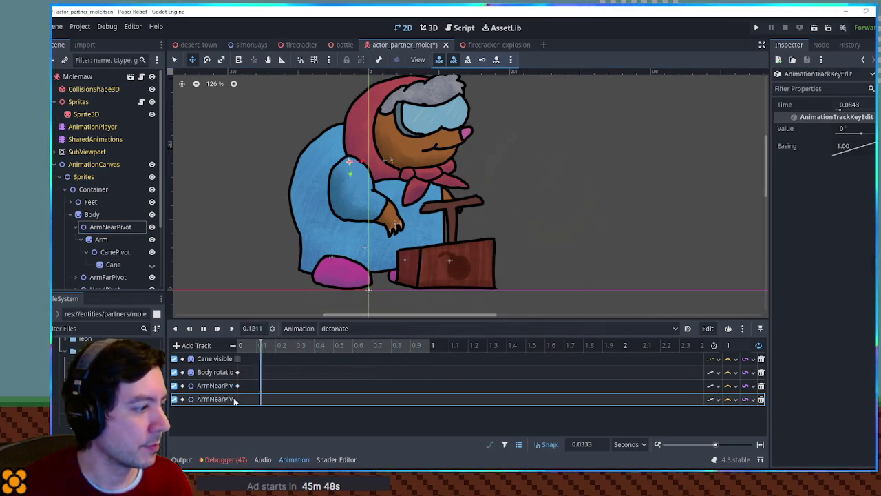
mouse_move(858, 135)
left_mouse_down()
mouse_move(826, 136)
mouse_move(859, 136)
left_mouse_up()
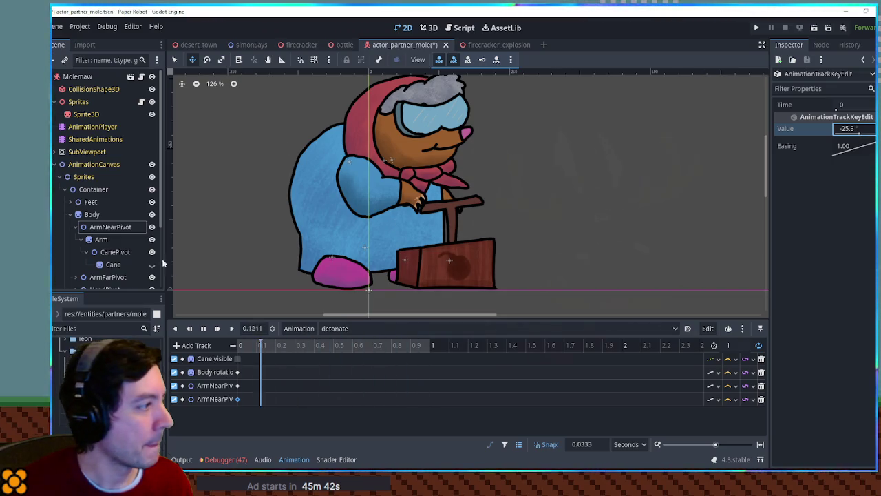
- Key ArmFarPivot's rotation at the start, rotating the far arm onto the plunger
scroll(106, 252, "down", 1)
left_click(107, 250)
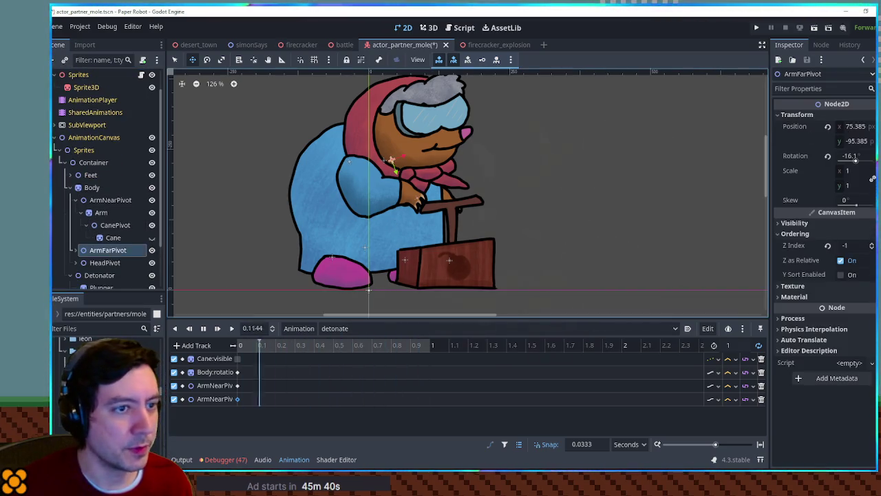
left_click(872, 156)
left_click_drag(320, 411, 237, 414)
left_click_drag(845, 129, 858, 133)
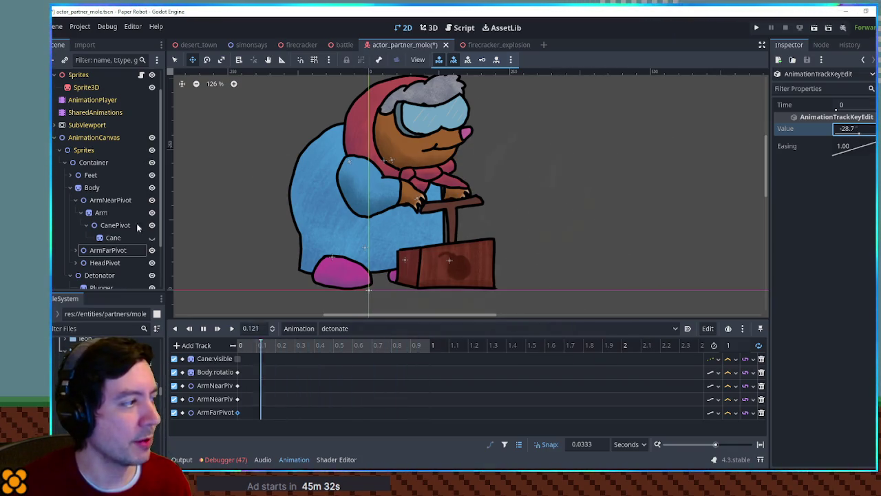
- Add a Plunger position key at time 0
scroll(107, 225, "down", 3)
left_click(103, 230)
left_click_drag(473, 221, 469, 215)
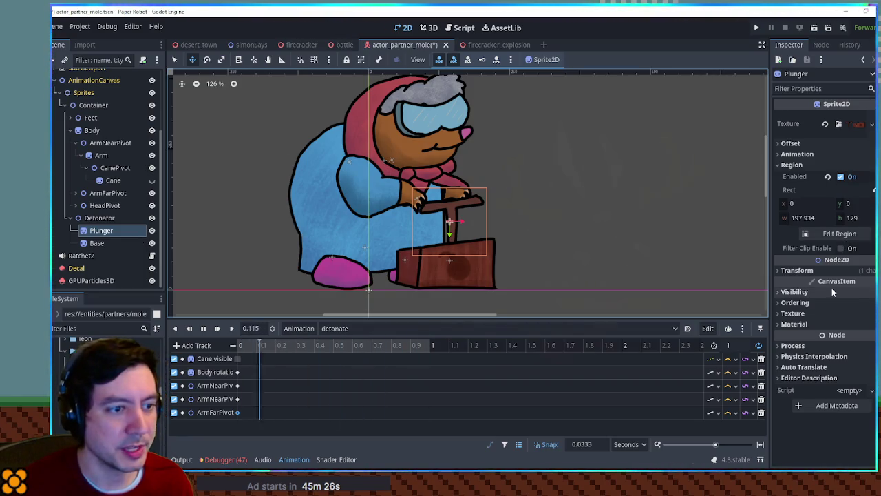
left_click(832, 273)
left_click(869, 280)
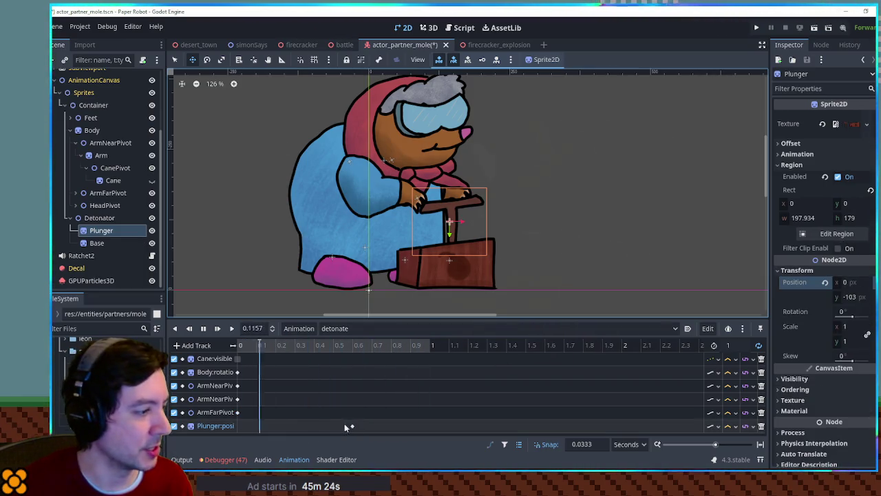
left_click(352, 425)
left_click_drag(352, 426, 240, 425)
- Set the detonate animation length to 2 seconds and enlarge the animation panel
left_click(727, 345)
type("2")
key("Return")
left_click(231, 328)
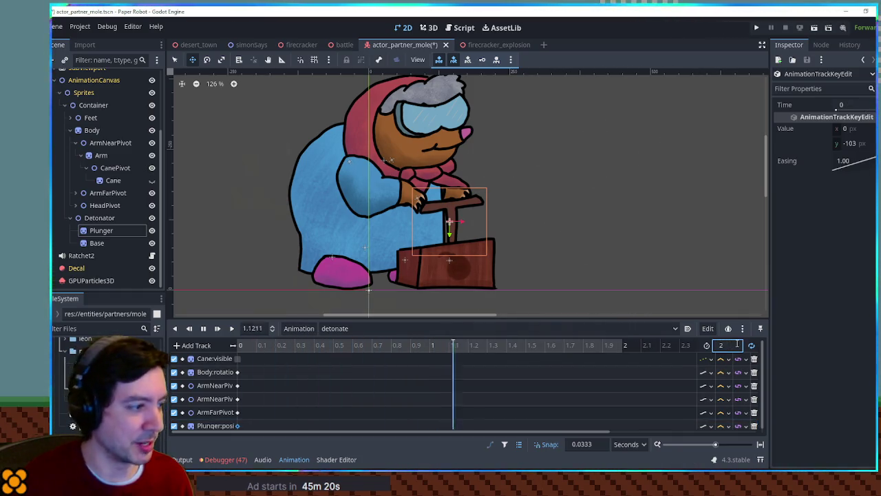
scroll(285, 354, "down", 1, "ctrl")
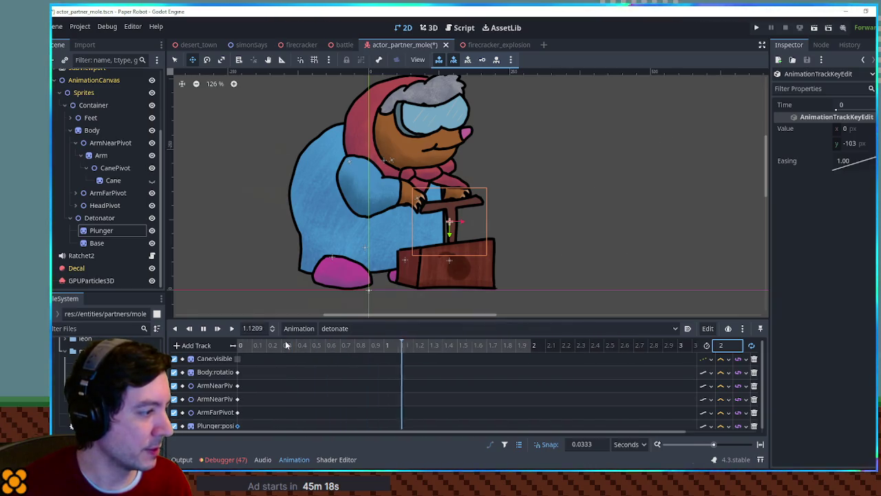
left_click_drag(305, 318, 306, 299)
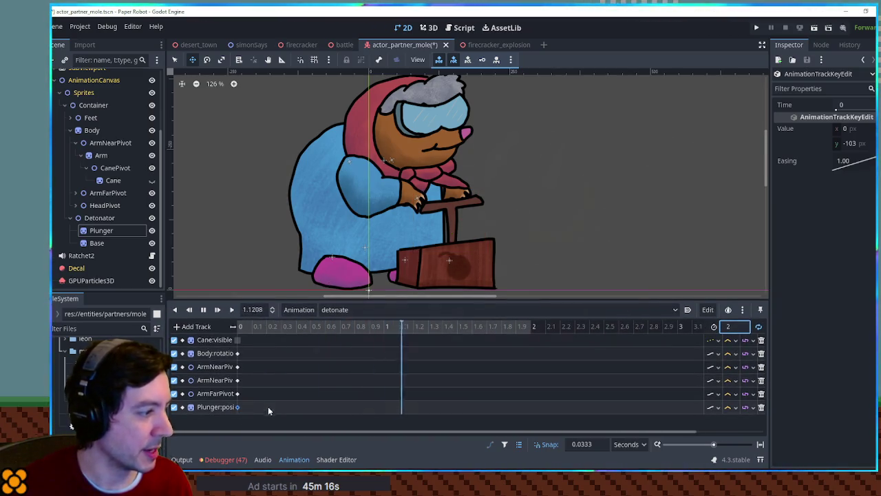
- Insert a second Plunger position key for the raised plunger and move it to 0.5 s
right_click(288, 407)
left_click(294, 394)
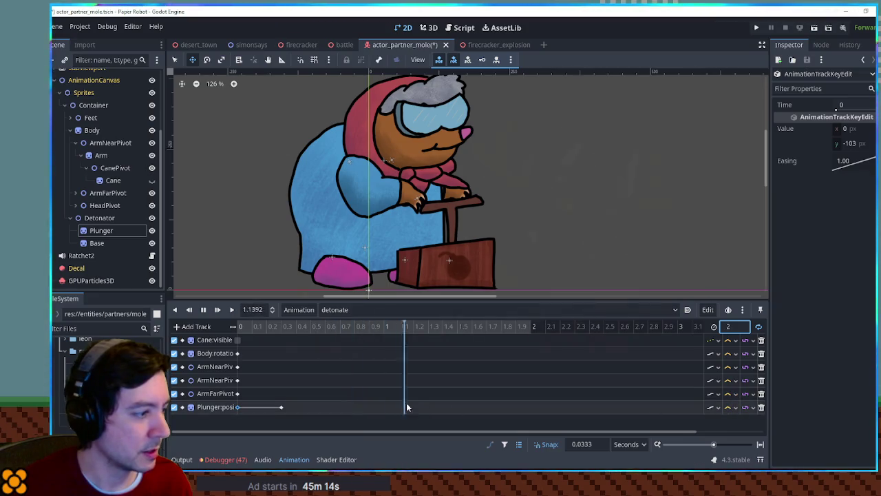
left_click(281, 407)
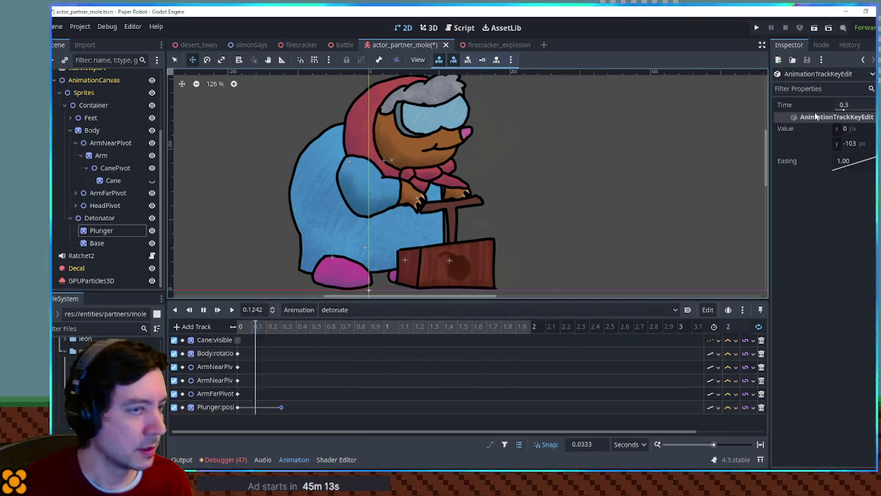
left_click(851, 144)
type("-120")
key("Return")
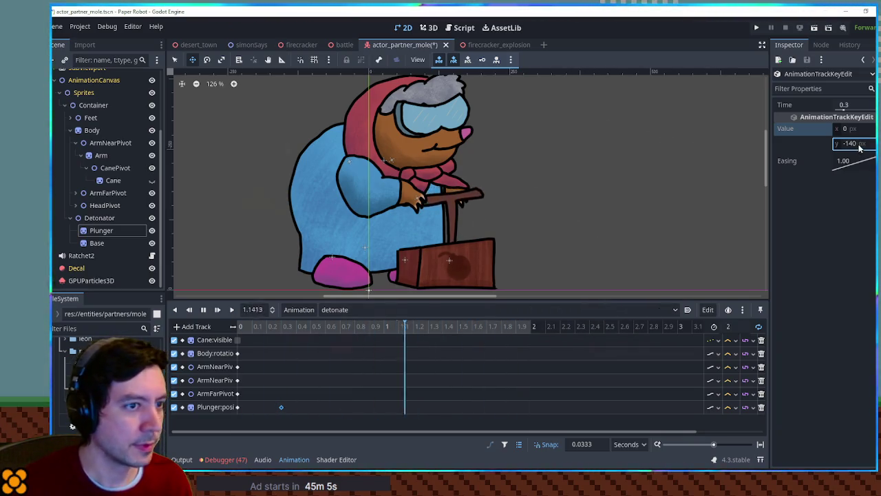
type("0")
key("Return")
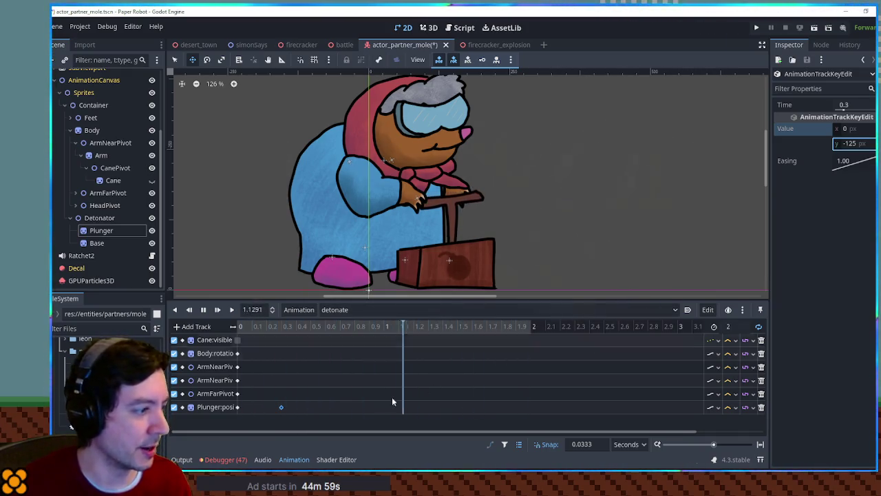
left_click_drag(281, 406, 310, 408)
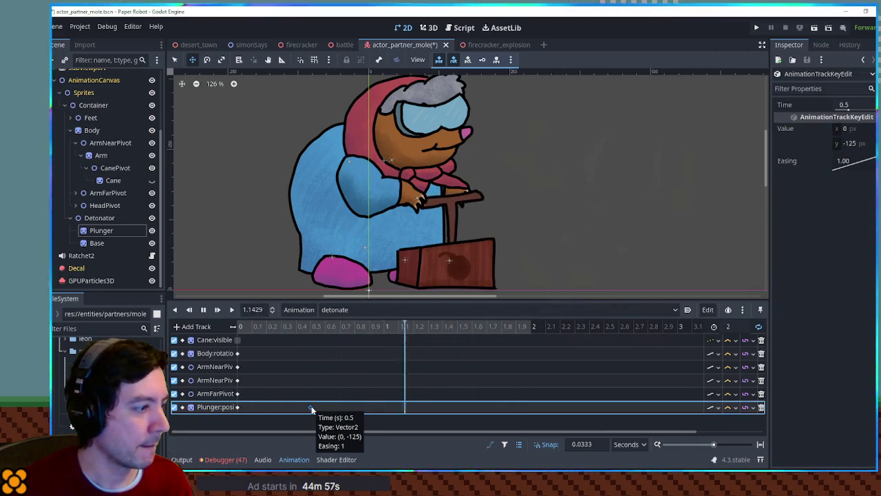
- Key the plunger pushed down to y -50 at 2 s and replay the animation ping-pong
right_click(527, 406)
left_click(538, 392)
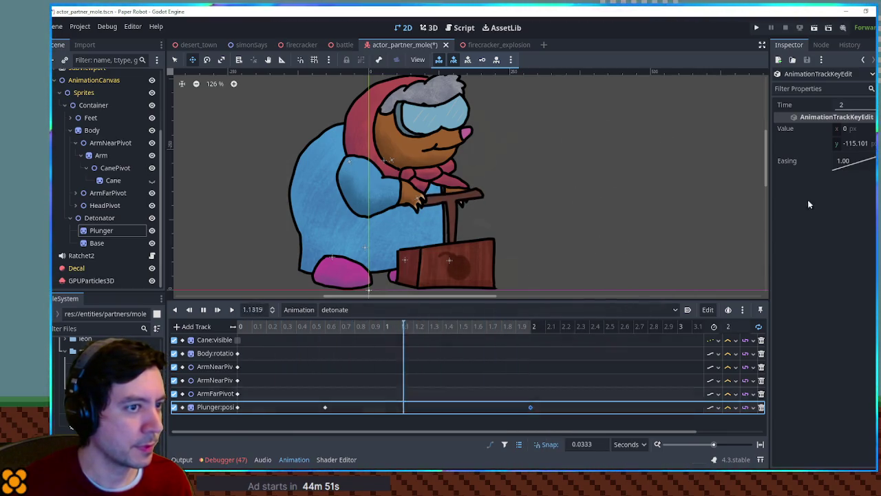
left_click(857, 143)
type("-200")
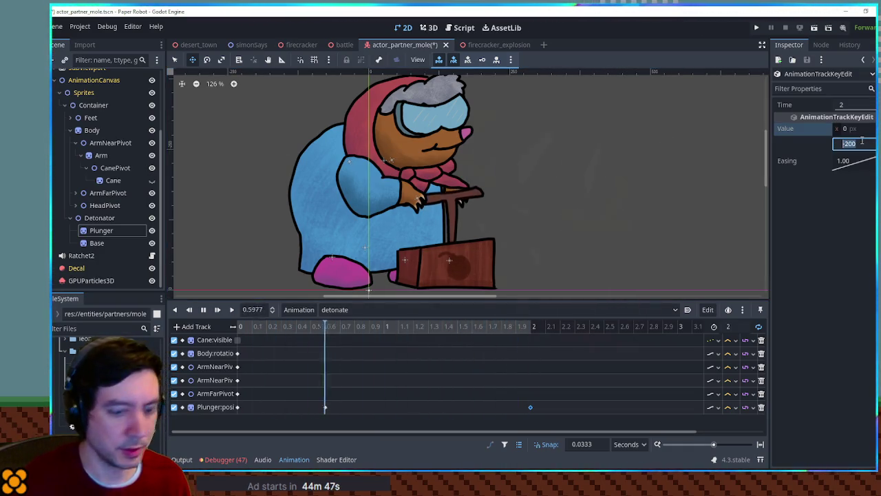
key("Return")
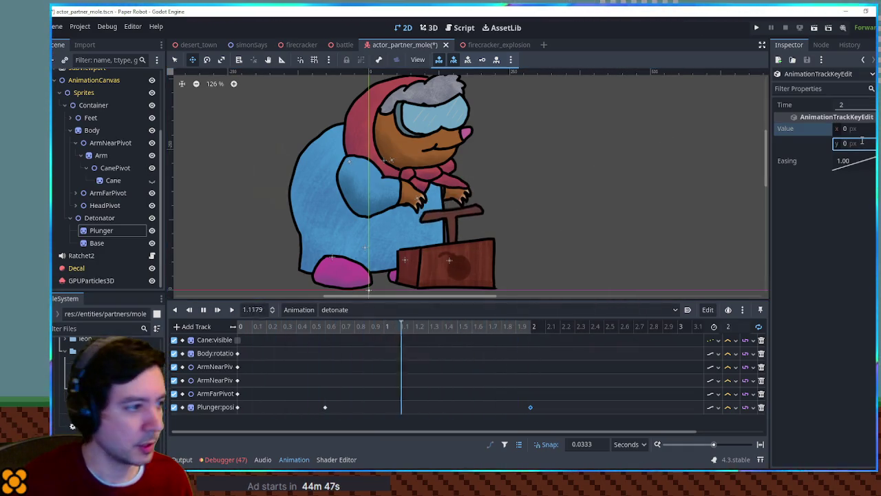
left_click(862, 141)
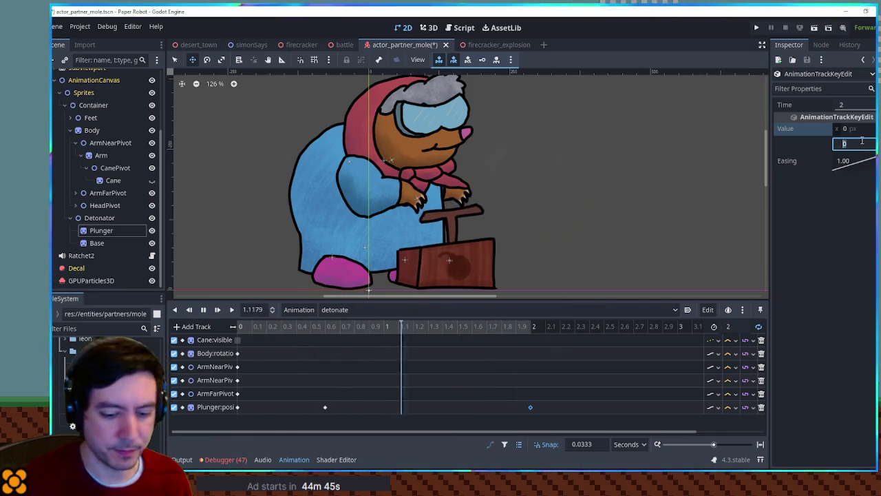
type("-5")
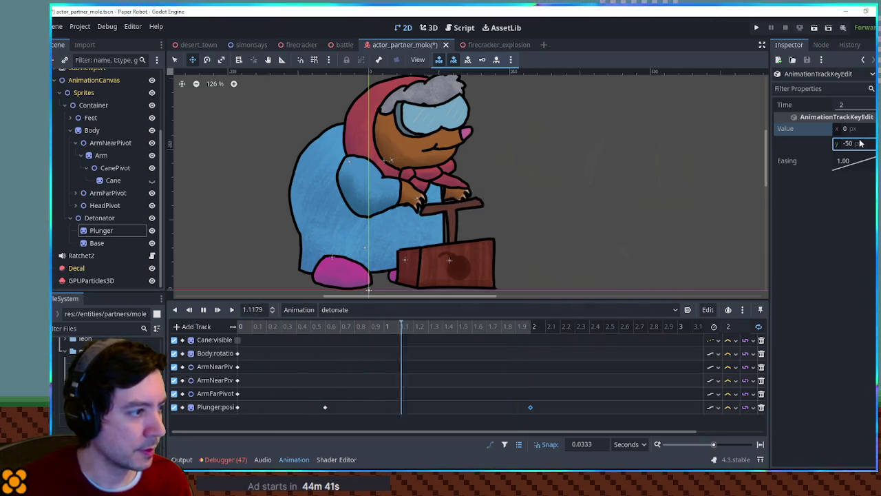
left_click(736, 407)
left_click(743, 434)
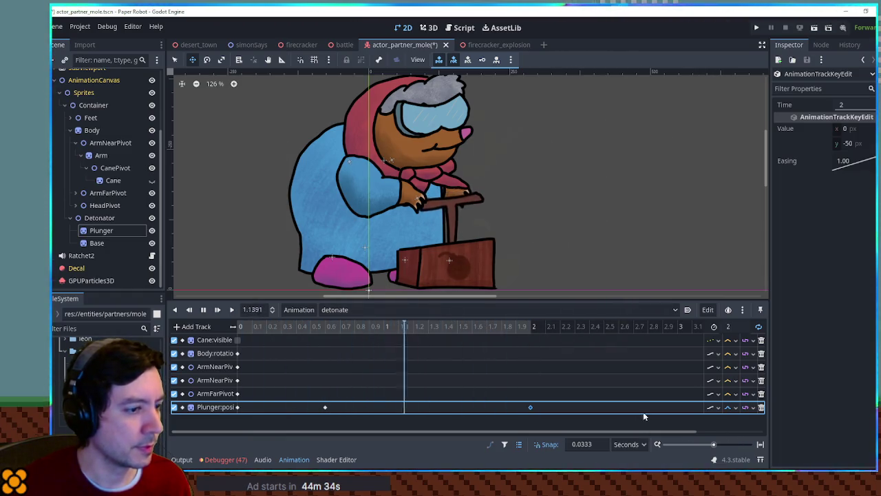
left_click(759, 327)
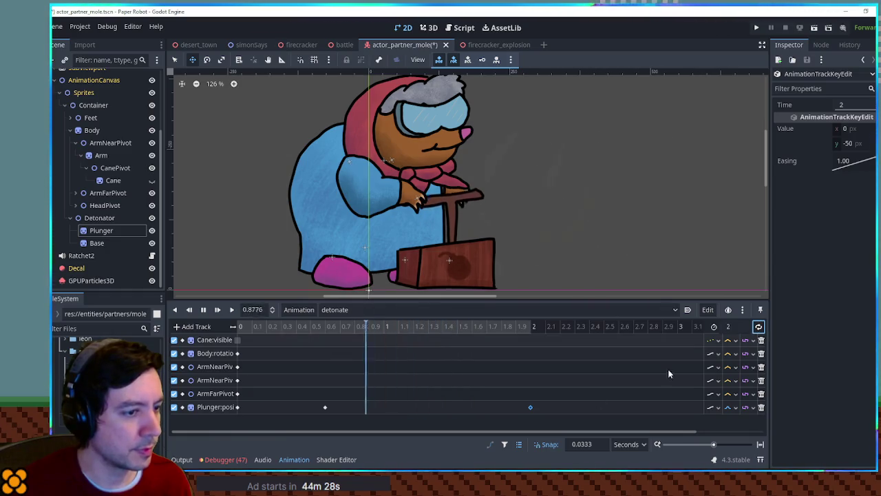
left_click(233, 310)
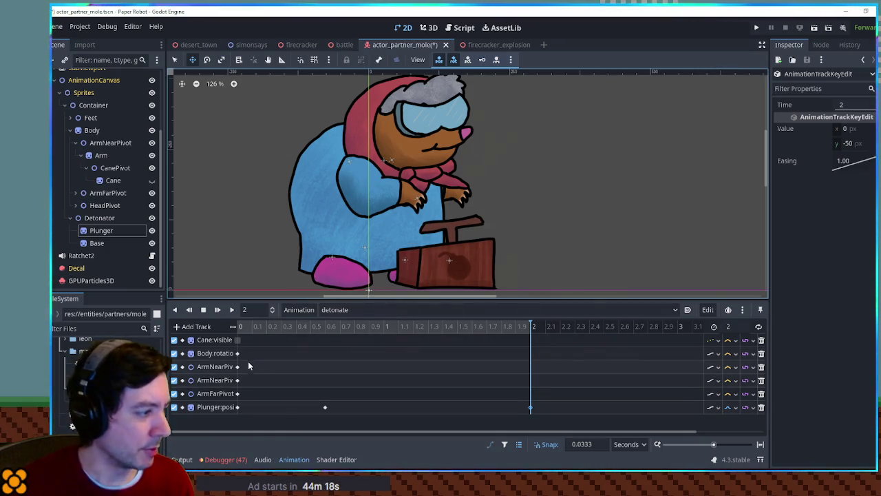
- Remove the near-arm and far-arm keys at 2 seconds
right_click(530, 379)
left_click(533, 385)
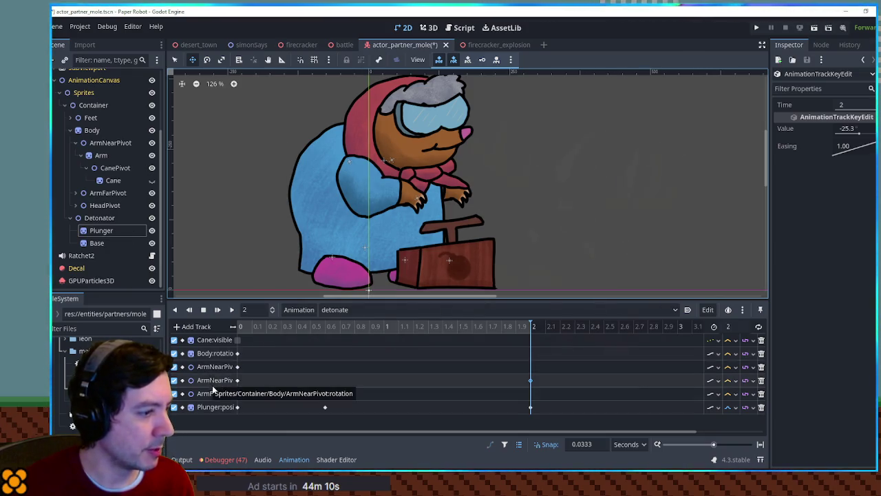
right_click(530, 396)
left_click(532, 399)
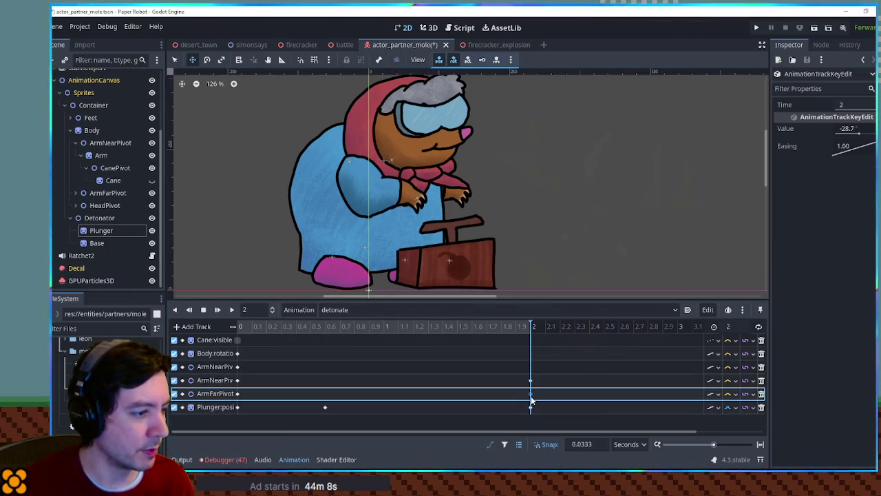
left_click(536, 384)
left_click(531, 389)
key("Delete")
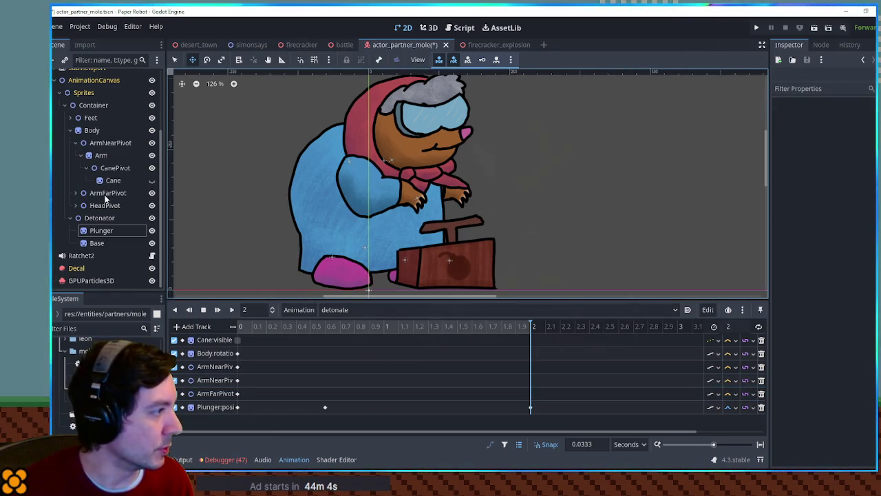
- Tilt the Body forward to 14° and key its rotation at 2 seconds
left_click(105, 193)
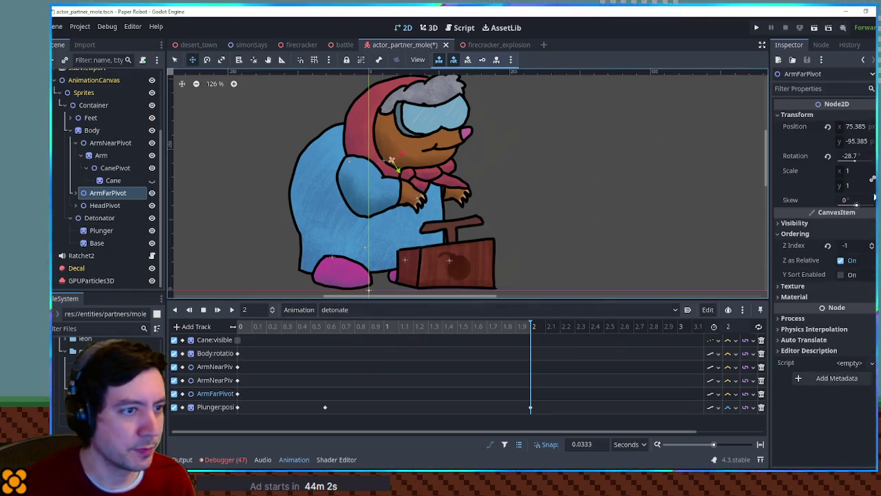
left_click_drag(850, 164, 844, 169)
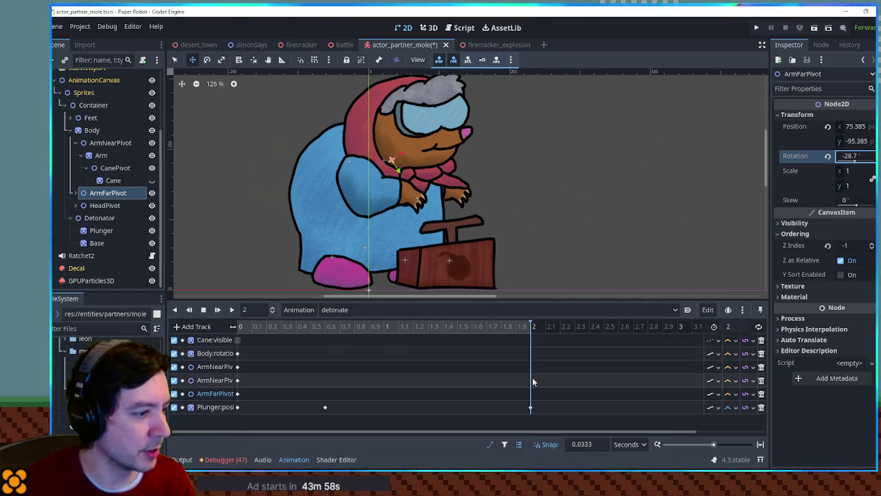
left_click(97, 131)
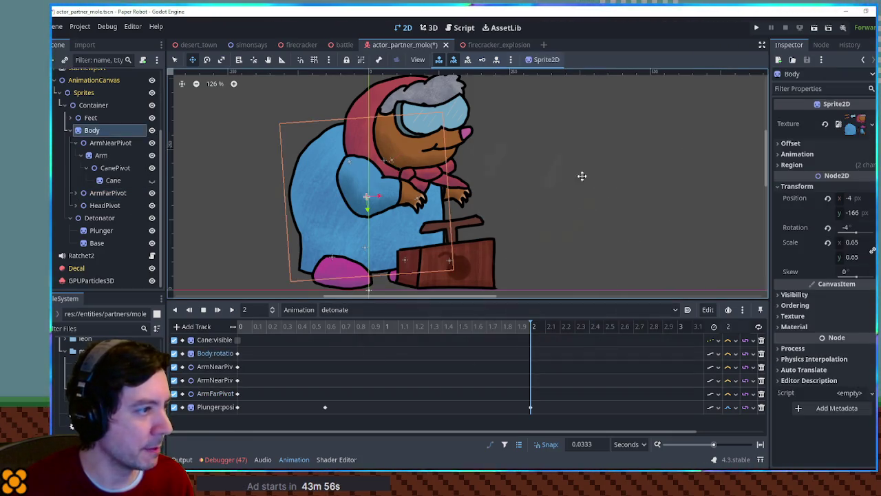
left_click_drag(860, 233, 857, 234)
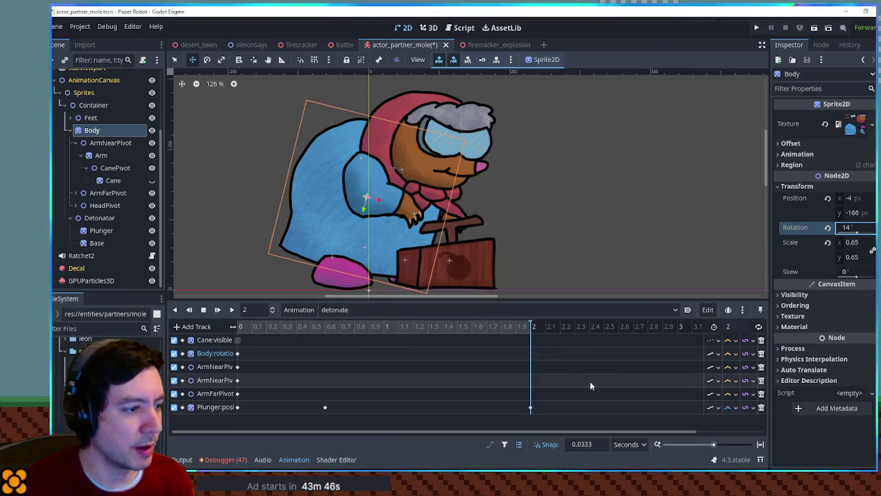
right_click(529, 356)
left_click(537, 358)
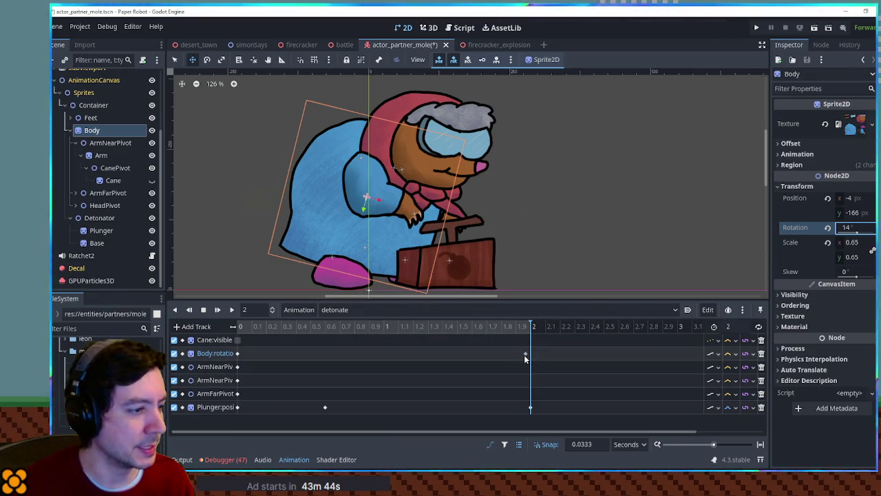
left_click(96, 130)
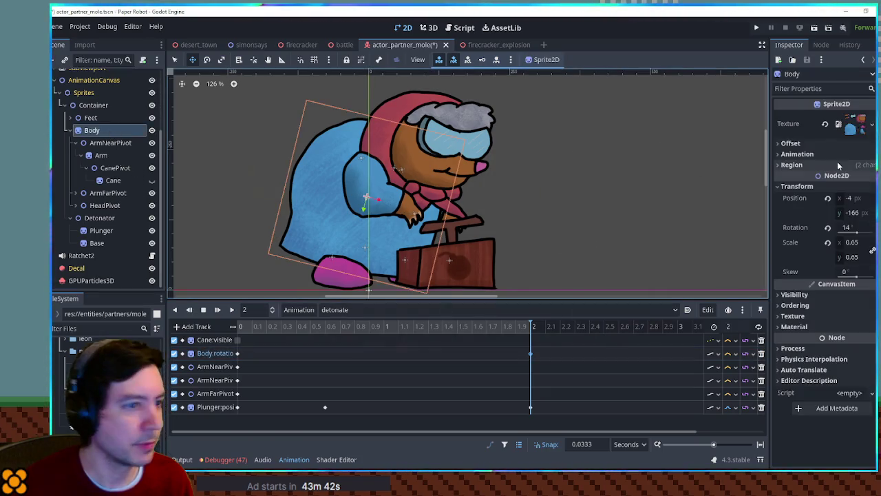
- Add a Body:position track keyed at 2 s with the body shifted about 12 px right
left_click(872, 198)
left_click(521, 420)
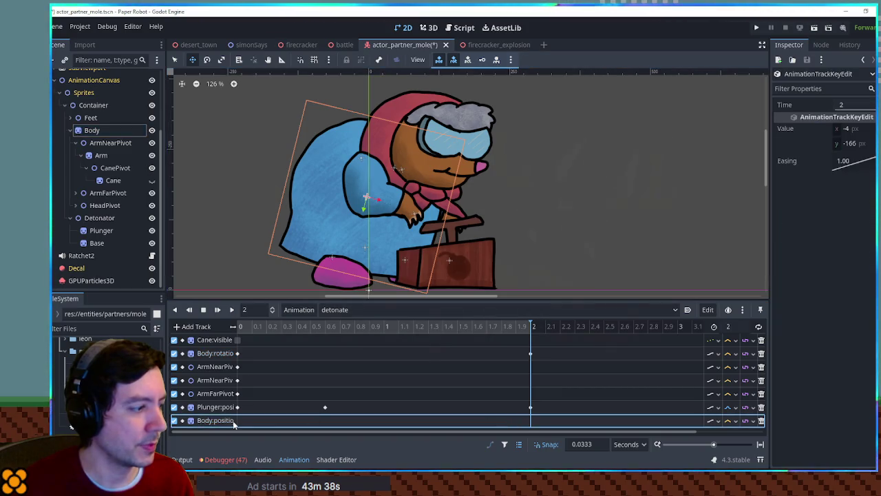
left_click_drag(357, 197, 373, 198)
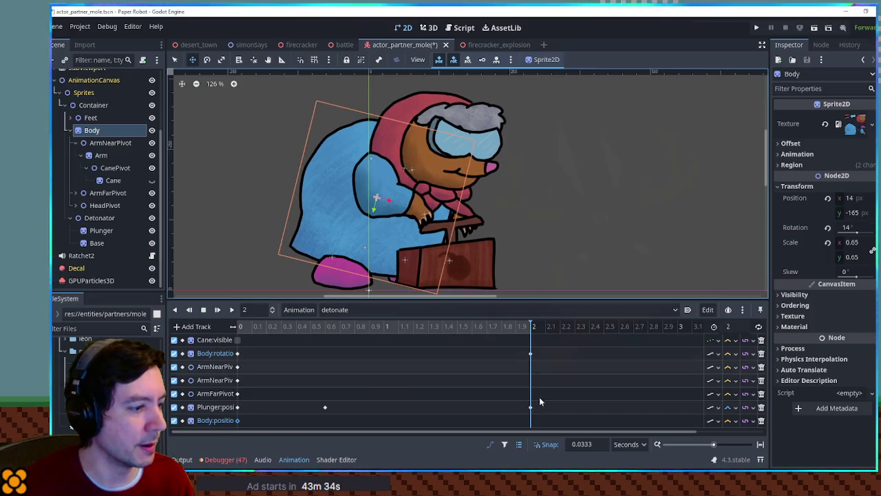
right_click(530, 419)
left_click(540, 397)
left_click(231, 309)
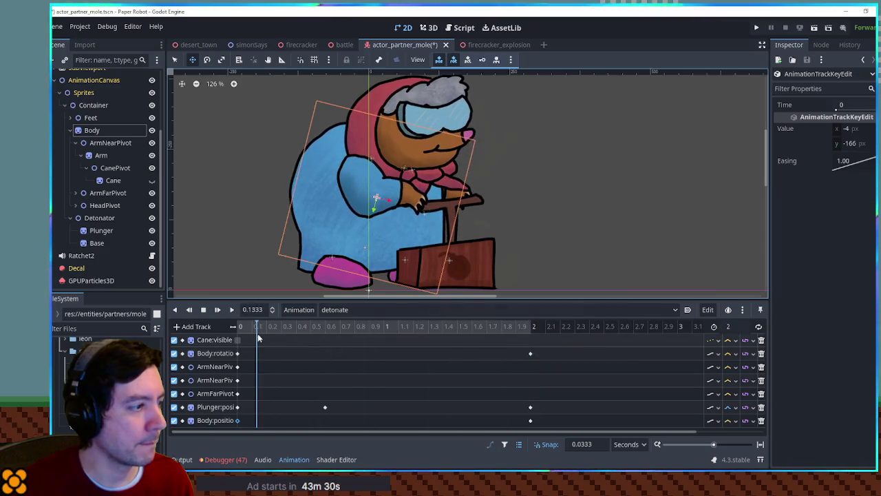
- Key the Body position at 0.6 seconds and scrub to check the pose
mouse_move(306, 342)
left_mouse_down()
mouse_move(334, 342)
mouse_move(324, 342)
left_mouse_up()
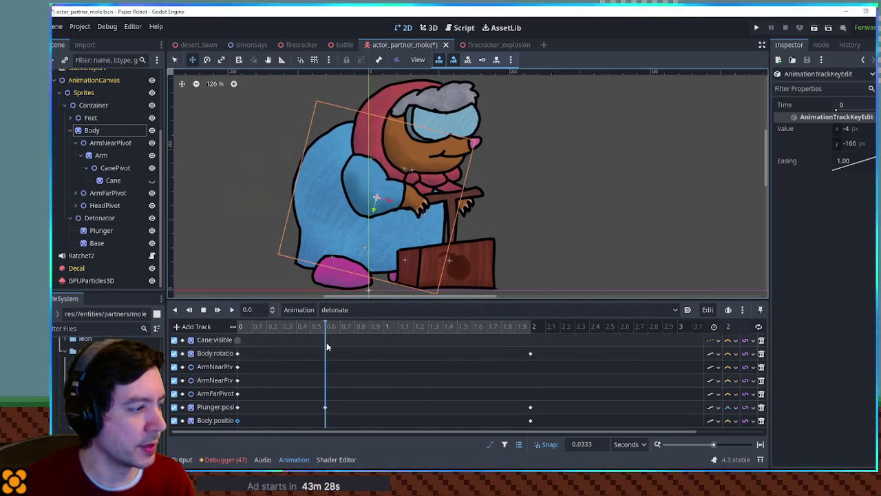
left_click(92, 130)
key("e")
mouse_move(573, 190)
left_mouse_down()
mouse_move(551, 179)
mouse_move(549, 160)
left_mouse_up()
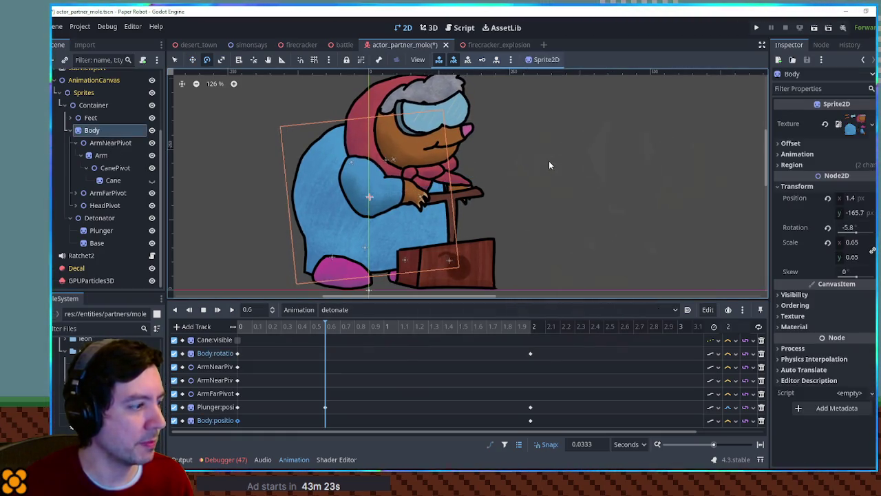
right_click(322, 422)
left_click(336, 392)
left_click(237, 326)
mouse_move(254, 328)
left_mouse_down()
mouse_move(368, 338)
mouse_move(324, 338)
left_mouse_up()
- Key a backward Body lean of about -5.6° at 0.6 s and preview it
left_click(326, 420)
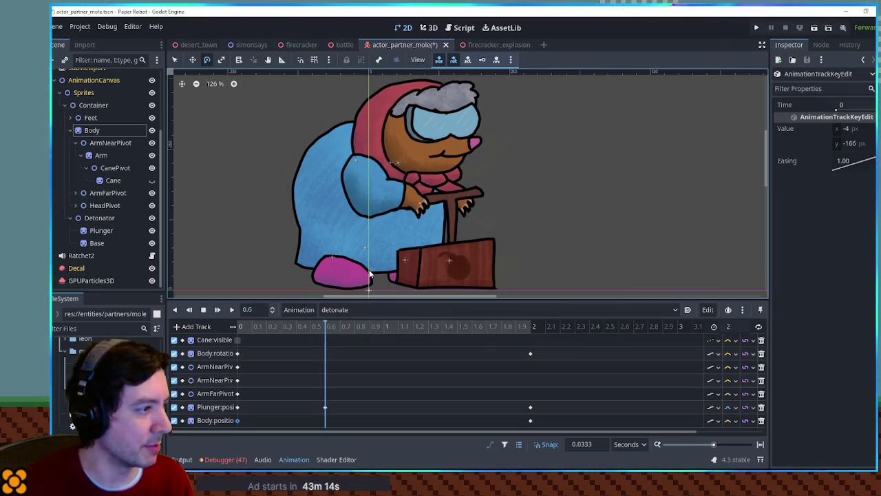
left_click(311, 165)
left_click_drag(545, 196, 534, 182)
right_click(326, 358)
left_click(330, 360)
mouse_move(333, 333)
left_mouse_down()
mouse_move(534, 334)
mouse_move(190, 335)
mouse_move(531, 334)
mouse_move(191, 337)
mouse_move(507, 351)
mouse_move(241, 335)
left_mouse_up()
left_click(228, 311)
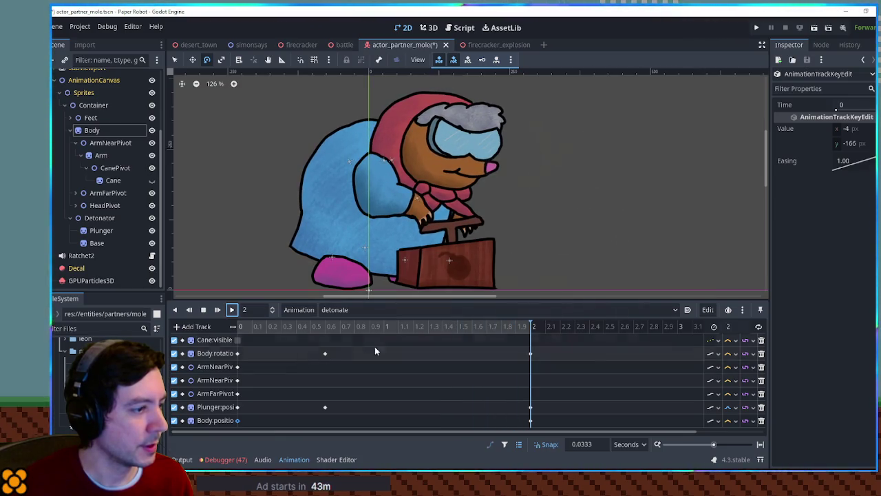
- Set Cubic interpolation on the Body:rotation and Body:position tracks
left_click(730, 355)
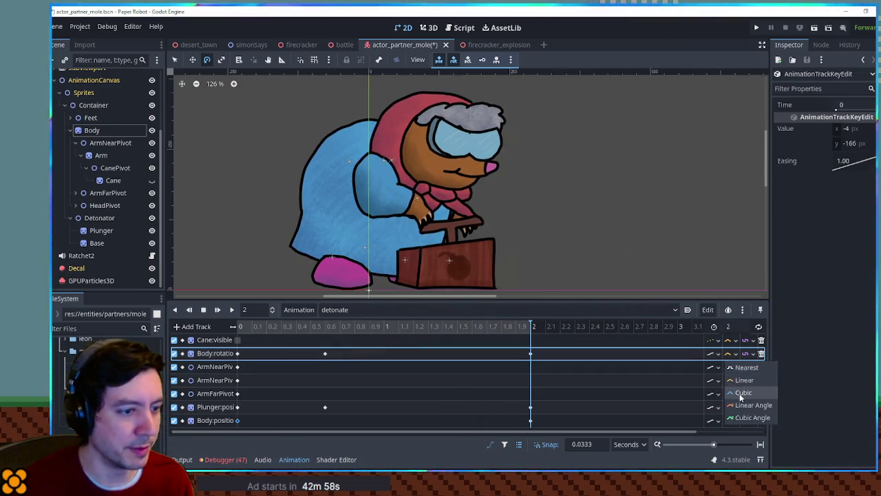
left_click(741, 393)
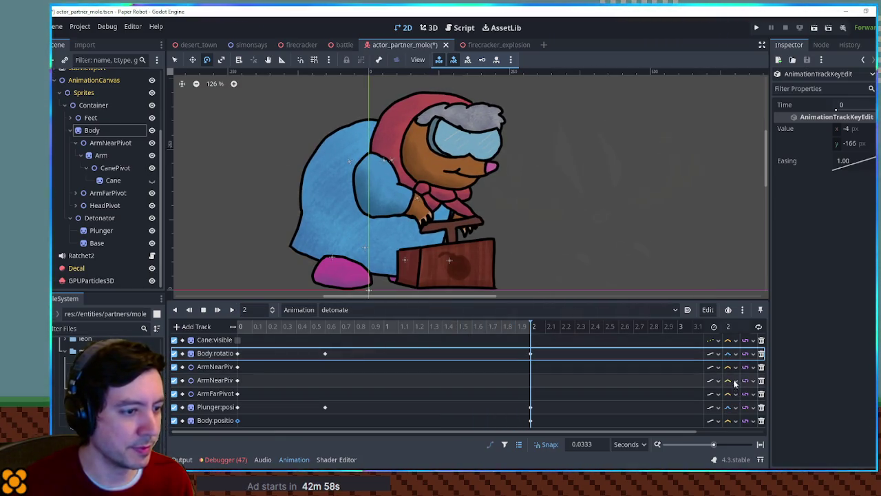
left_click(728, 421)
left_click(743, 460)
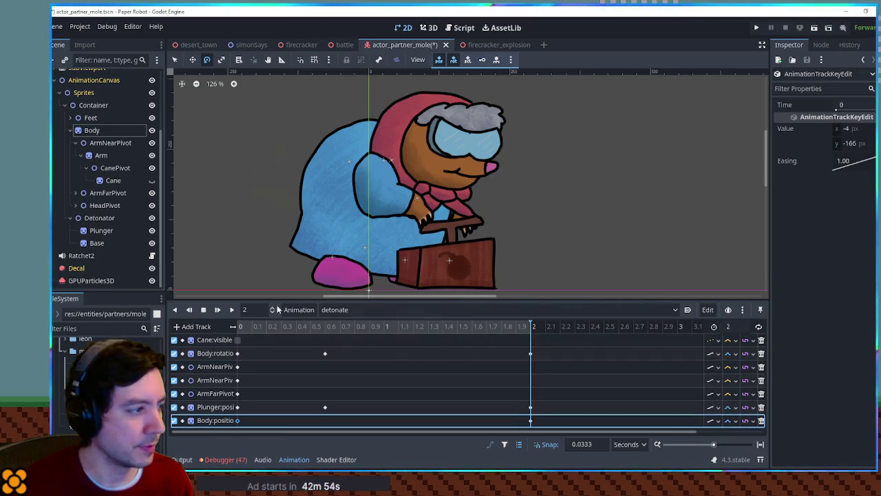
left_click(230, 310)
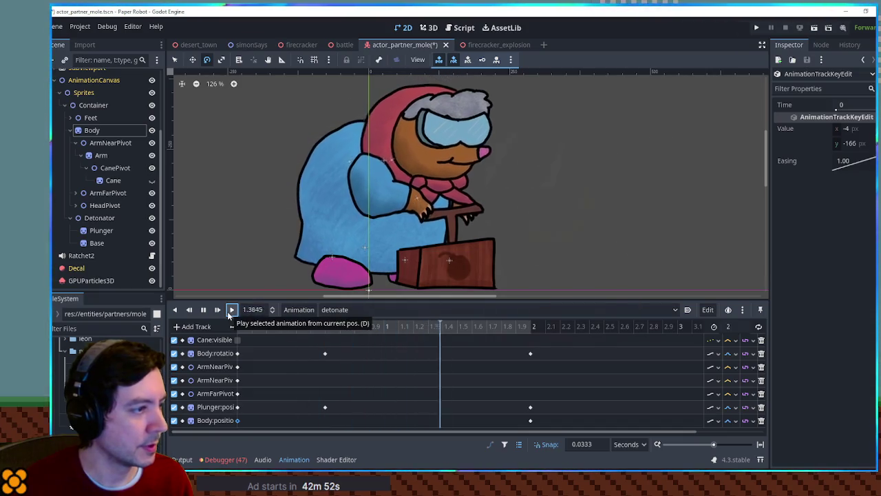
- Move the wind-up keys earlier and the 2-second keys to 1 second, then replay
scroll(347, 327, "down", 2)
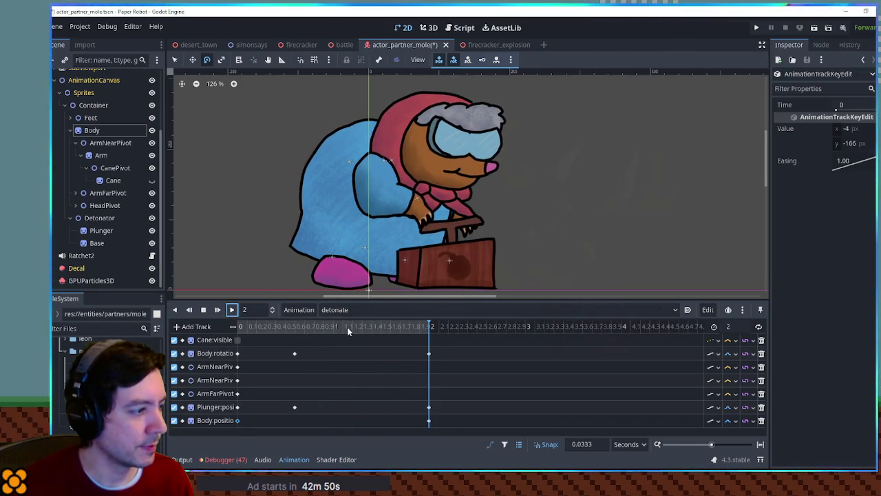
mouse_move(308, 344)
left_mouse_down()
mouse_move(289, 410)
mouse_move(281, 408)
left_mouse_up()
mouse_move(441, 342)
left_mouse_down()
mouse_move(417, 442)
mouse_move(334, 421)
left_mouse_up()
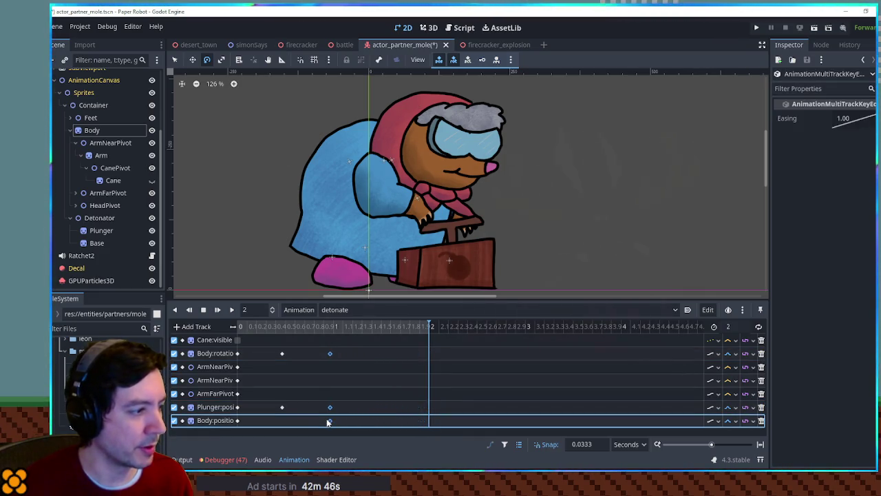
left_click_drag(329, 415, 333, 417)
left_click(231, 310)
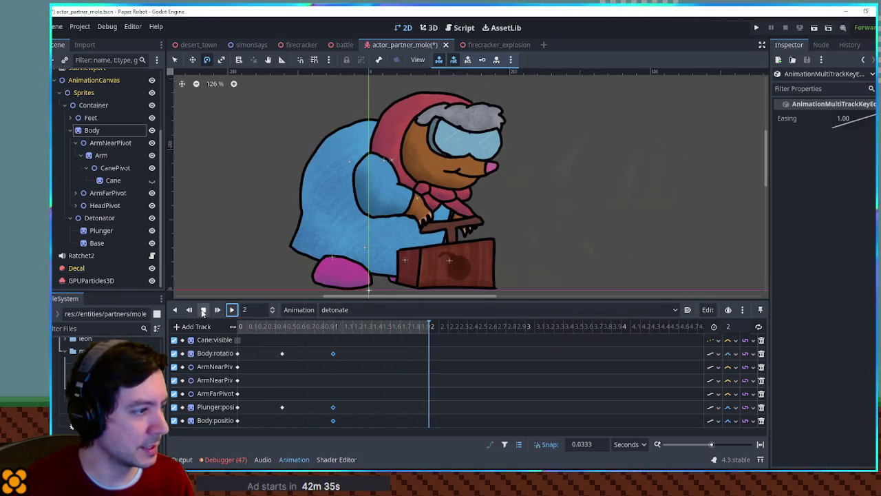
left_click_drag(261, 327, 282, 331)
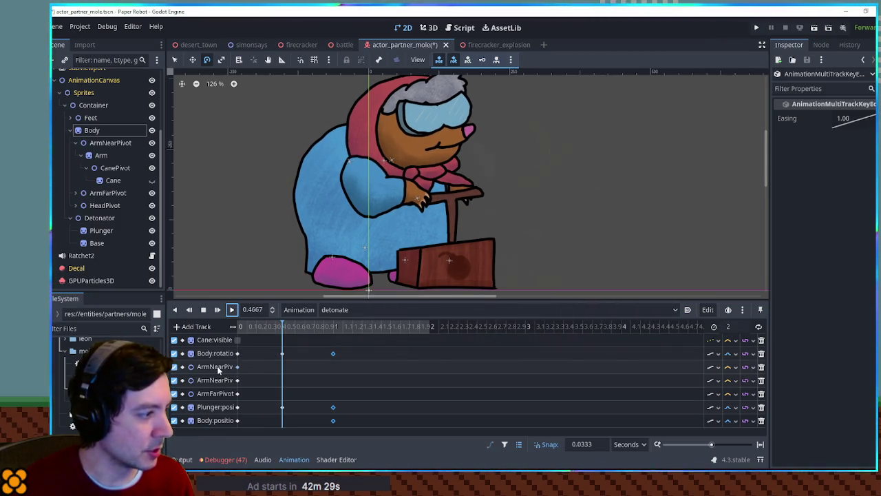
- Reposition and raise the near arm, keying both its tracks at about 0.43 s
left_click(106, 142)
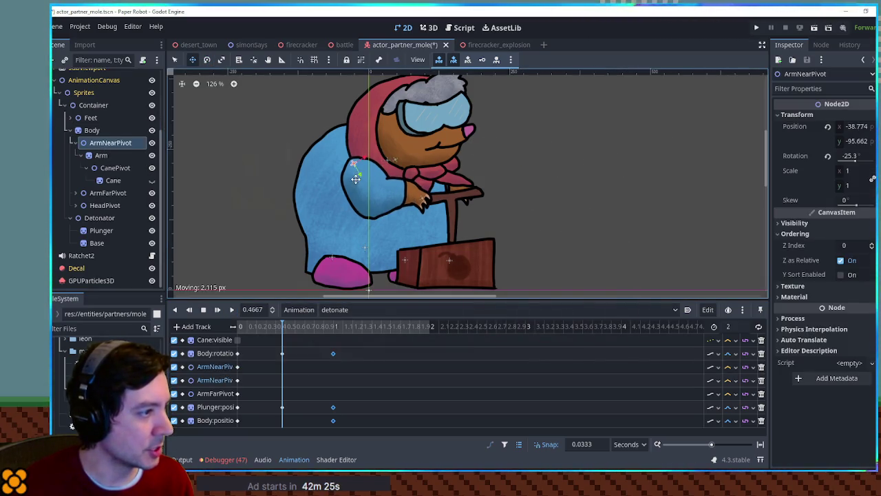
left_click_drag(354, 176, 353, 178)
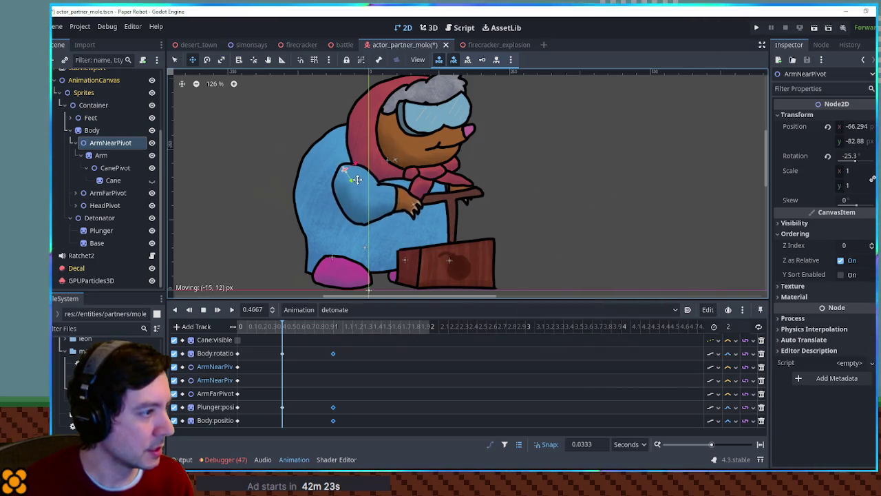
left_click_drag(449, 190, 458, 174)
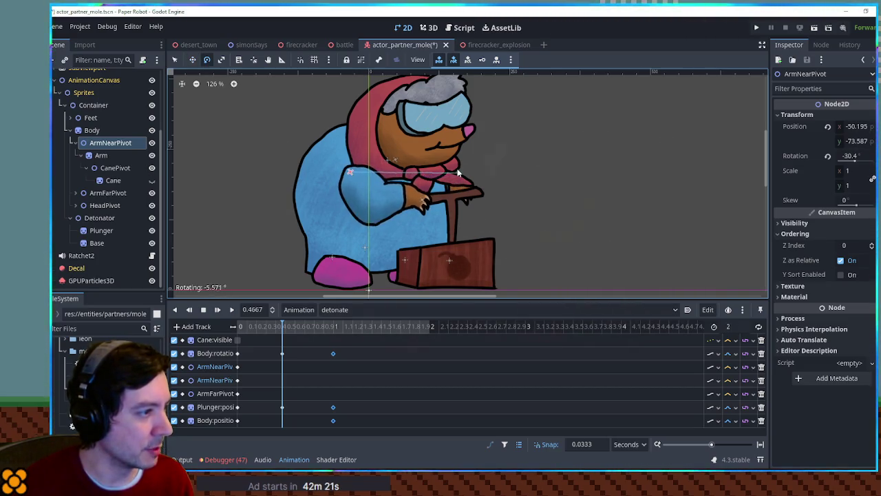
right_click(283, 366)
left_click(296, 371)
right_click(285, 379)
left_click(290, 384)
left_click(279, 380)
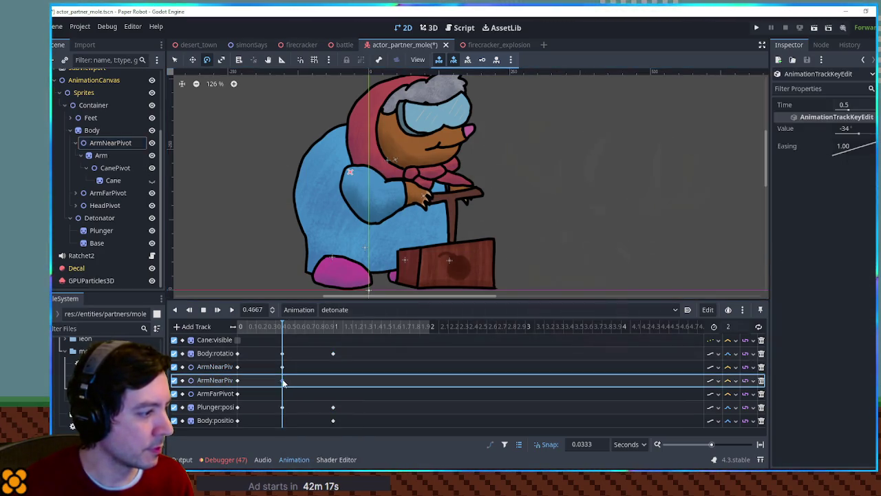
- Shorten the animation to 1 s and key the near arm's pose at 1 s (−37.639, −74.65)
left_click(732, 328)
type("1")
left_click(349, 334)
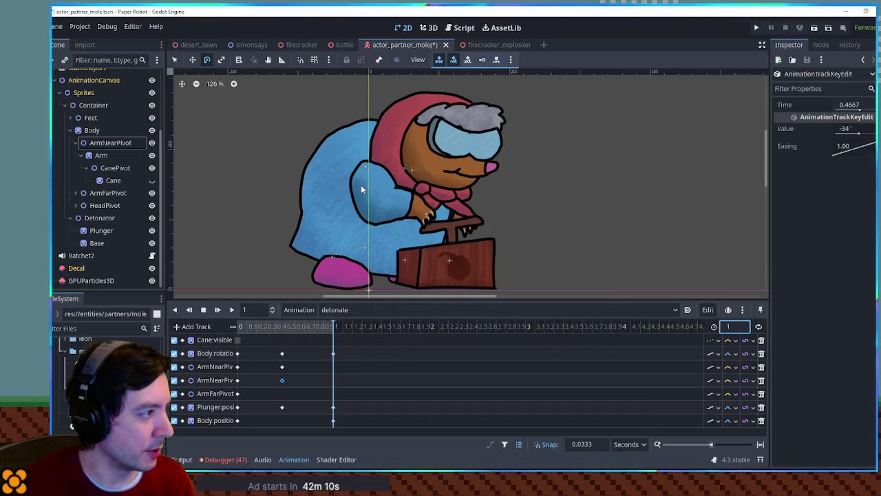
left_click(121, 146)
left_click_drag(378, 179, 375, 180)
left_click_drag(458, 198, 397, 201)
key("w")
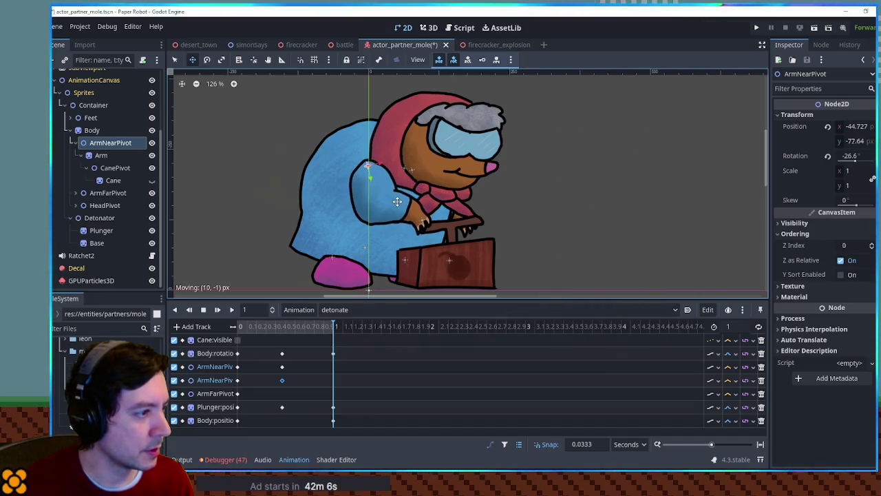
right_click(335, 366)
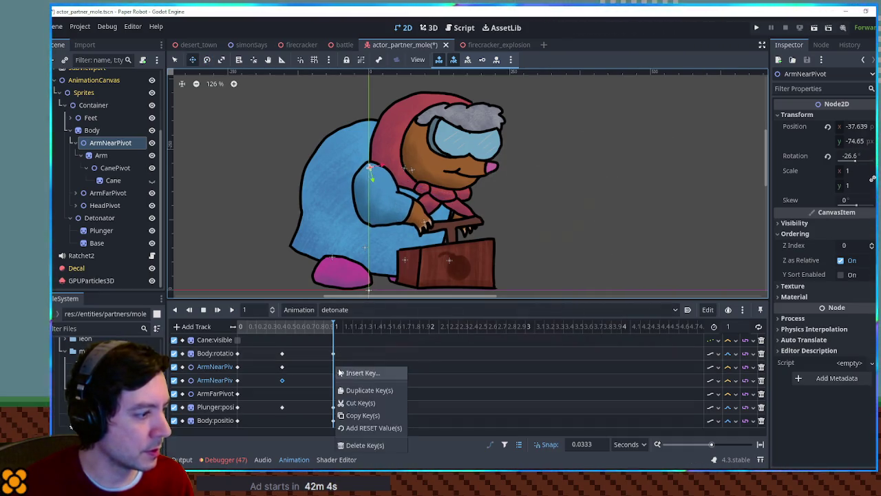
left_click(348, 370)
right_click(337, 383)
left_click(334, 371)
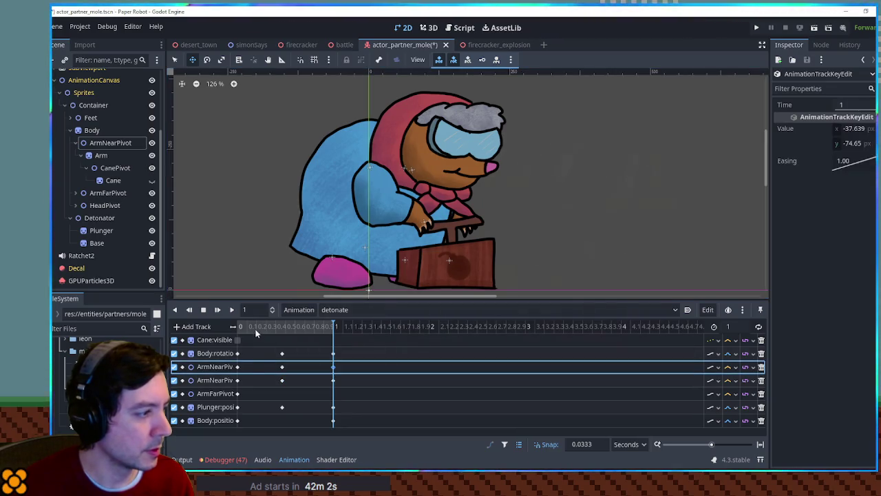
left_click(230, 310)
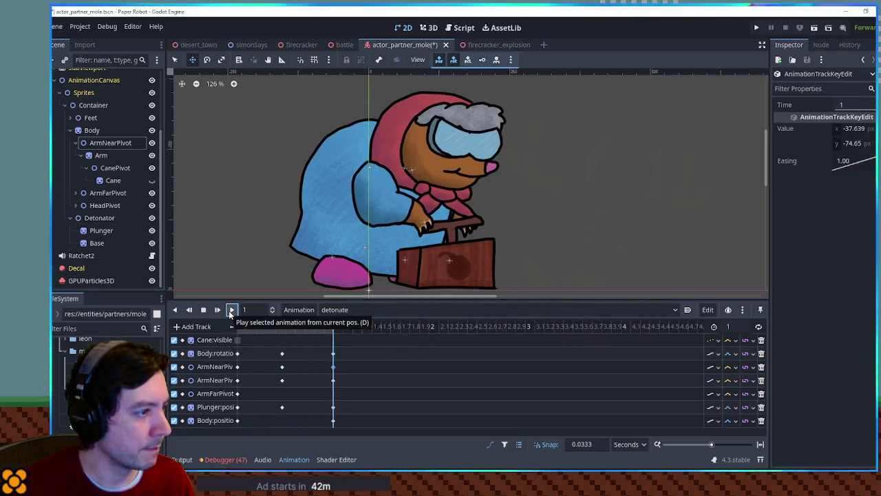
- Add a HeadPivot rotation key of −5° at about 0.4667 s
left_click(111, 207)
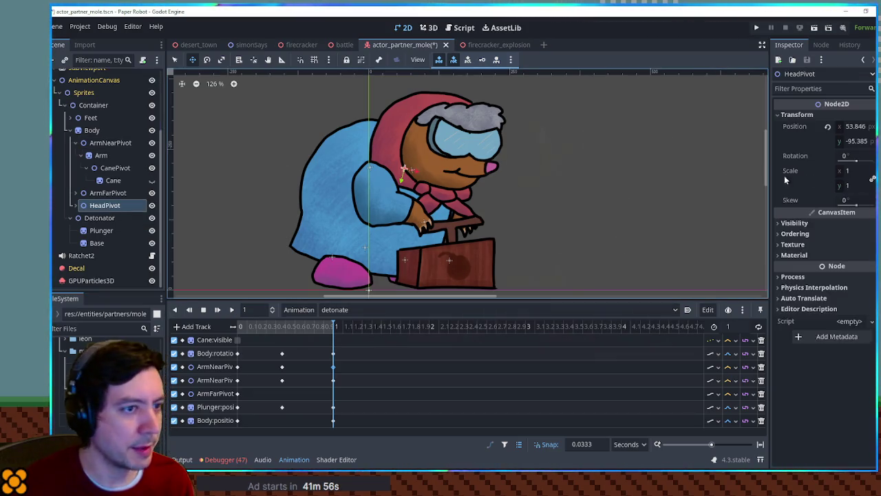
left_click(871, 156)
mouse_move(334, 428)
left_mouse_down()
mouse_move(240, 432)
mouse_move(282, 427)
left_mouse_up()
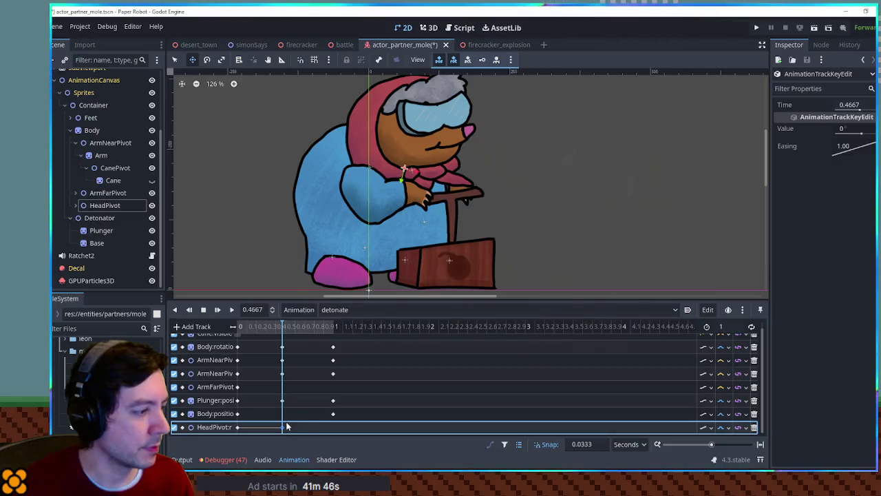
left_click(857, 128)
type("-5")
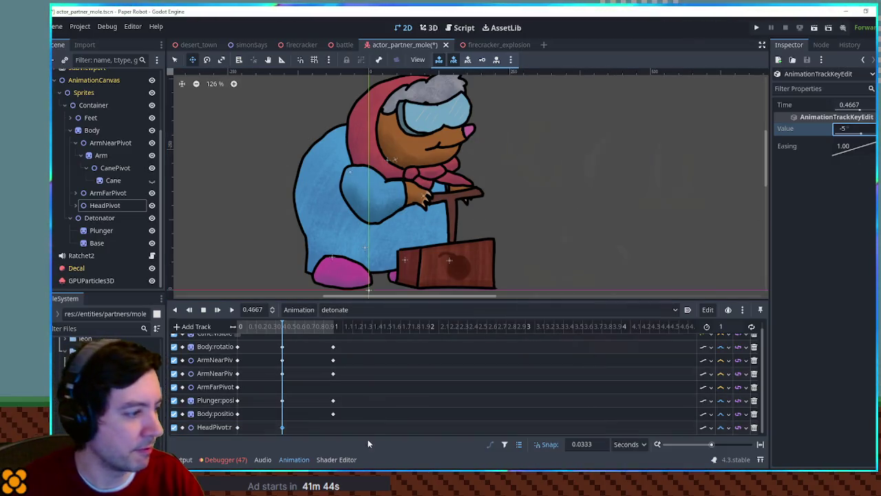
- Add a 6° head rotation key at 1 s and preview the animation
right_click(333, 427)
left_click(343, 398)
left_click(334, 428)
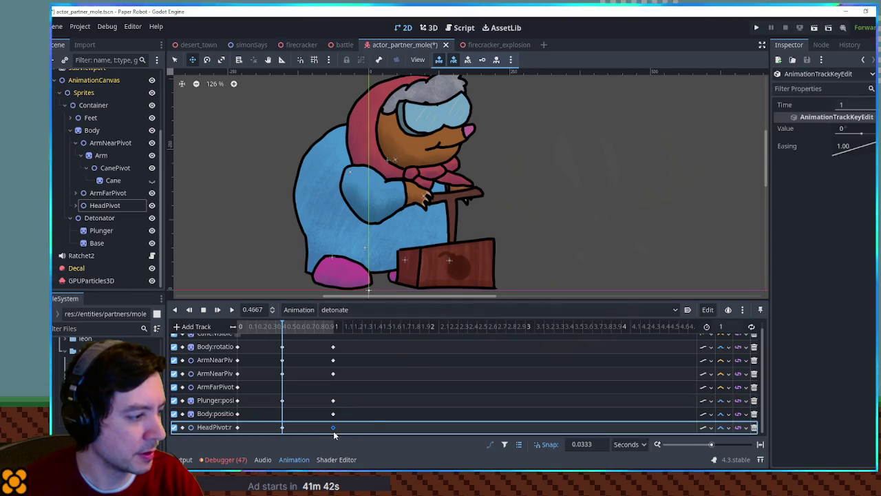
left_click(853, 128)
type("6")
left_click(232, 310)
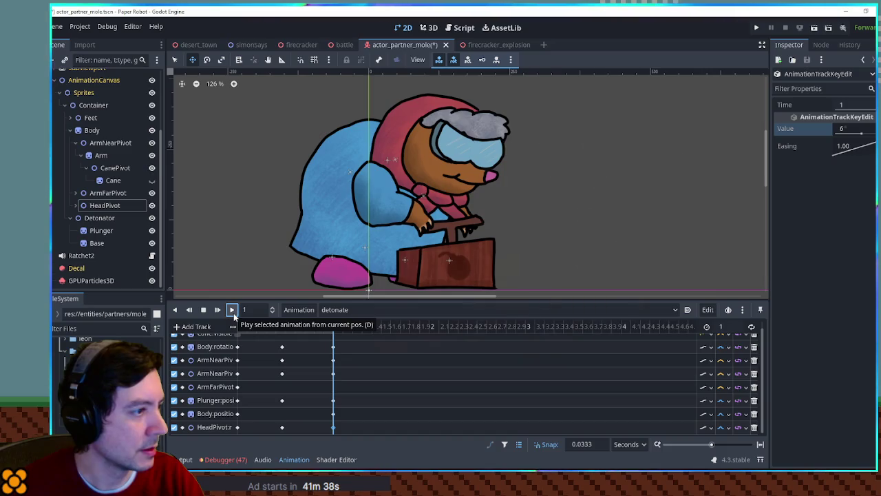
left_click(232, 325)
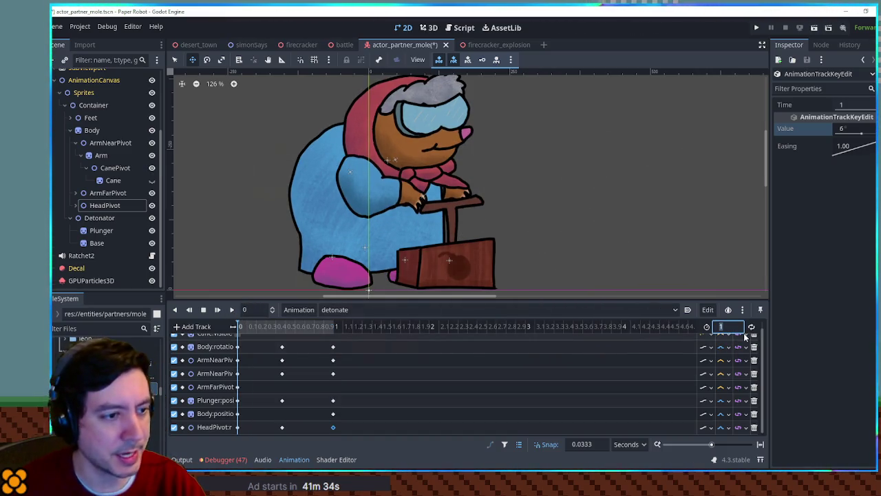
- Set the detonate animation length to 1.5 s and add a late head rotation key near 1.27 s
type("1.5")
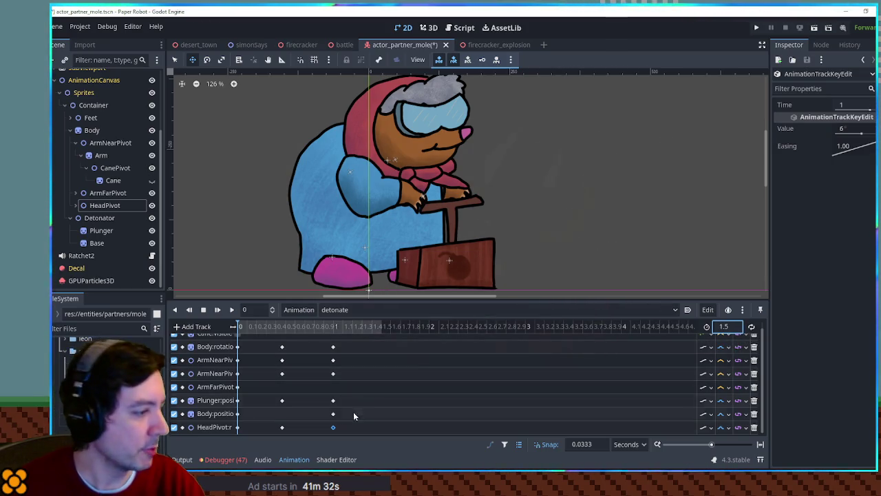
left_click(237, 427)
left_click(379, 328)
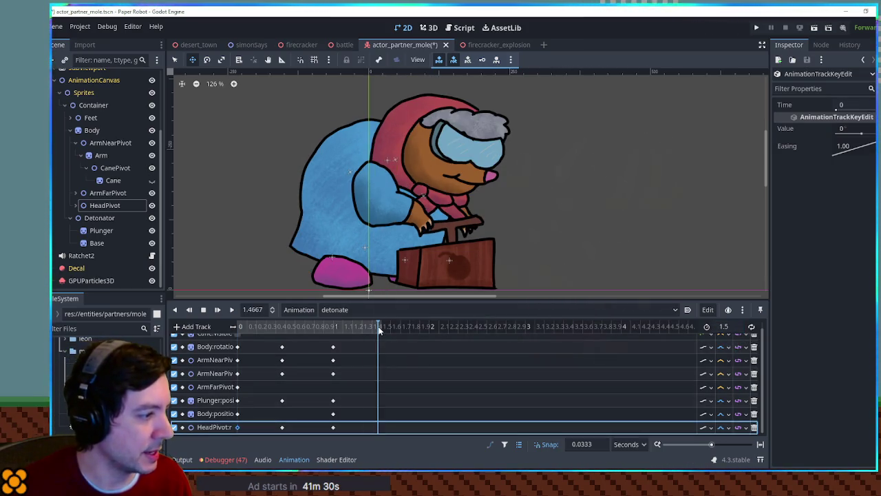
left_click(233, 309)
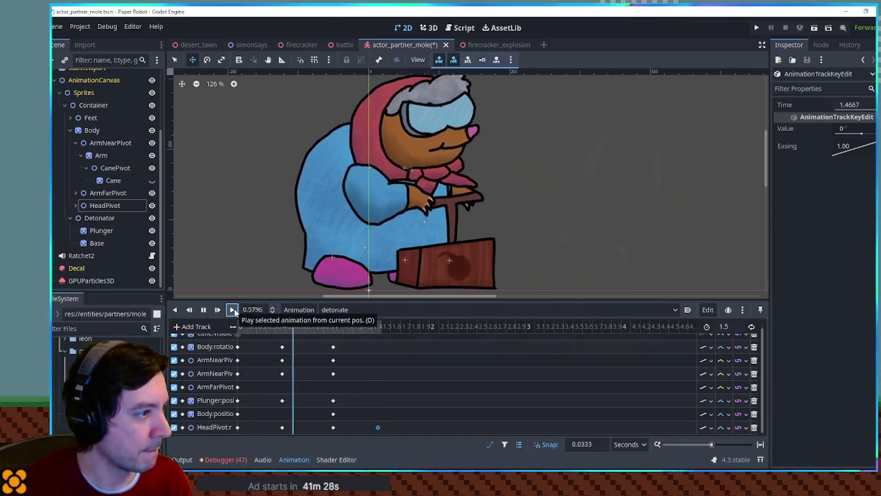
left_click_drag(377, 426, 358, 427)
left_click(276, 327)
left_click(232, 309)
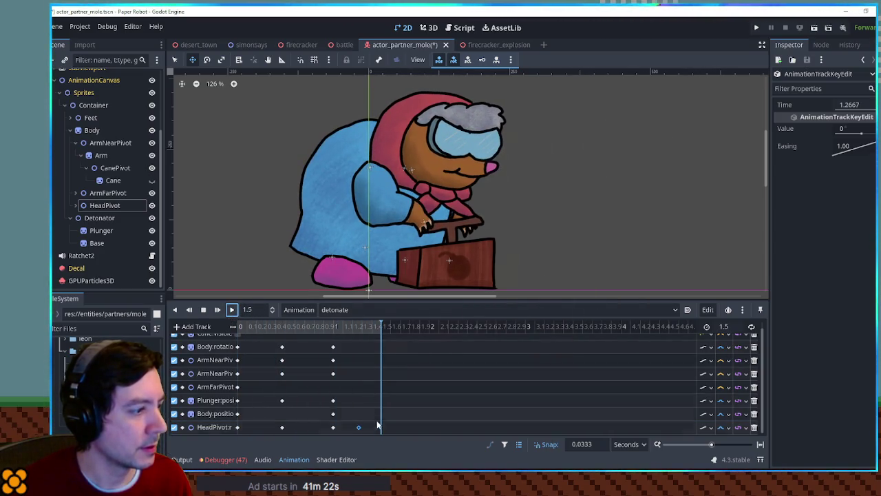
- Retime the late head key and shift the closing keys on every track earlier
left_click(355, 428)
left_click(230, 310)
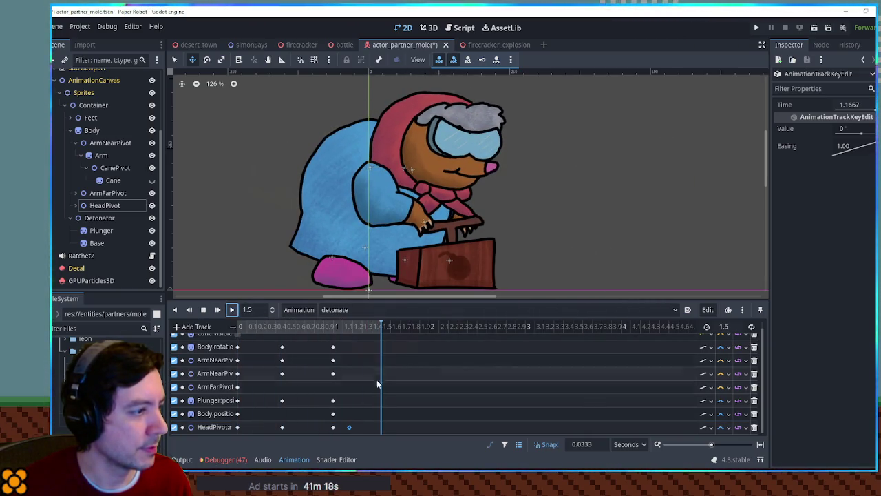
left_click(347, 429)
left_click(231, 313)
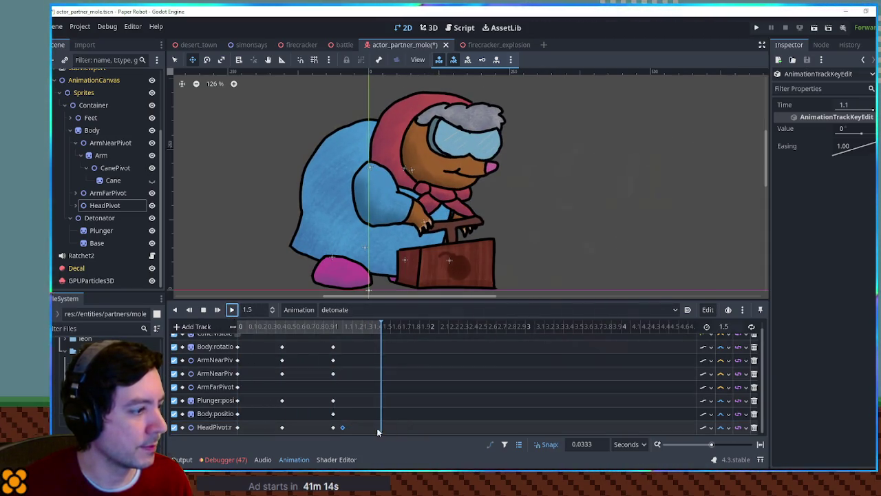
mouse_move(325, 341)
left_mouse_down()
mouse_move(346, 418)
mouse_move(323, 413)
left_mouse_up()
left_click(231, 310)
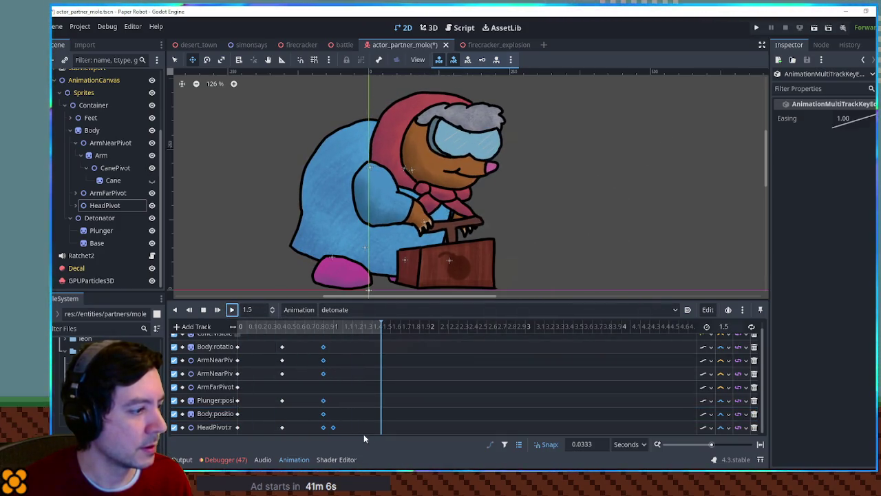
- Duplicate the 0.4667 s head key, place the copy at 1.3333 s, preview, and save the scene
left_click(333, 427)
left_click(282, 427)
left_click(351, 329)
key("ctrl+d")
left_click_drag(341, 329, 241, 329)
left_click(231, 310)
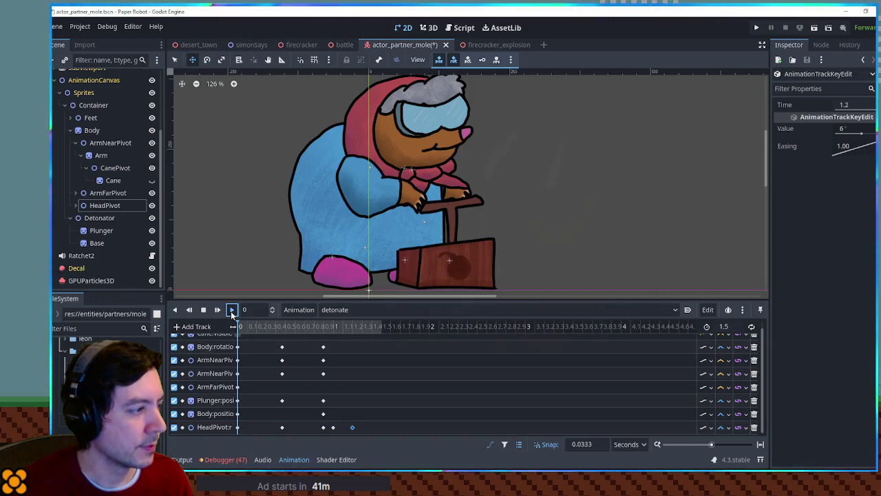
left_click_drag(352, 427, 365, 427)
left_click(232, 310)
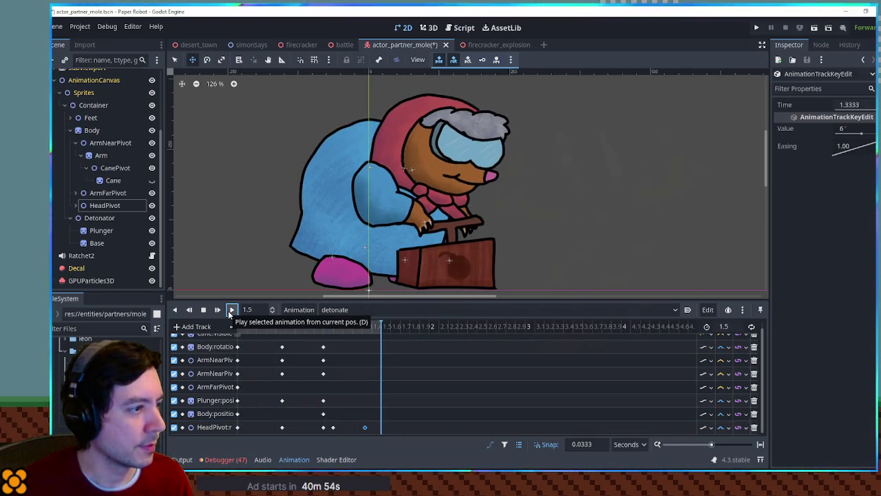
left_click(203, 309)
key("ctrl+s")
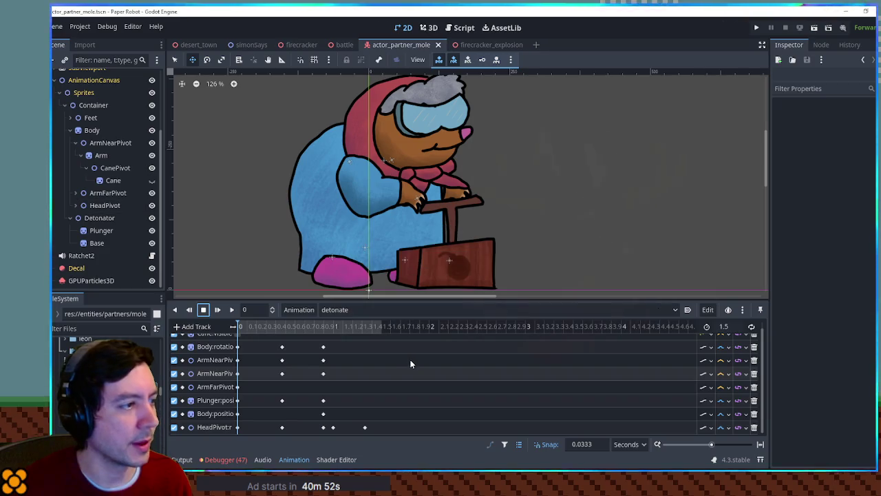
- Key the Detonator's visibility into the RESET animation at time 0 and save the scene
left_click(336, 309)
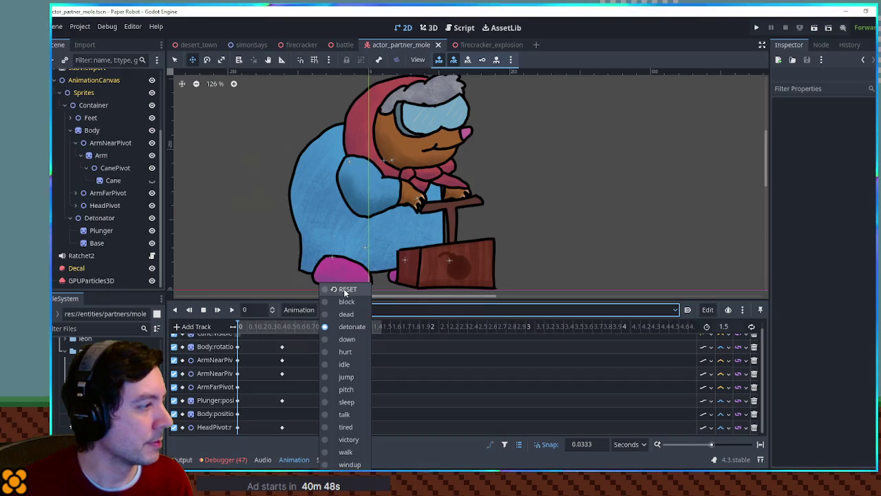
left_click(345, 290)
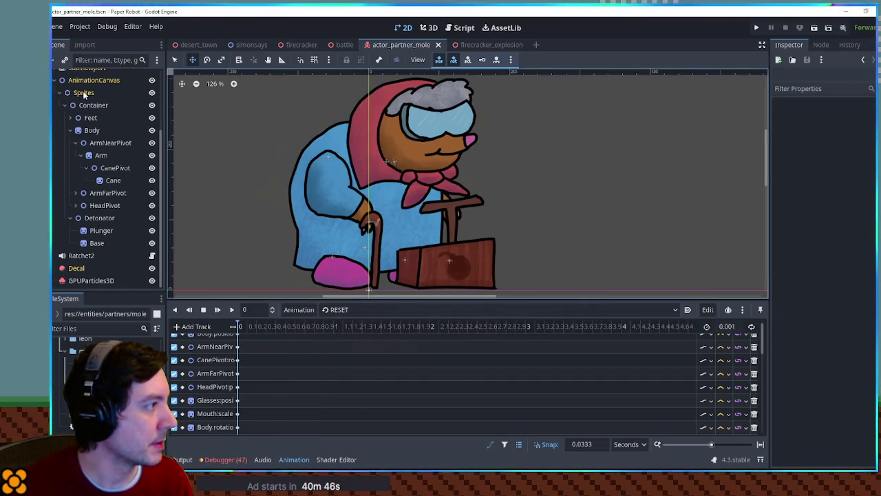
scroll(98, 143, "up", 3)
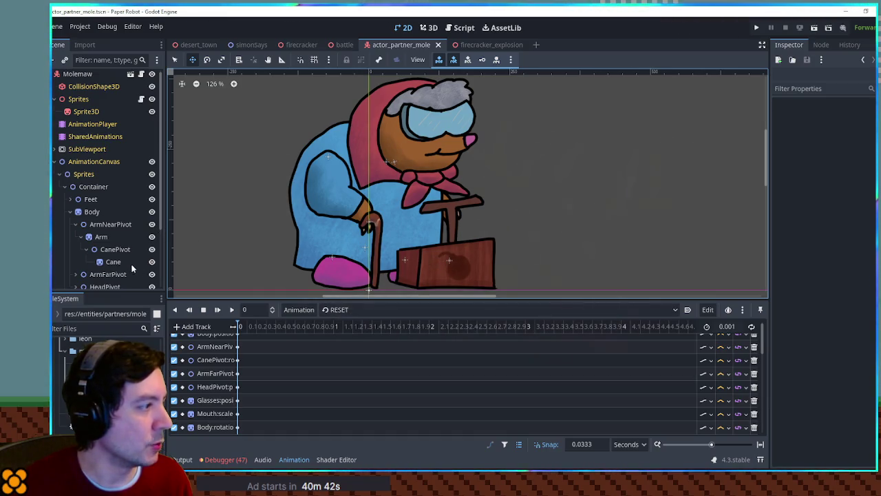
scroll(109, 240, "down", 3)
left_click(100, 218)
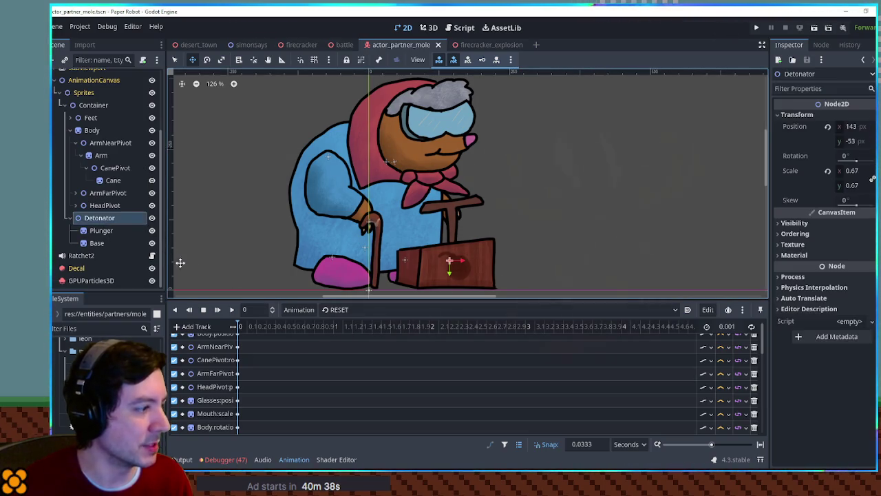
left_click(856, 224)
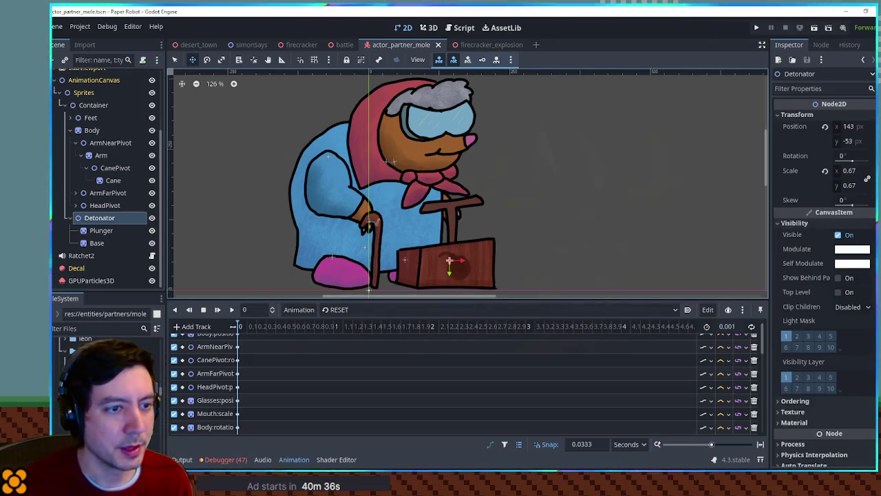
left_click(869, 235)
scroll(335, 419, "down", 5)
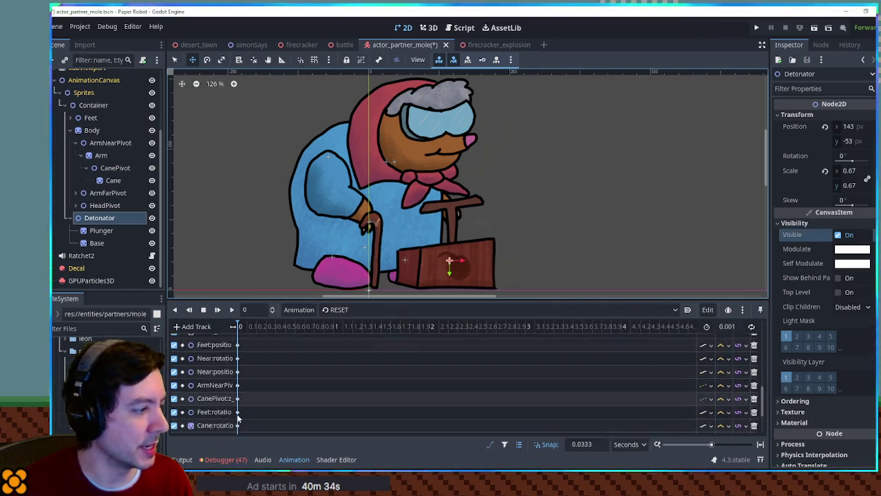
left_click(238, 427)
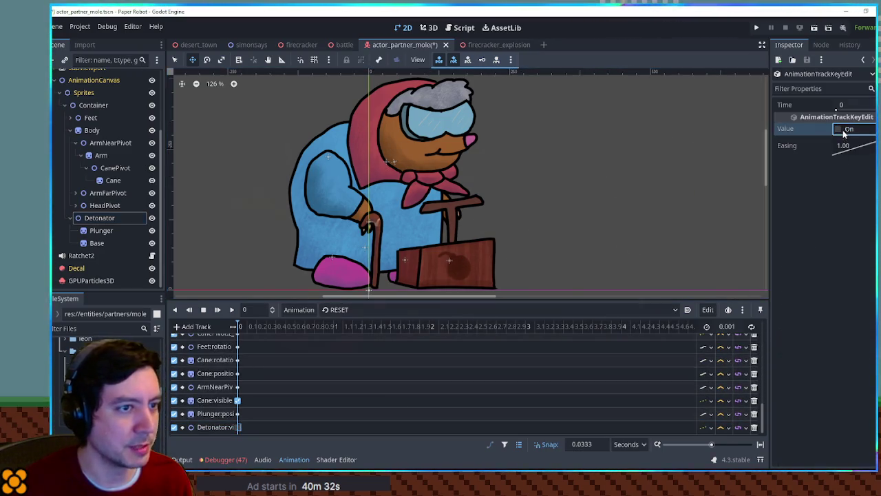
key("ctrl+s")
- Check the Detonator node in the detonate animation, then return to RESET
left_click(341, 309)
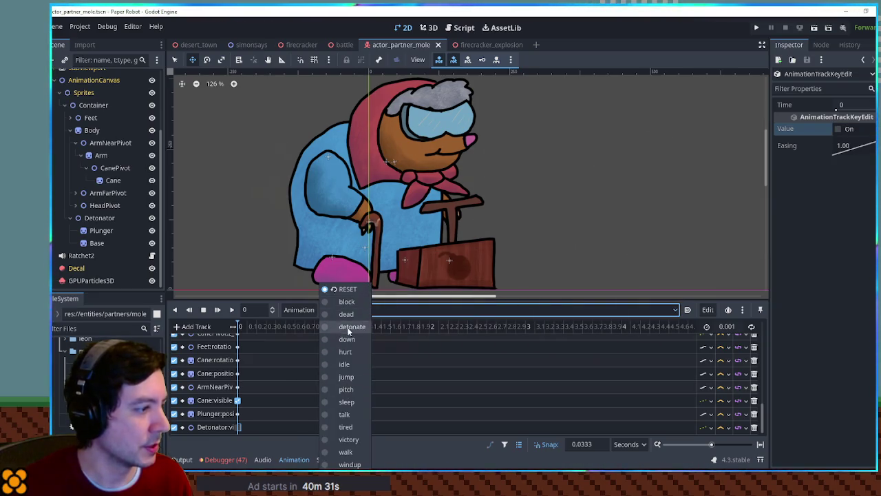
left_click(348, 330)
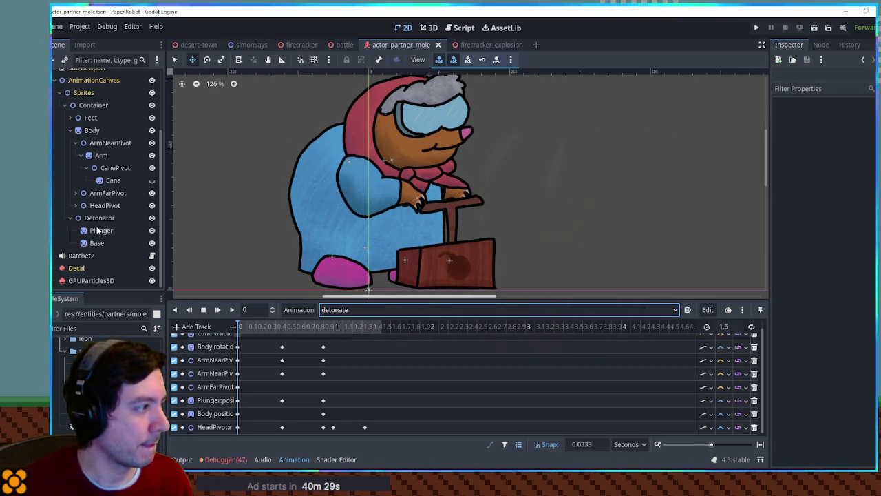
scroll(207, 379, "up", 1)
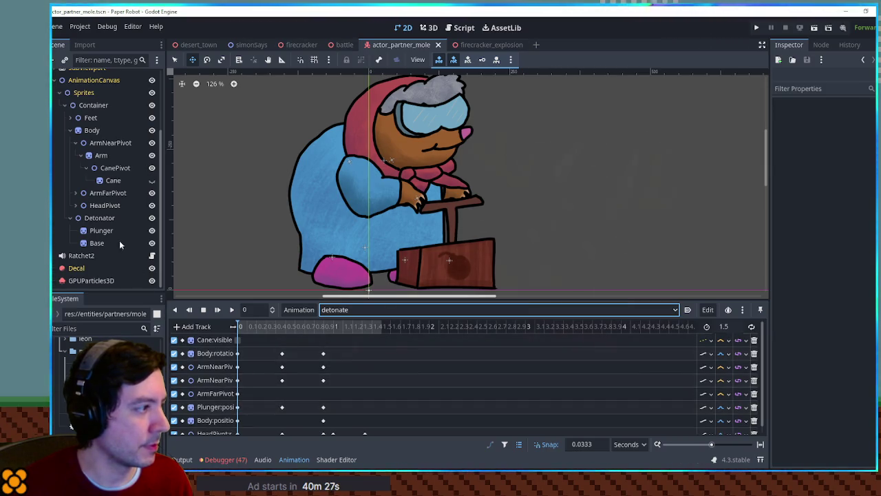
left_click(99, 219)
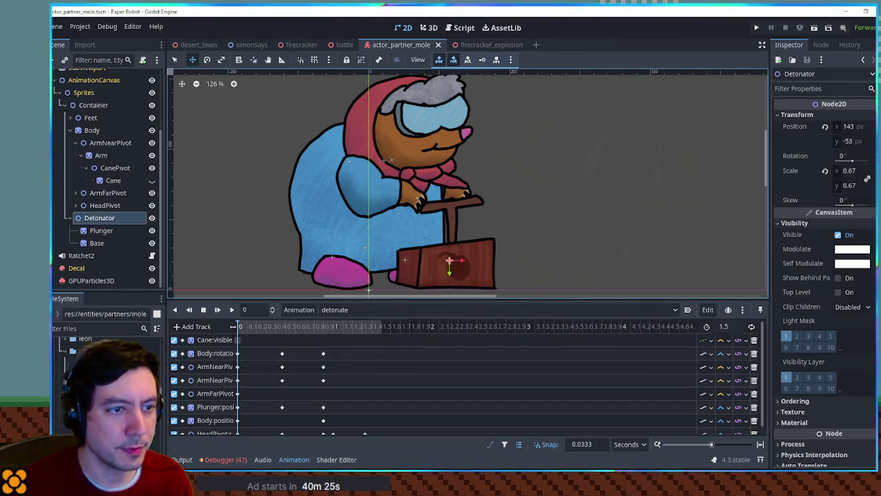
scroll(337, 388, "down", 1)
left_click(345, 310)
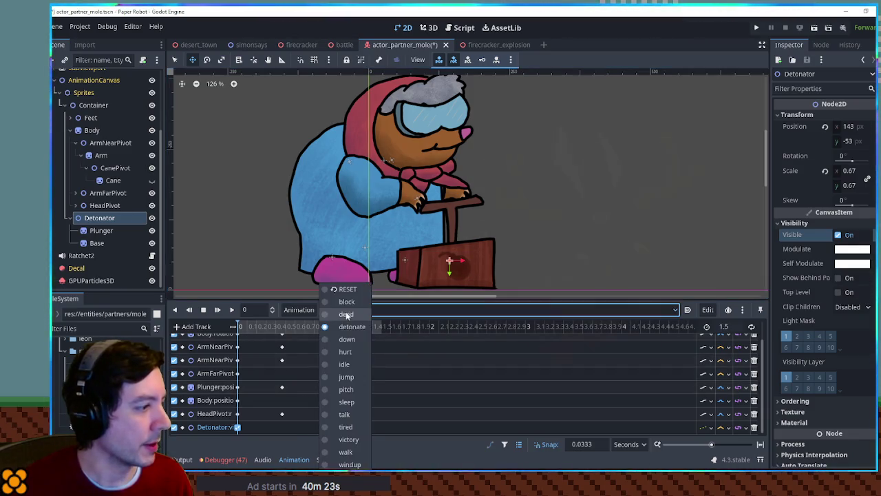
left_click(346, 290)
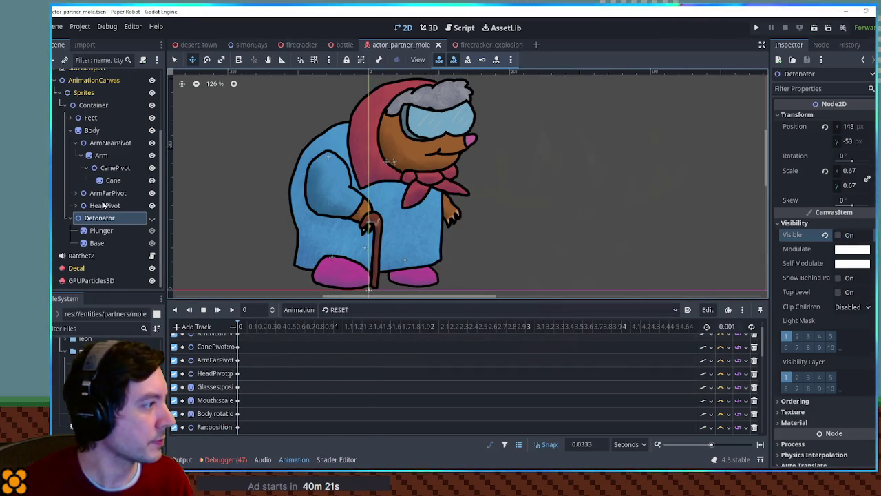
- Assign SubViewport as the AnimationPlayer's Root Node in the Inspector
left_click(60, 93)
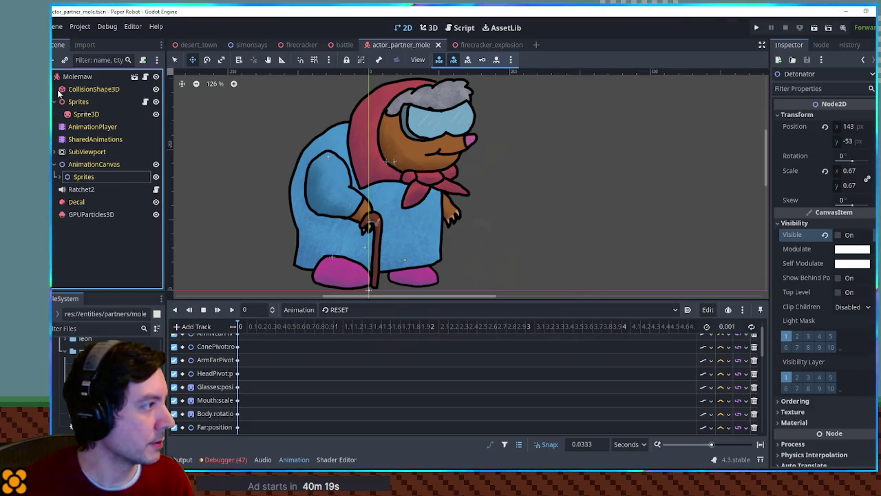
left_click(77, 126)
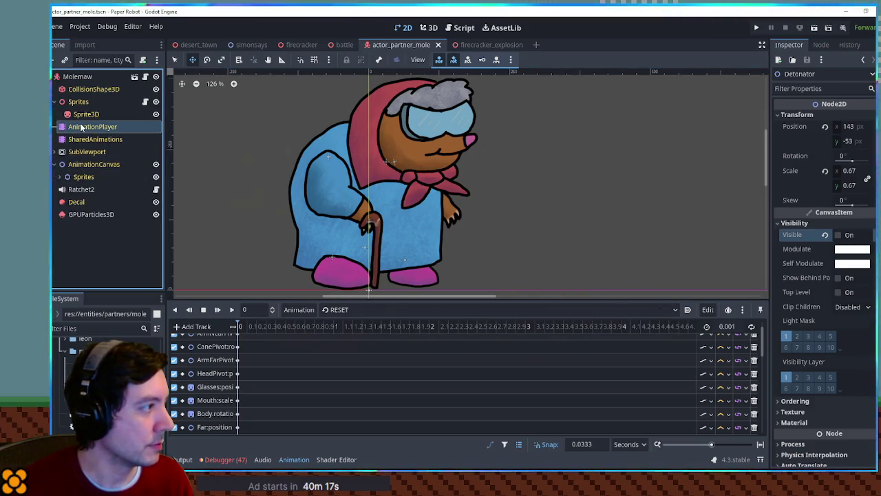
mouse_move(81, 153)
left_mouse_down()
mouse_move(587, 210)
mouse_move(853, 223)
left_mouse_up()
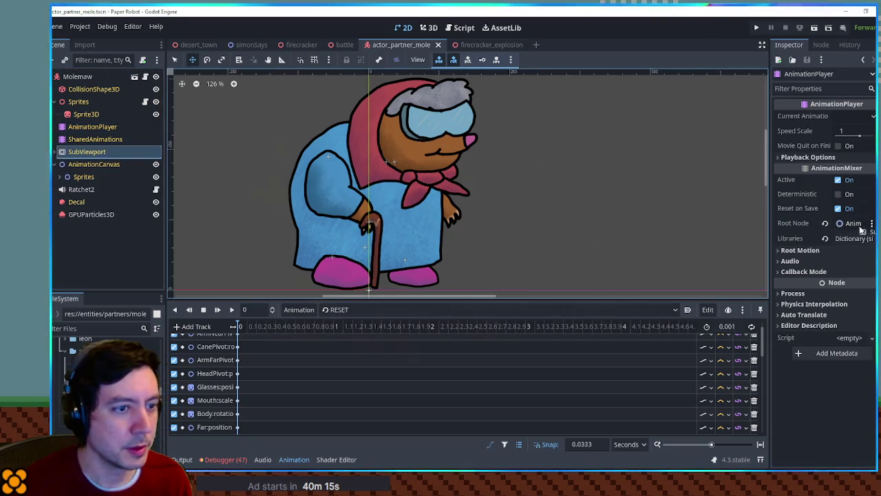
left_click(428, 27)
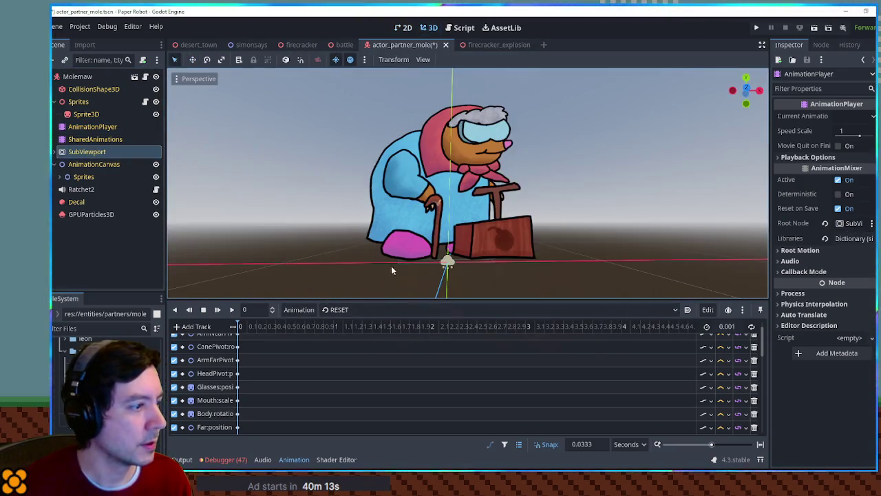
- Apply the RESET pose to the mole, hiding the detonator, and save actor_partner_mole
left_click(370, 310)
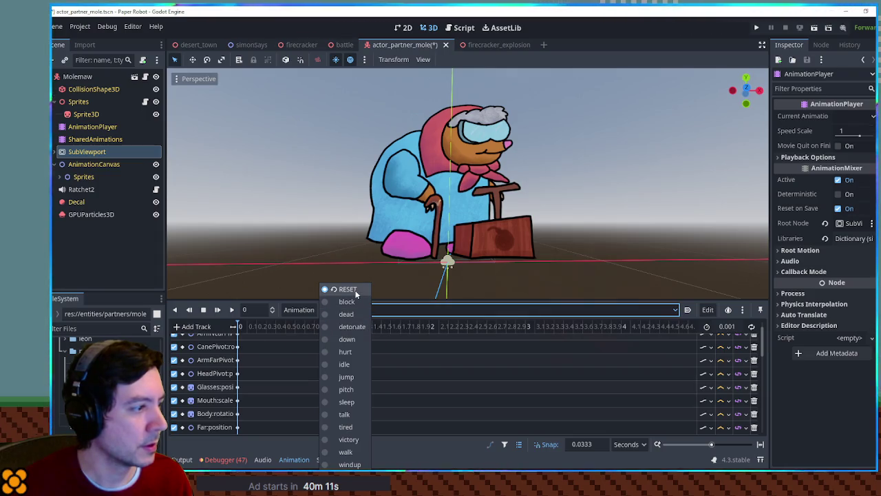
left_click(341, 289)
left_click(231, 309)
key("ctrl+s")
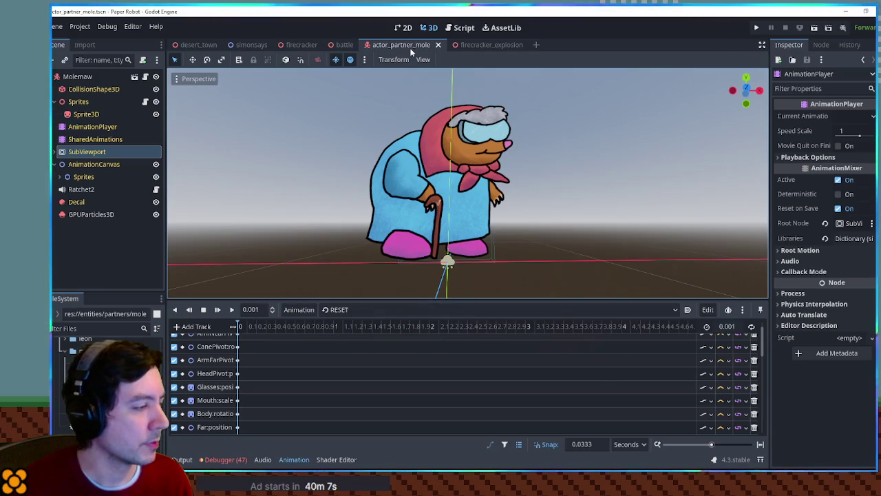
left_click(451, 29)
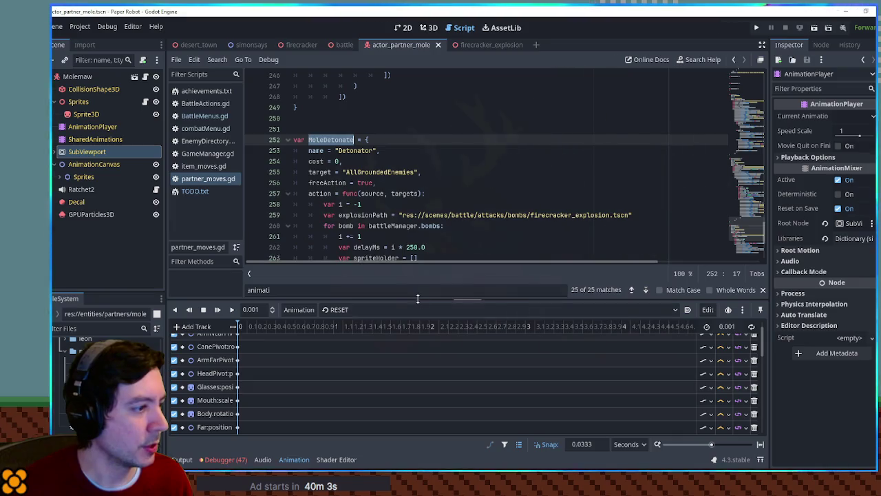
- Paste the pitch animation change line into the bomb queue, then delete the misplaced copy
left_click_drag(409, 263, 409, 312)
scroll(467, 195, "up", 5)
scroll(467, 195, "up", 4)
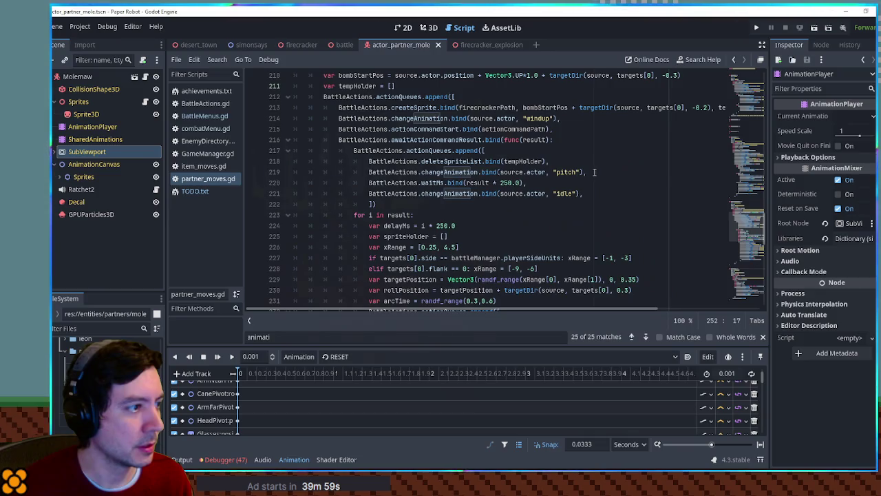
left_click(582, 164)
scroll(578, 166, "down", 10)
scroll(577, 167, "down", 4)
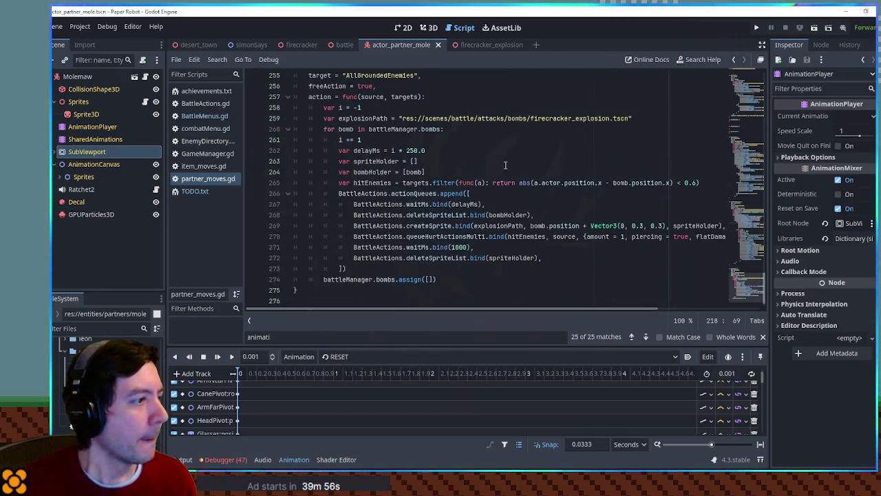
left_click(475, 183)
key("Return")
key("ctrl+v")
key("shift+Tab")
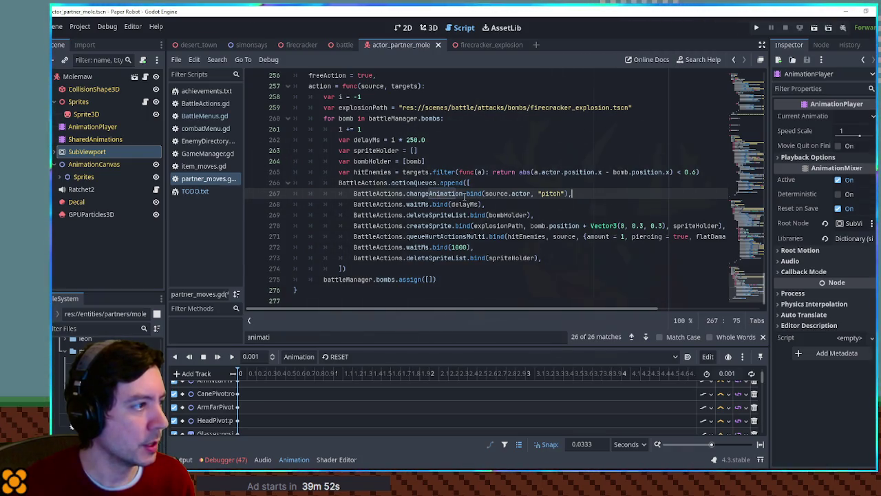
left_click(607, 183, "shift")
key("BackSpace")
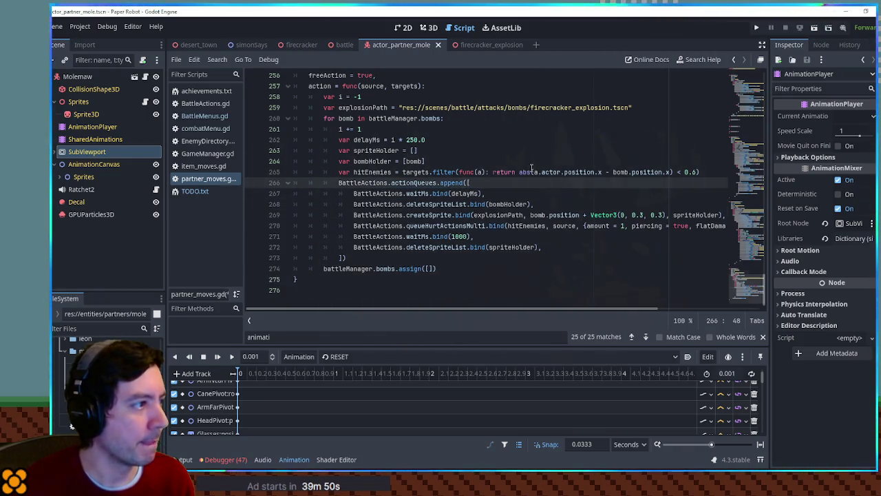
- Paste the pitch animation change line after the explosion path line, one indent level out
scroll(532, 170, "up", 1)
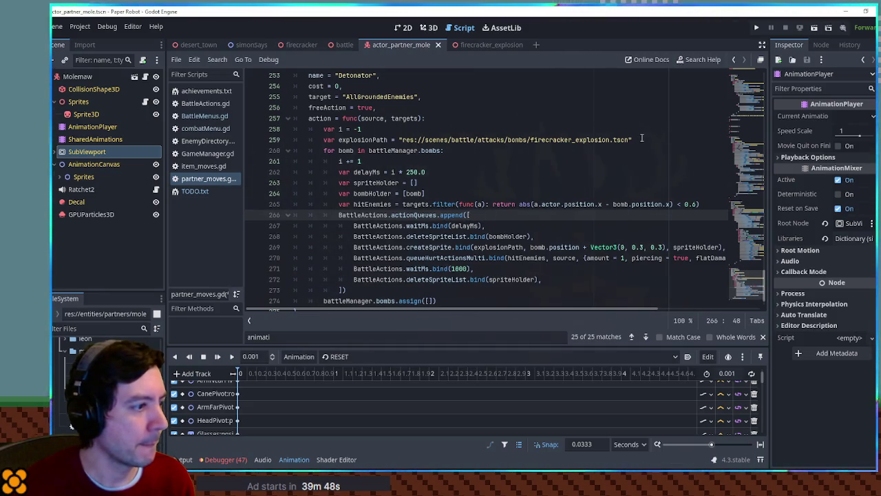
scroll(639, 139, "down", 1)
scroll(597, 167, "up", 2)
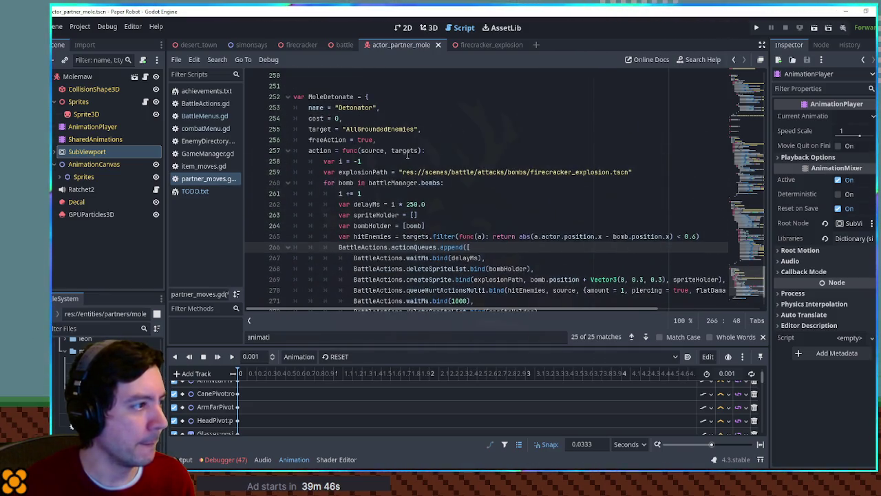
left_click(651, 172)
key("Return")
type("BattleActions.changeAnimation.bind(source.actor, \"pitch\"),")
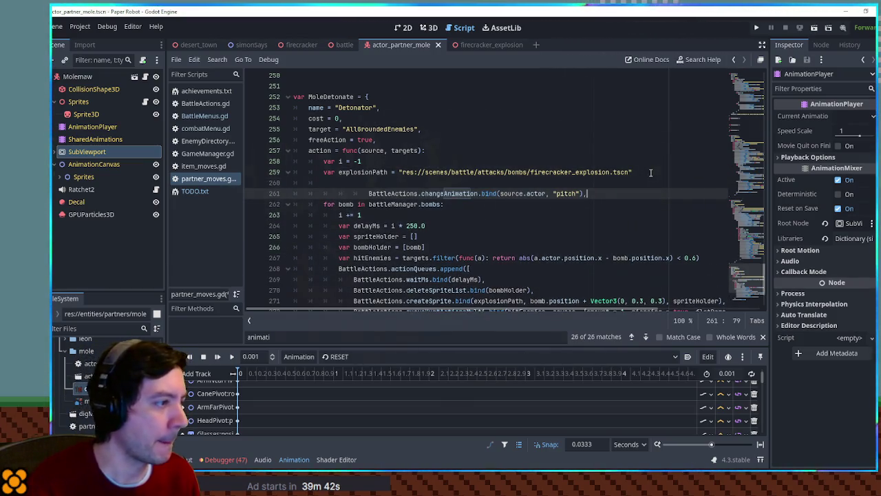
key("shift+Tab")
key("shift+Tab")
key("shift+Tab")
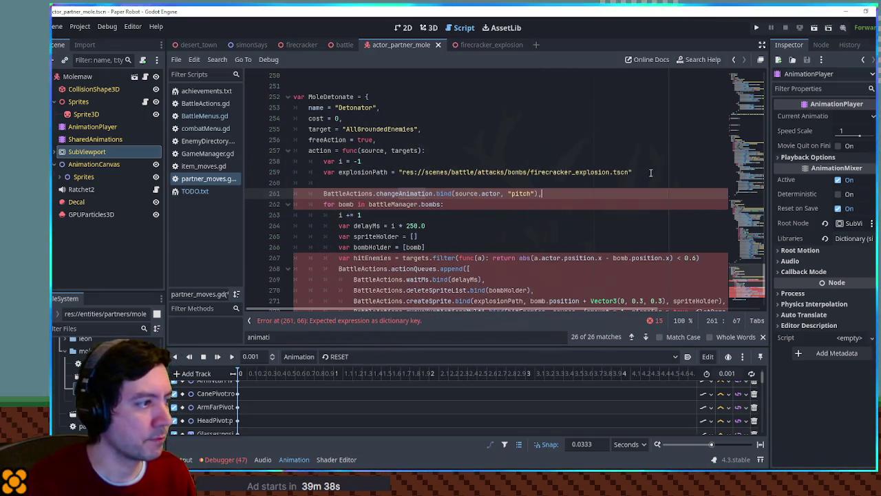
- Wrap the animation line in a new multi-line actionQueues.append([...]) call on line 260
left_click_drag(339, 269, 464, 268)
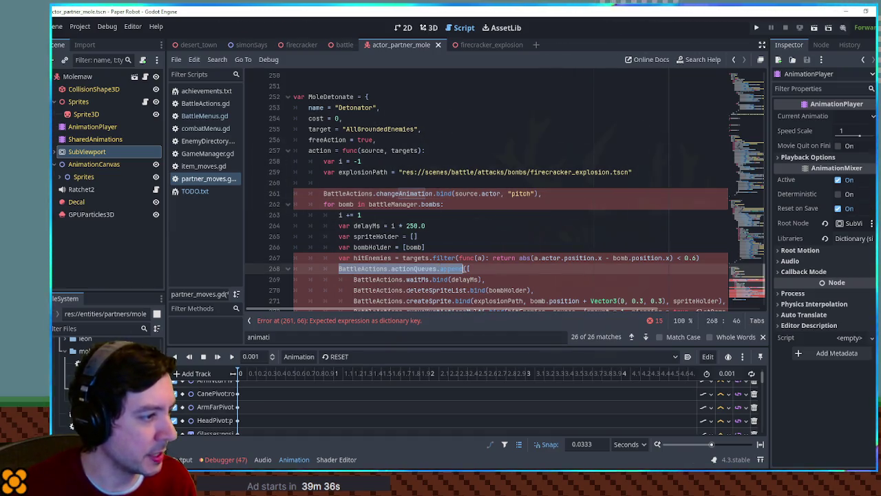
key("ctrl+c")
left_click(354, 183)
key("ctrl+v")
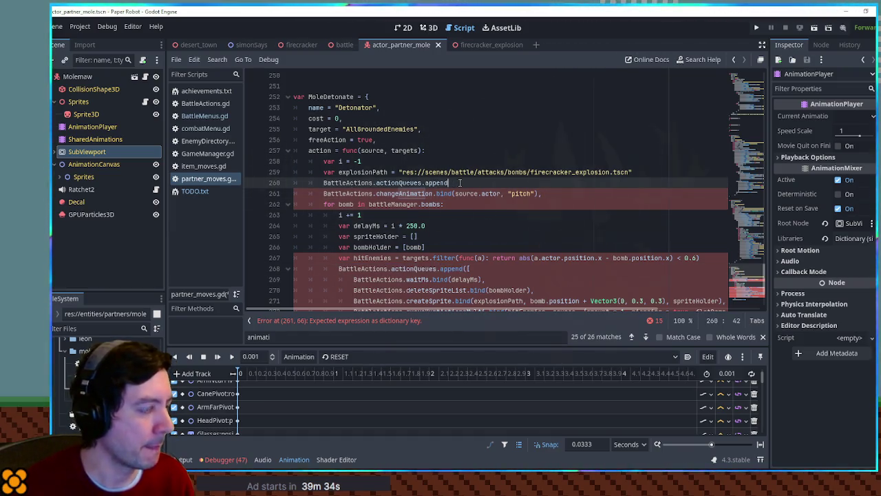
type("[")
key("Return")
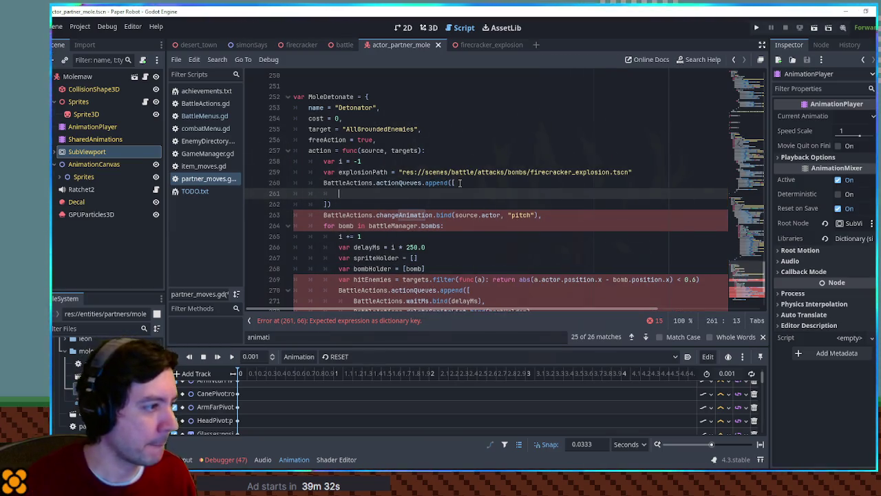
left_click(551, 205)
key("alt+Down")
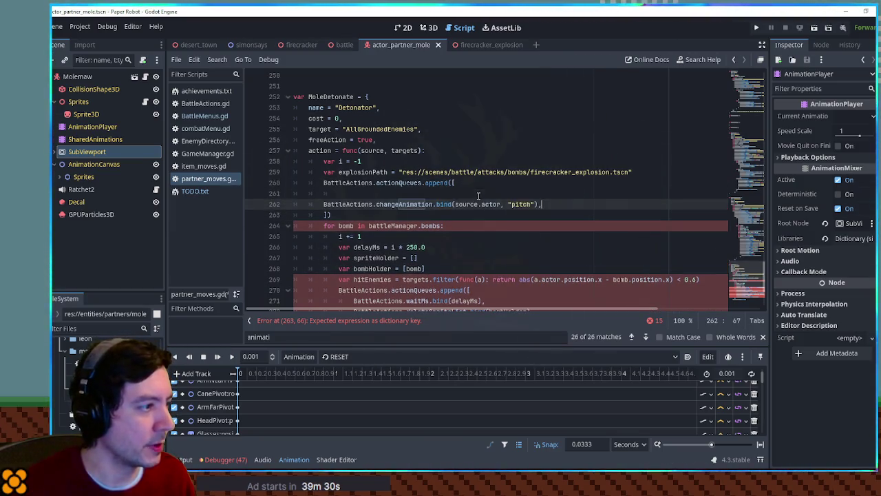
left_click(360, 194)
key("ctrl+shift+k")
key("Tab")
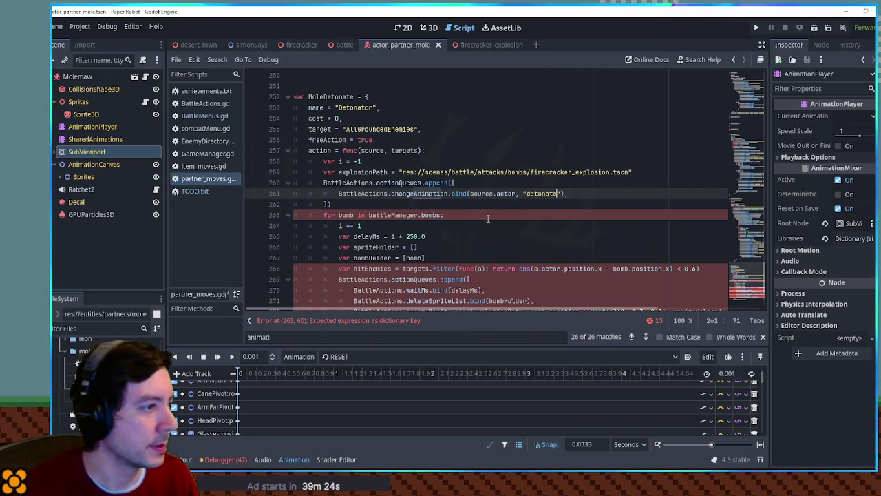
left_click(457, 206)
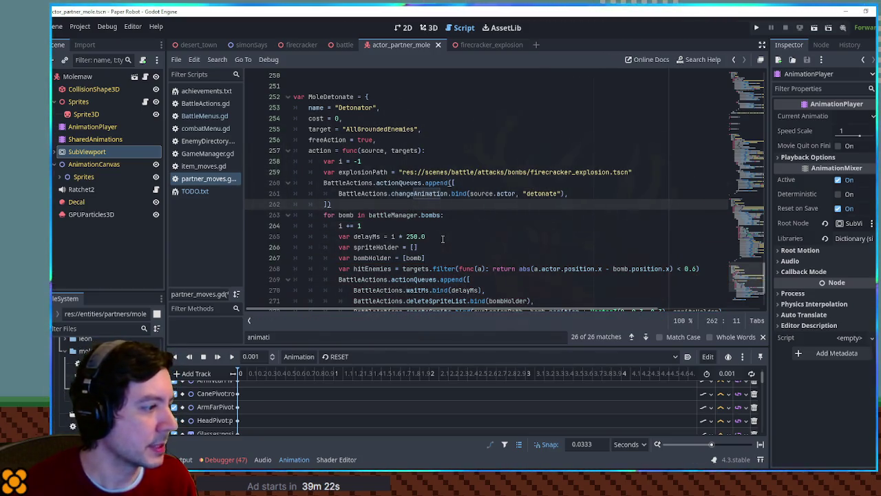
- Check the detonate animation's length in the animation list, then switch back to RESET
left_click(355, 358)
left_click(351, 327)
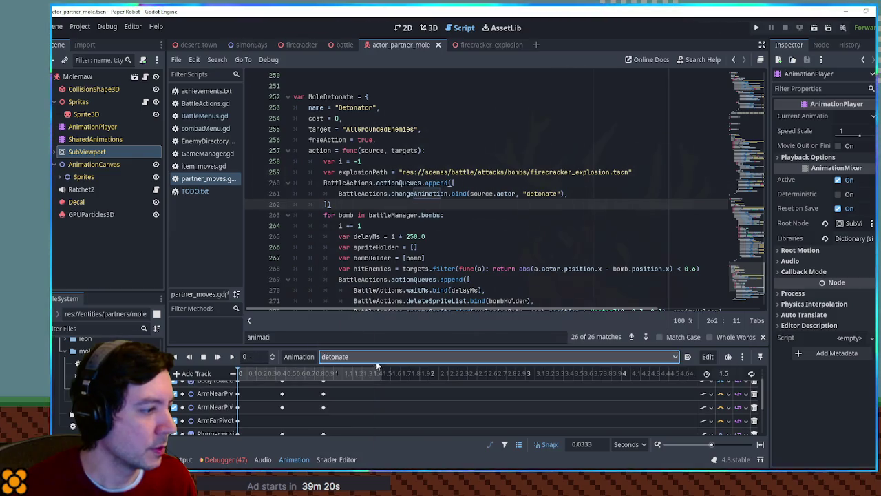
left_click(377, 353)
left_click(293, 372)
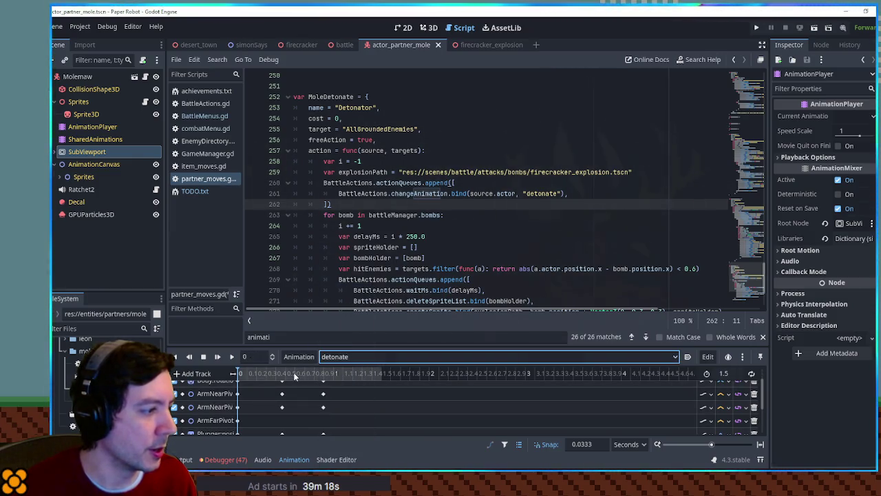
left_click(333, 357)
left_click(344, 289)
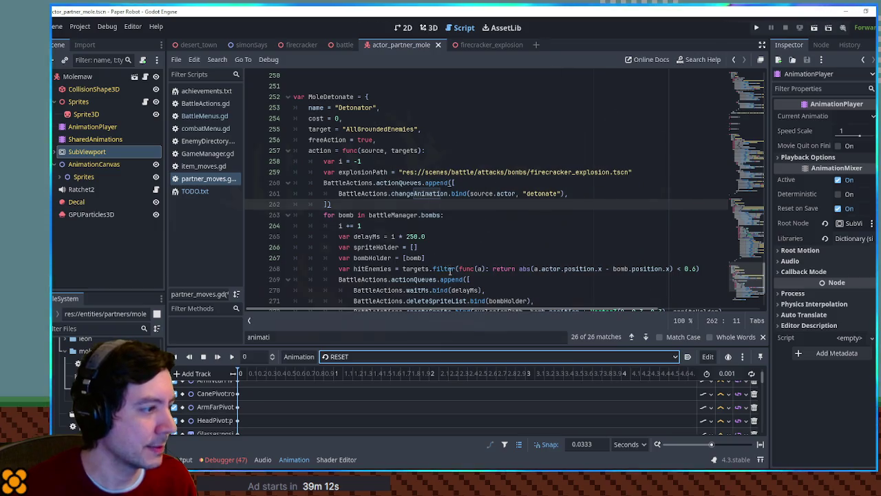
- Add a 900 ms wait to the new queue, copied from the per-bomb wait line
left_click(493, 290)
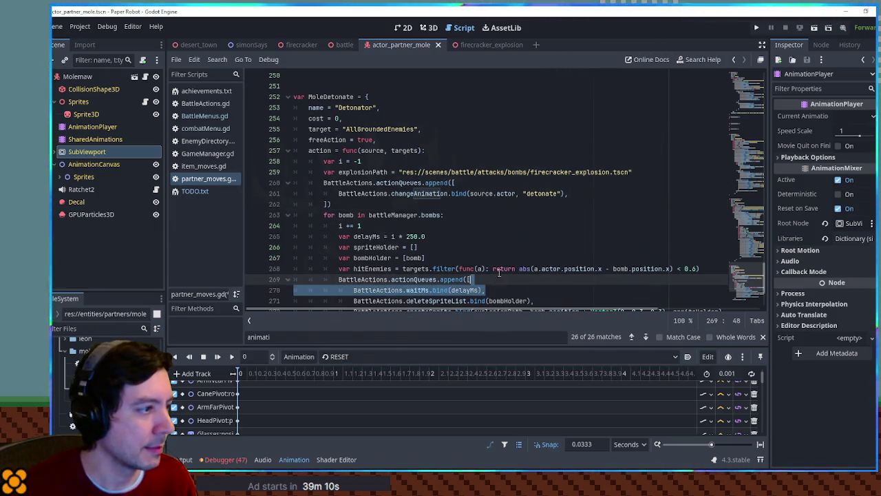
key("ctrl+c")
left_click(580, 201)
key("ctrl+v")
double_click(449, 205)
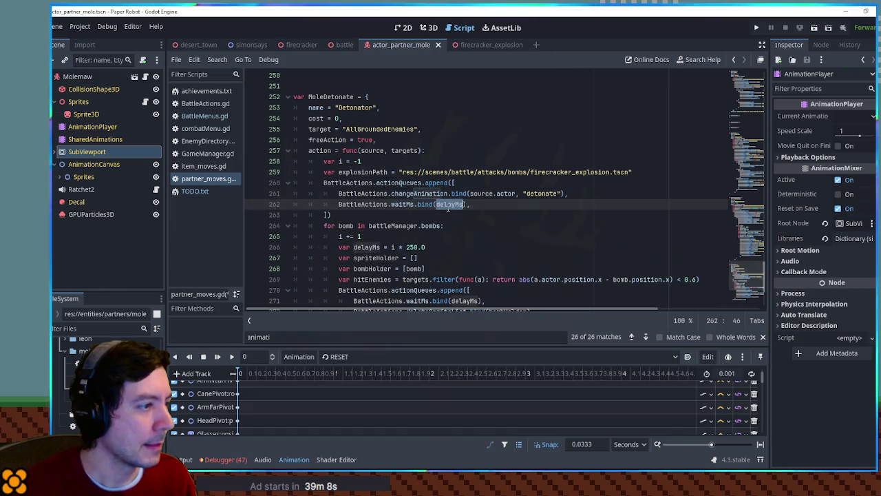
type("900")
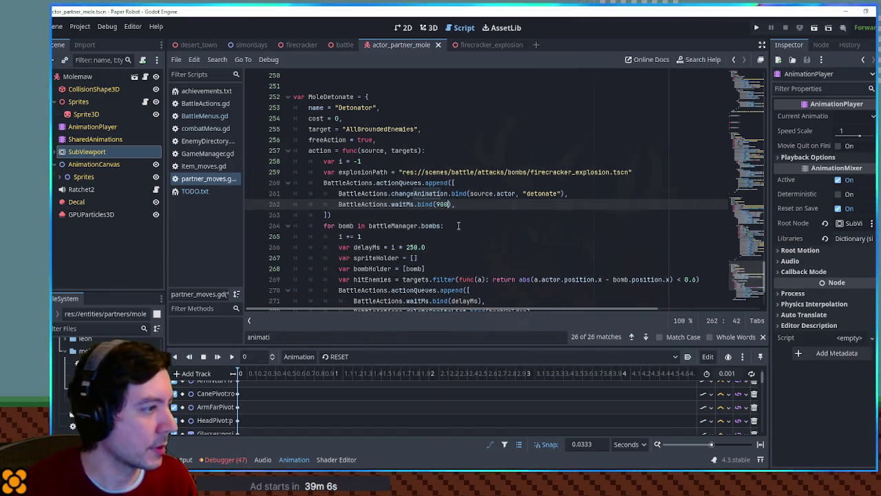
key("Return")
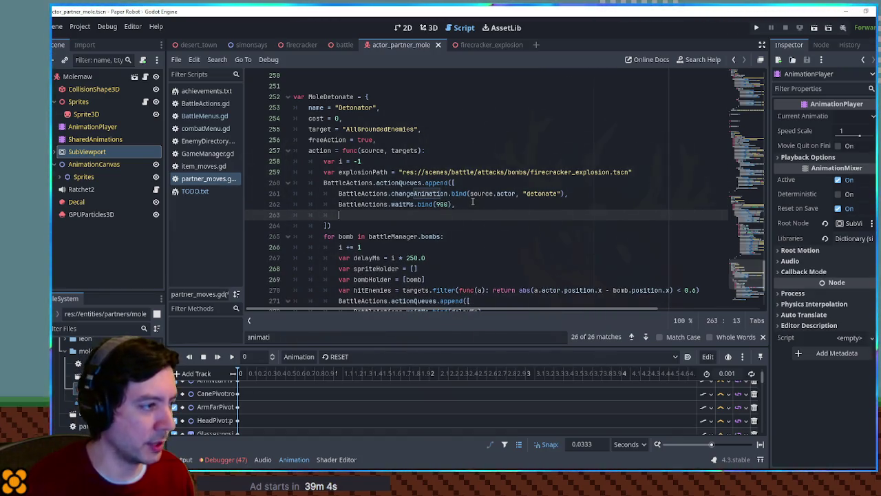
- Add an execute callback line opening with (func(): after the wait
left_click_drag(338, 205, 458, 205)
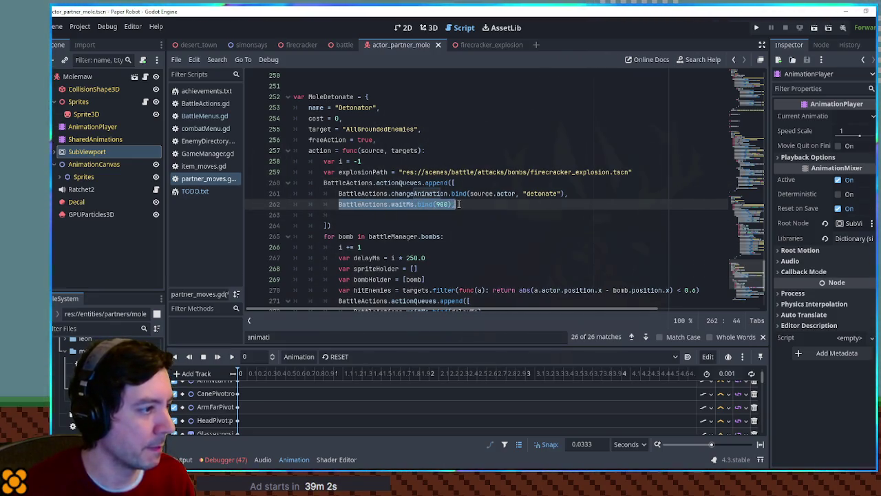
key("ctrl+c")
left_click(417, 216)
key("ctrl+v")
left_click(418, 215)
double_click(405, 216)
type("exe")
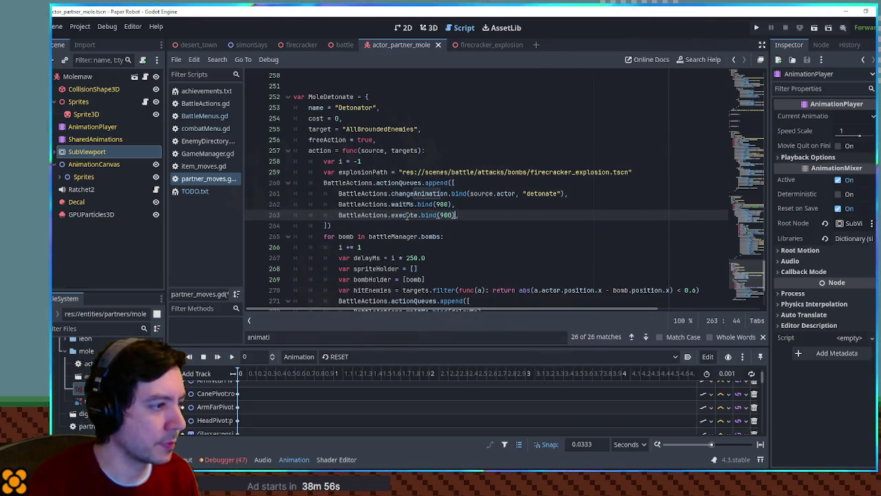
key("BackSpace")
key("BackSpace")
key("BackSpace")
type("(func()")
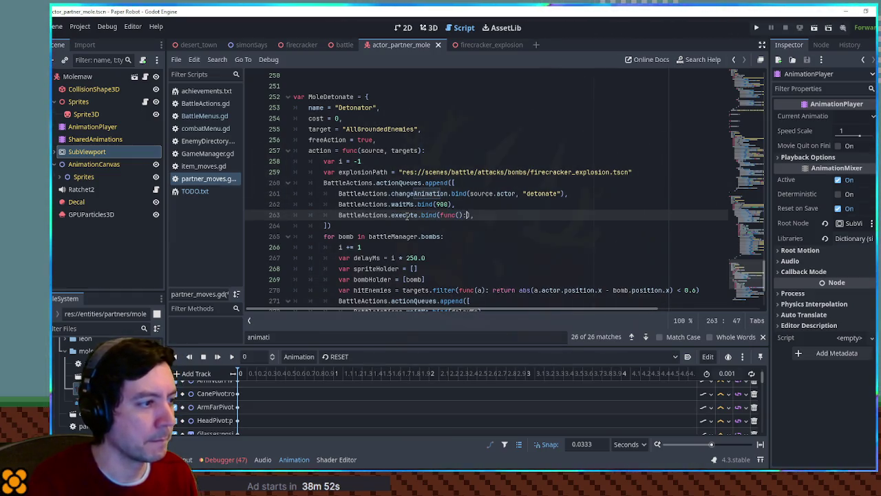
type(":")
key("Return")
- Move the for-bomb loop into the execute callback, indent it, and save partner_moves.gd
scroll(406, 268, "down", 4)
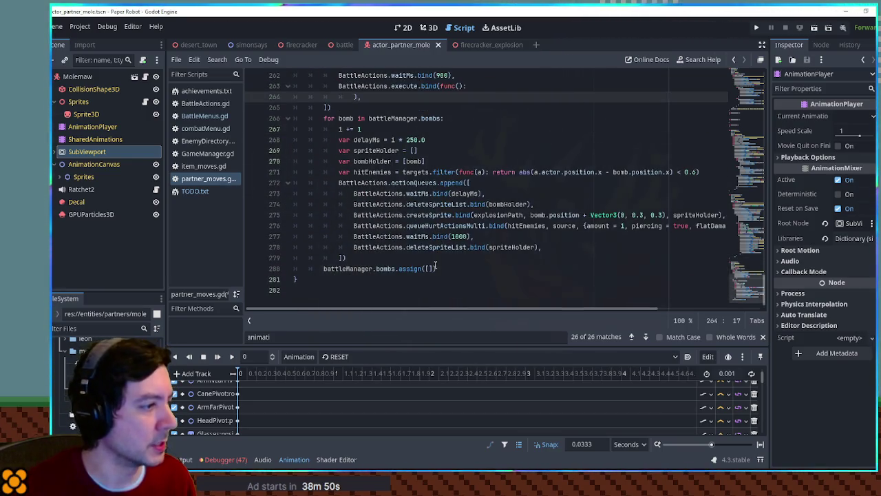
left_click(442, 268)
left_click(331, 107, "shift")
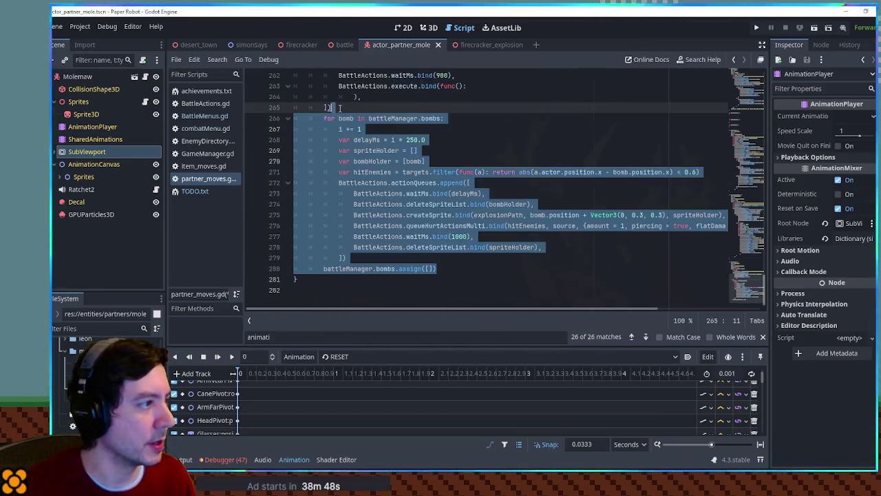
key("BackSpace")
left_click(489, 81)
key("ctrl+v")
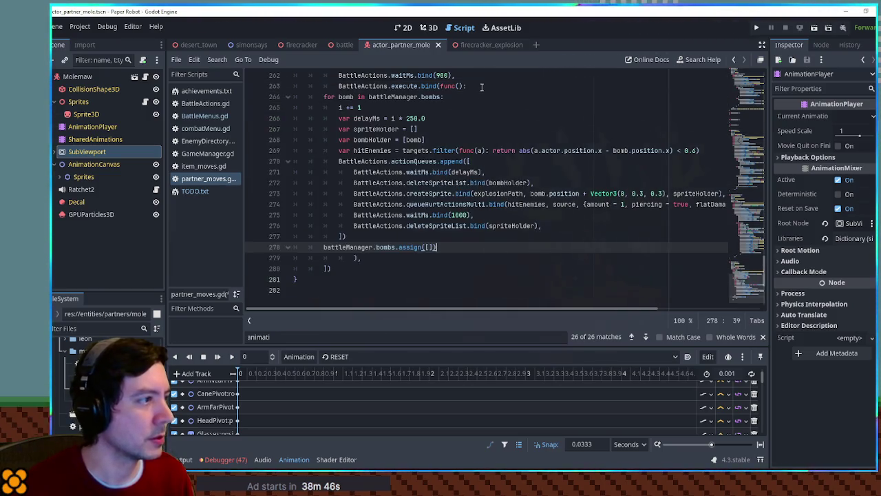
left_click(323, 96, "shift")
key("Tab")
key("Tab")
left_click(502, 98)
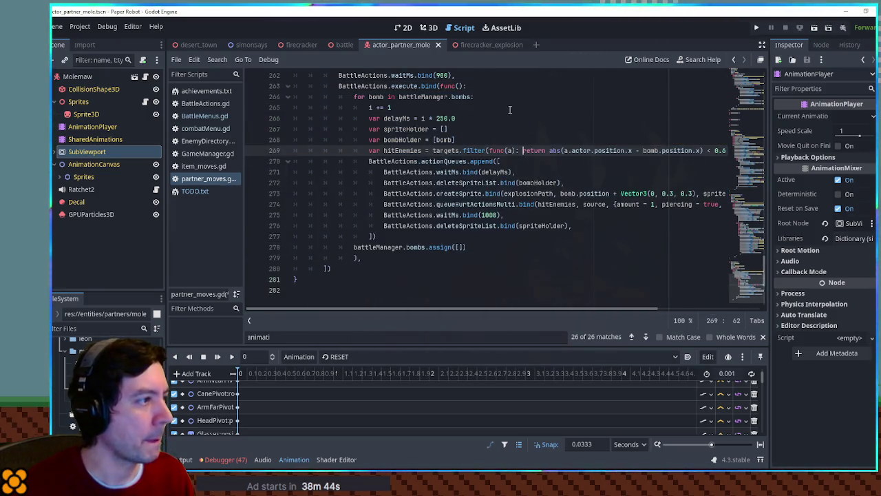
key("Up")
key("ctrl+s")
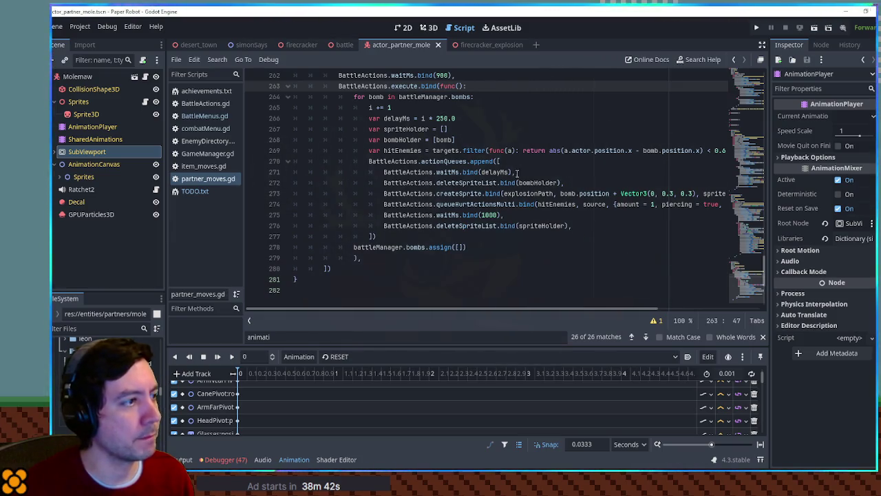
left_click(230, 460)
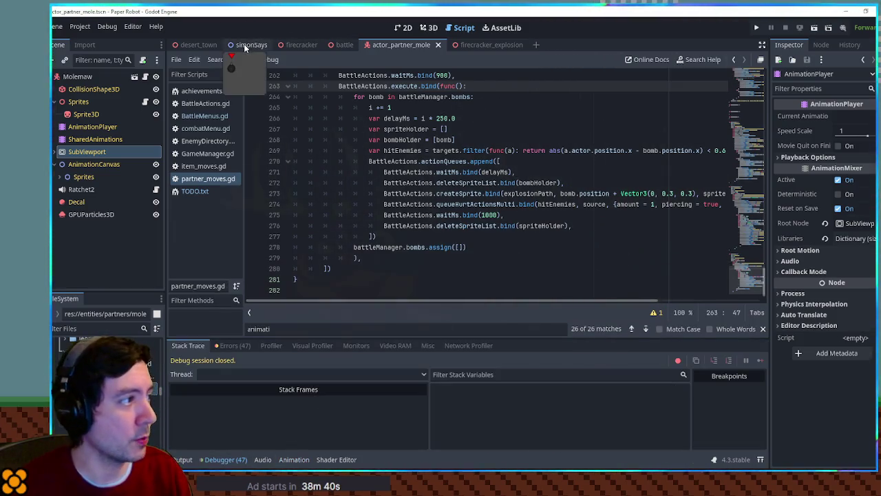
- Test-run the battle scene with F6, then close the game
left_click(345, 45)
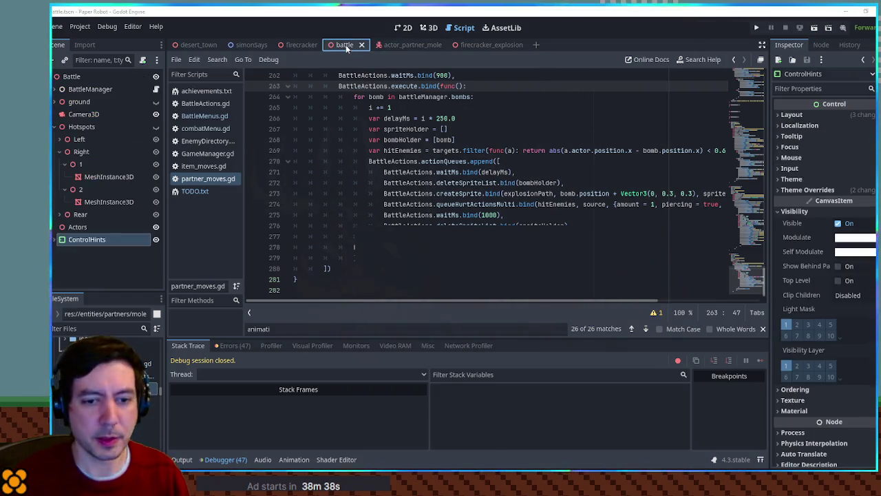
key("F6")
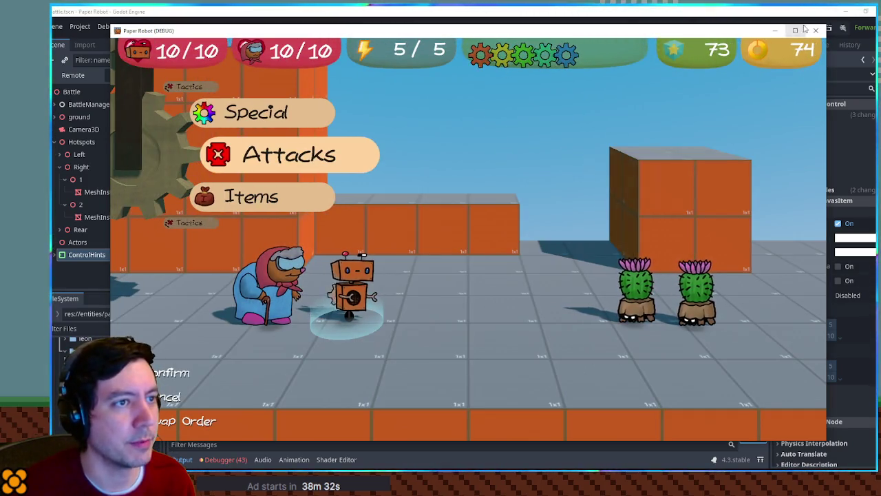
key("alt+F4")
double_click(404, 193)
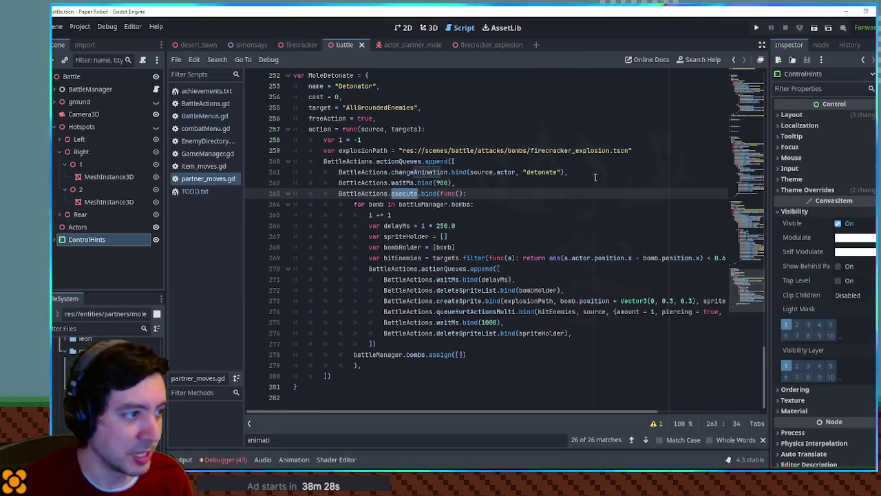
- Copy the 900 ms wait and animation change after the bomb loop, changing "detonate" to "idle"
left_click(454, 183)
left_click(570, 172, "shift")
key("ctrl+c")
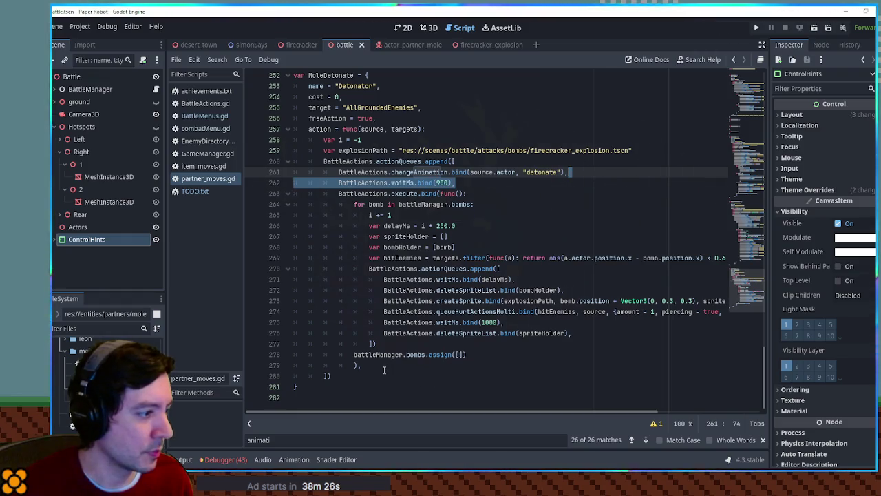
left_click(383, 365)
key("ctrl+v")
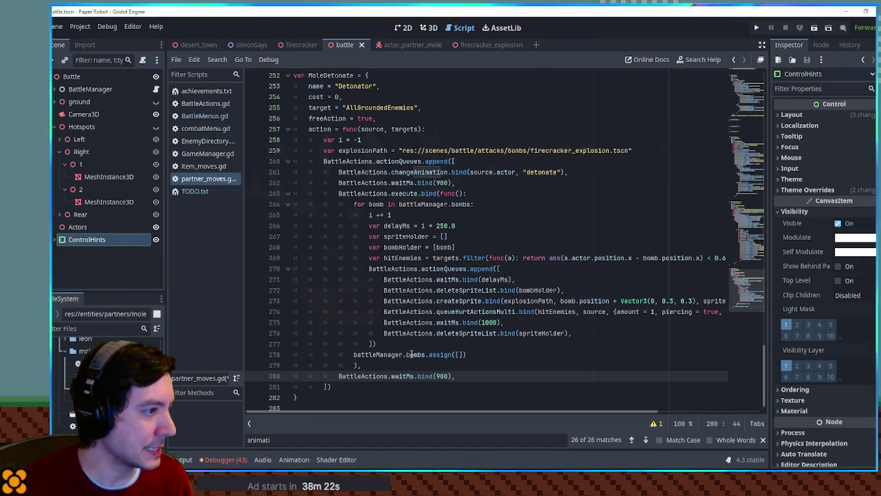
left_click_drag(571, 171, 574, 166)
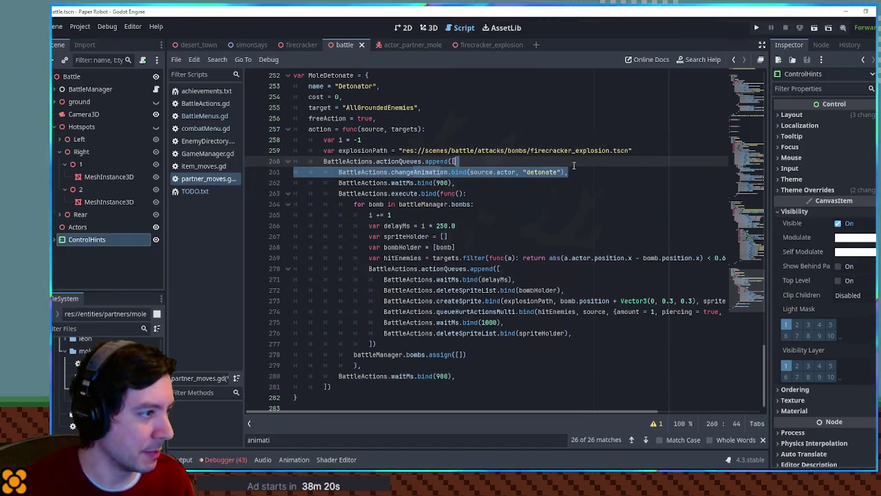
key("ctrl+c")
left_click(464, 376)
key("ctrl+v")
double_click(541, 387)
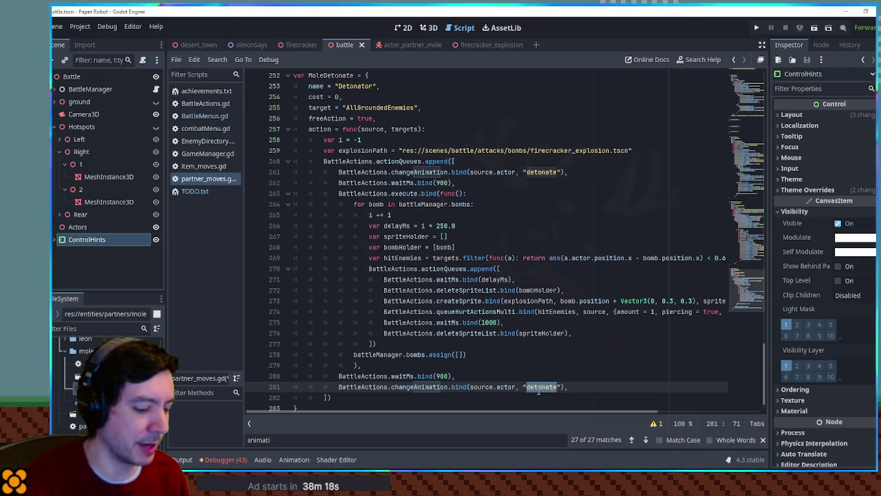
type("idle")
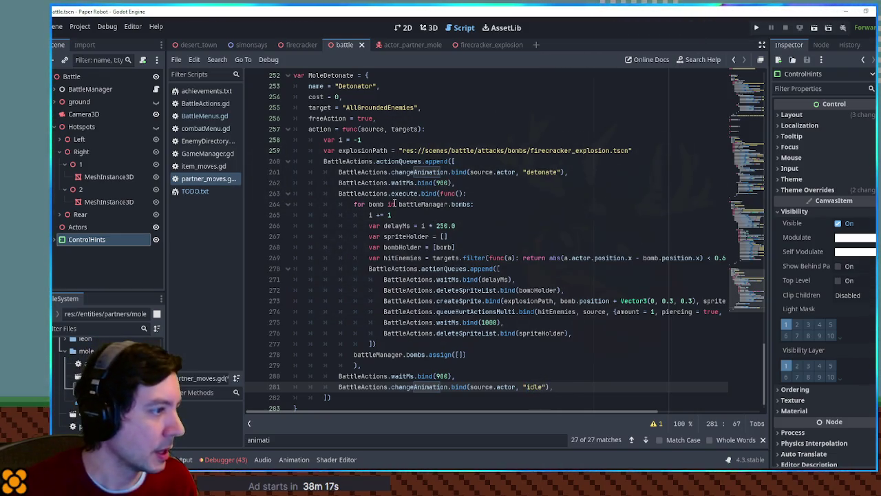
- Add var waitTime = battleManager.bombs.size() * 250, use waitTime as the final delay, and save
double_click(427, 204)
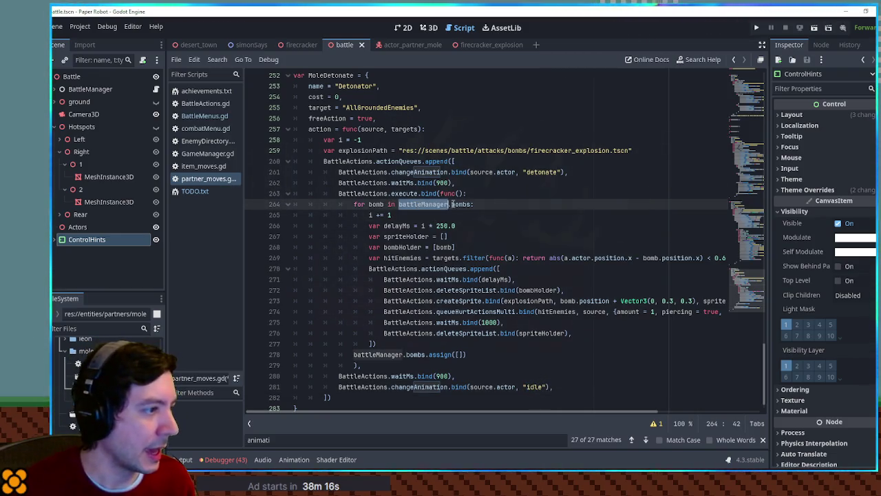
left_click(431, 141)
key("Return")
type("var waitTime = ")
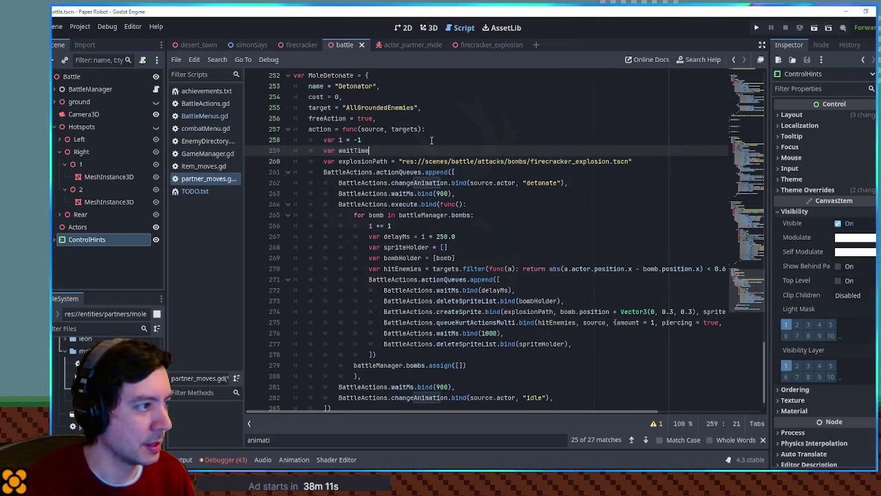
type("battleManager.bombs.size() * 250")
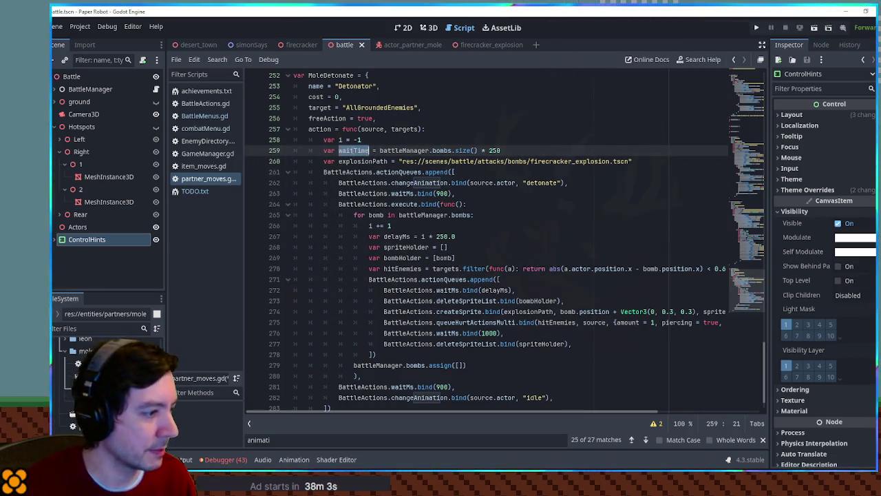
double_click(446, 386)
key("ctrl+v")
key("ctrl+s")
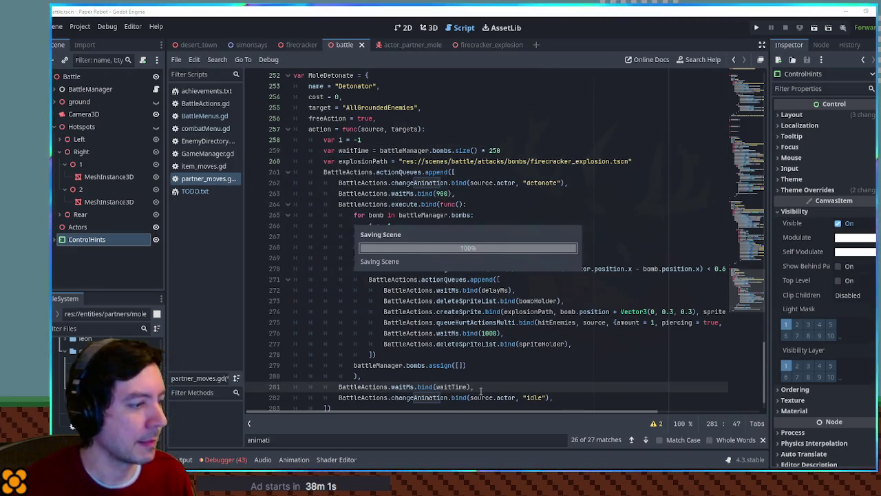
- Run the battle scene with F6 and have the robot defend to end its turn
key("F6")
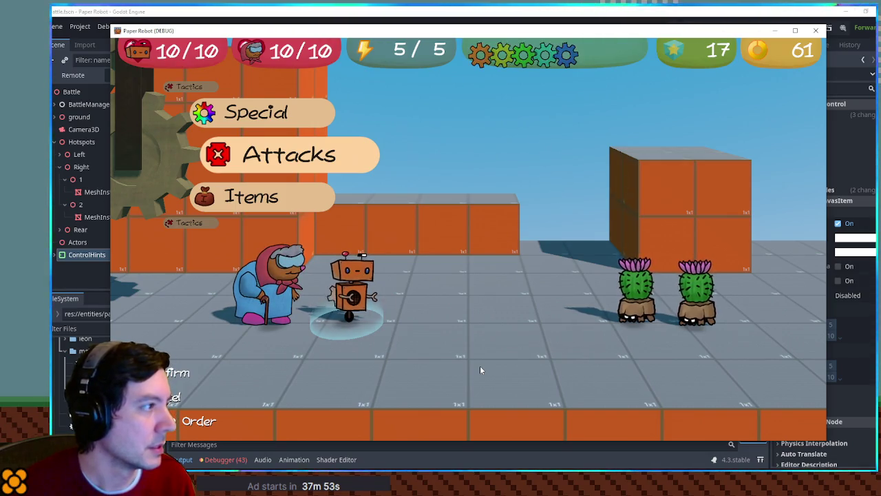
key("Up")
key("Up")
key("Return")
key("Return")
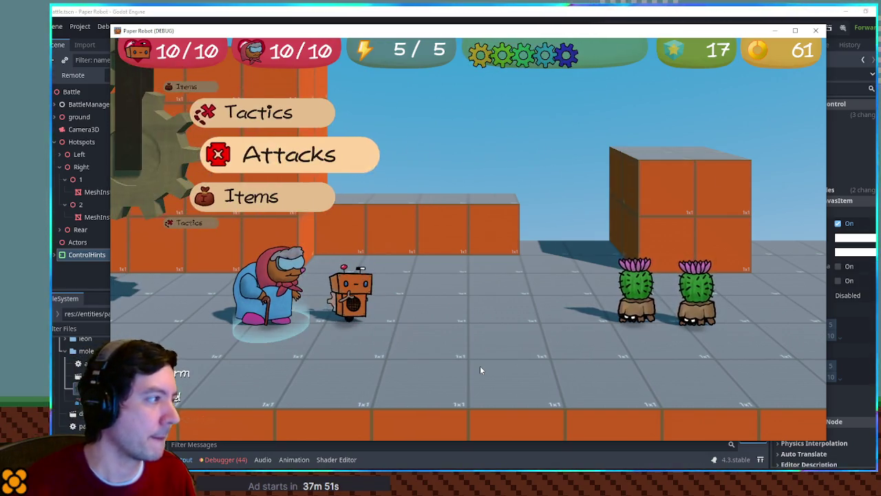
key("Return")
key("Return")
key("Return")
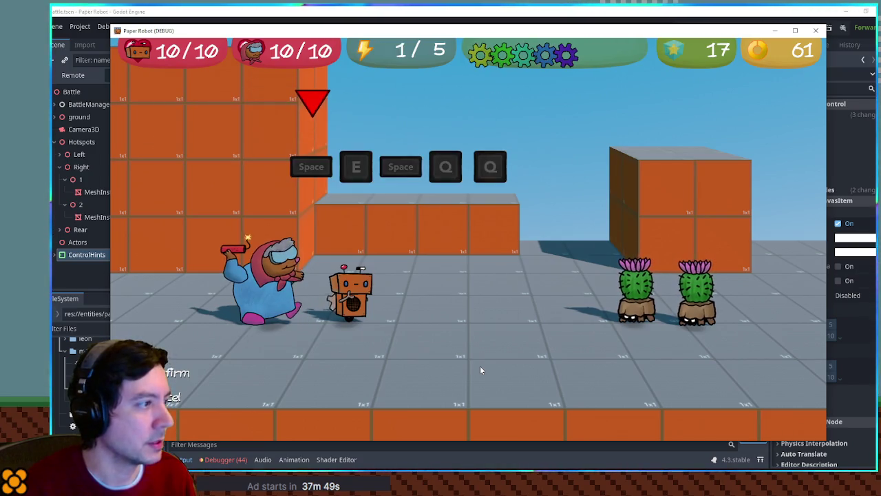
- Place bombs by completing the Firecrackers action command sequence
key("space")
key("e")
key("space")
key("q")
key("q")
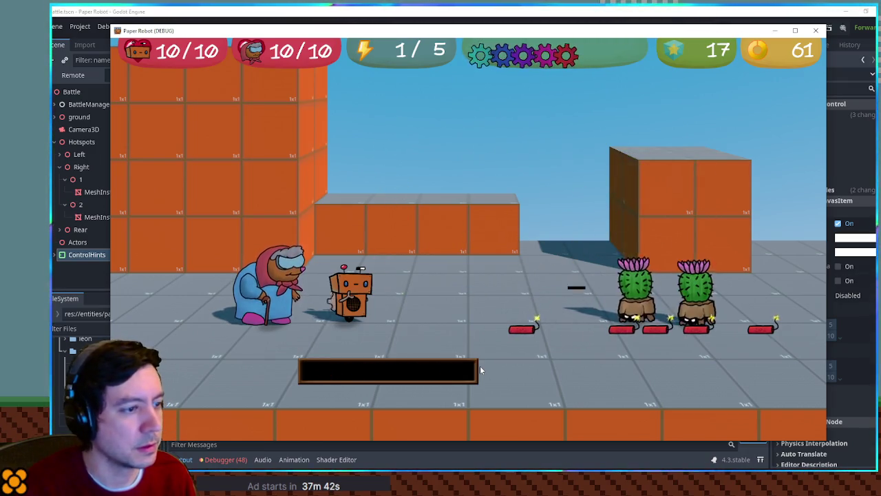
- Swap partners, use Detonator on all enemies to blast both cacti, then close the game
key("space")
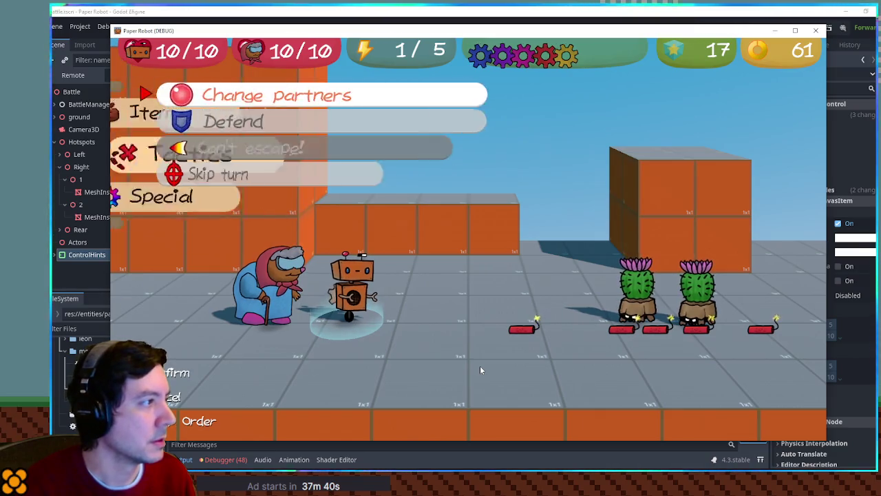
key("space")
key("space")
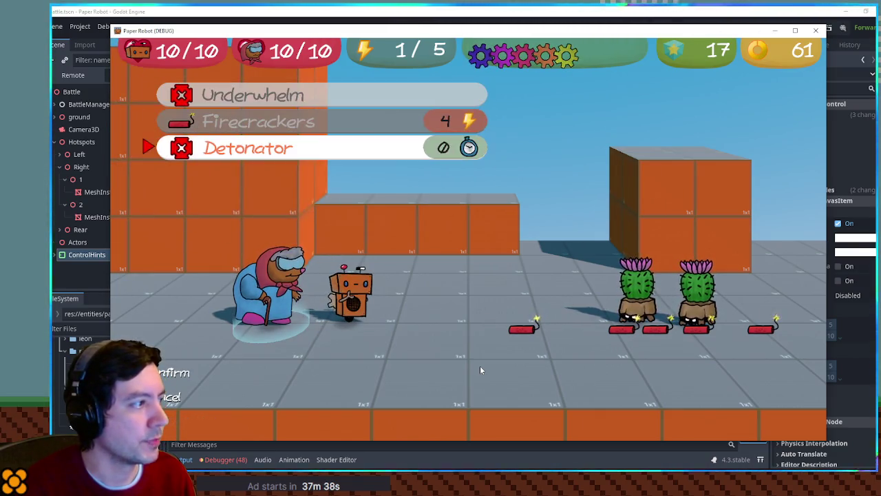
key("space")
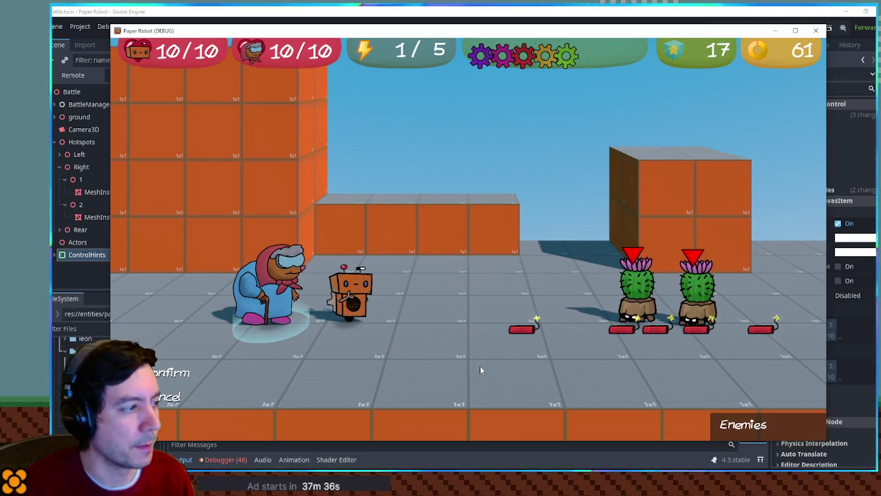
key("space")
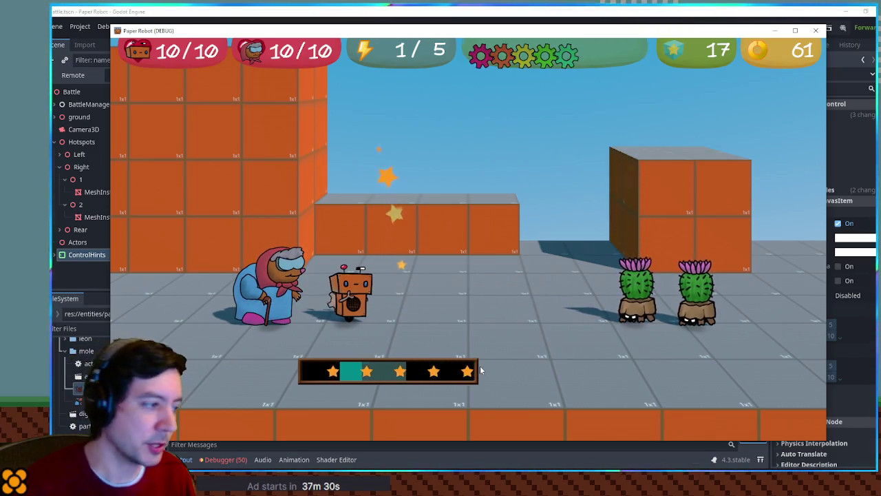
left_click(816, 30)
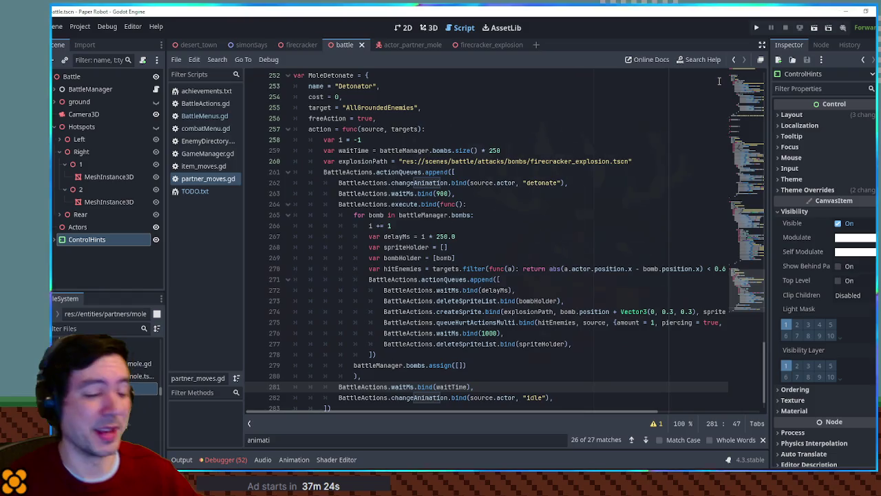
- Fold the MoleDetonate and MoleFirecrackerAttack blocks in partner_moves.gd
left_click(288, 76)
scroll(289, 103, "up", 15)
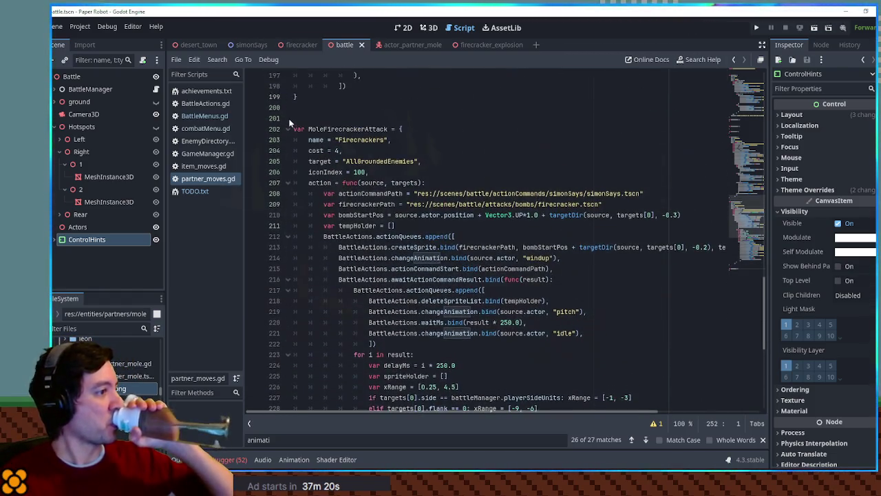
left_click(288, 128)
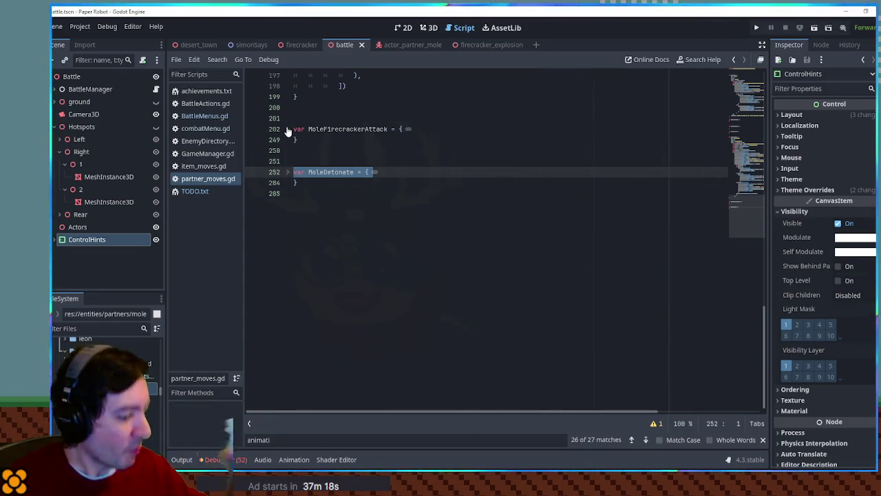
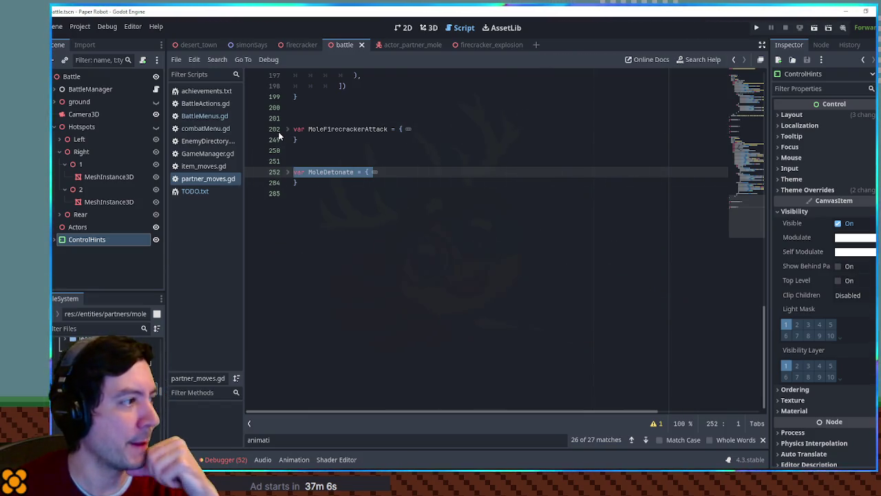
- Inspect the awaitActionCommandResult call in the partner_moves.gd script
scroll(286, 145, "up", 10)
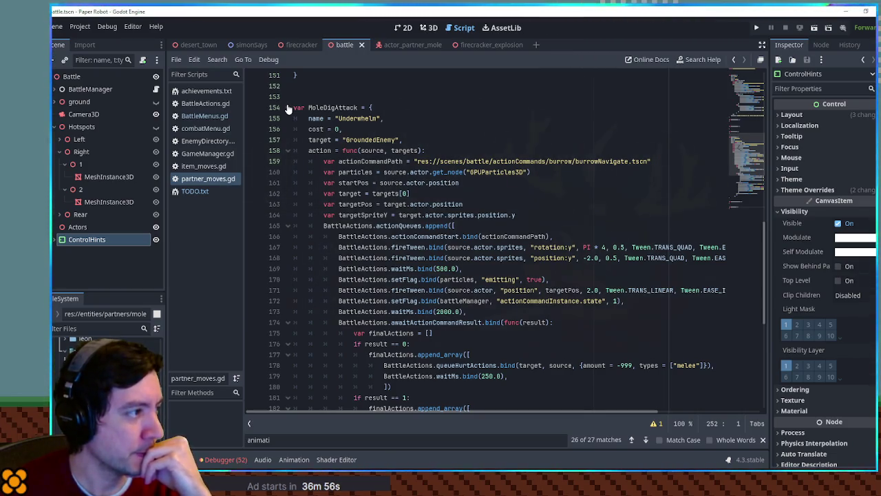
scroll(451, 267, "down", 2)
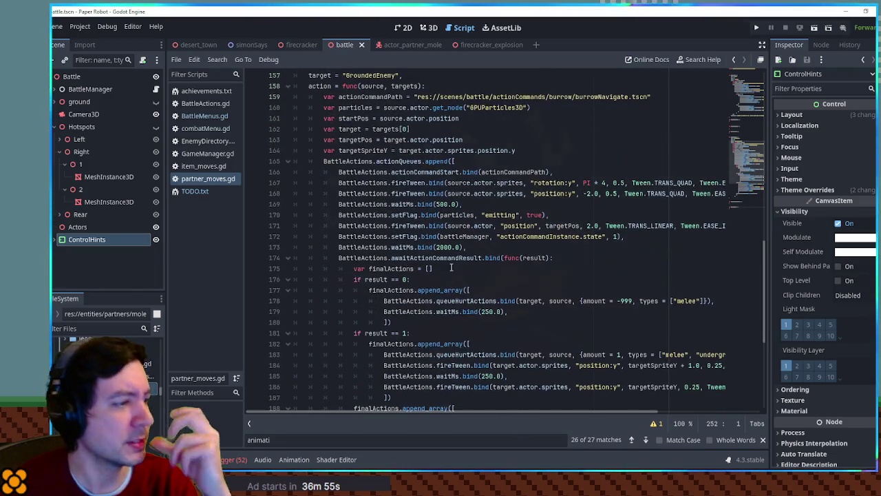
double_click(413, 259)
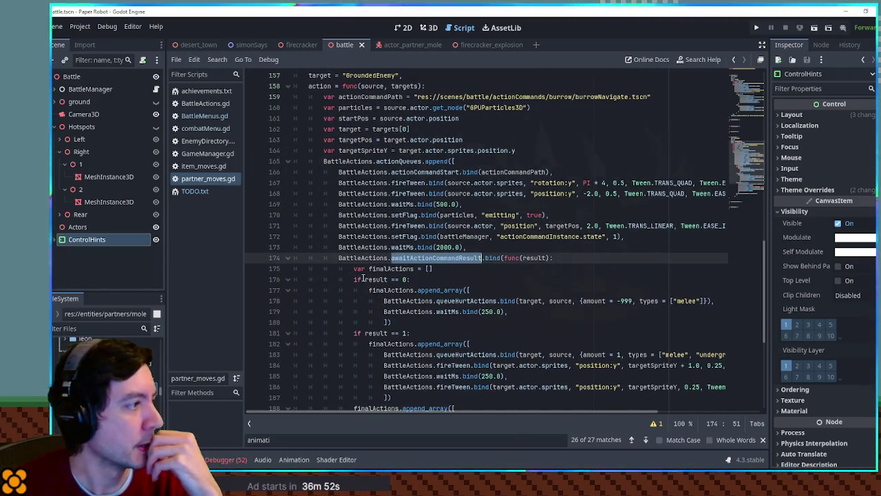
key("Down")
key("Down")
double_click(421, 258)
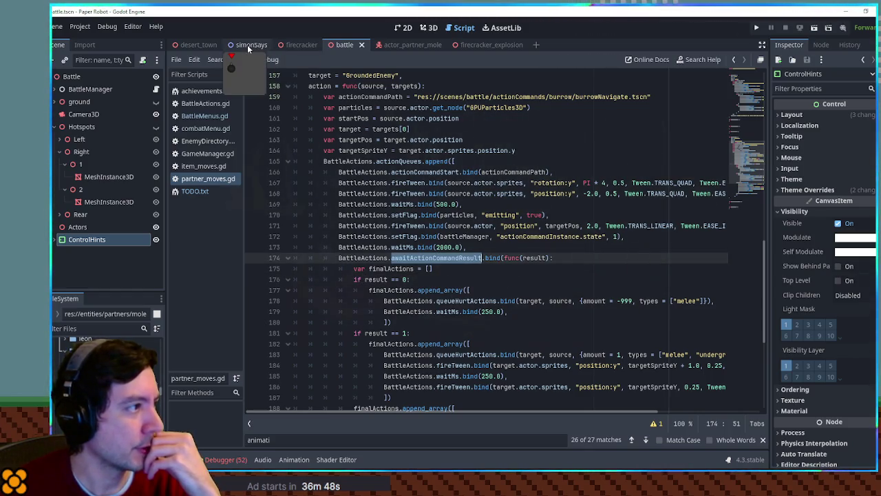
- Filter the FileSystem by 'burrow' and open burrowNavigate.tscn
left_click(96, 329)
type("burrow")
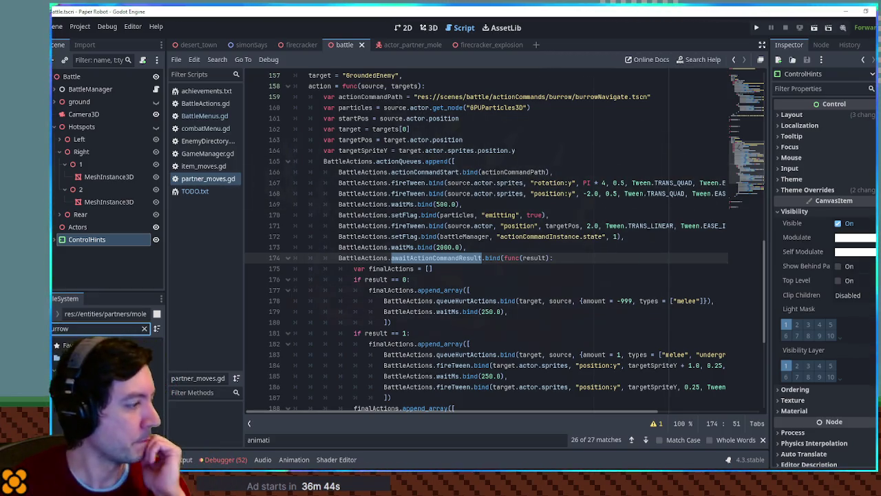
double_click(103, 419)
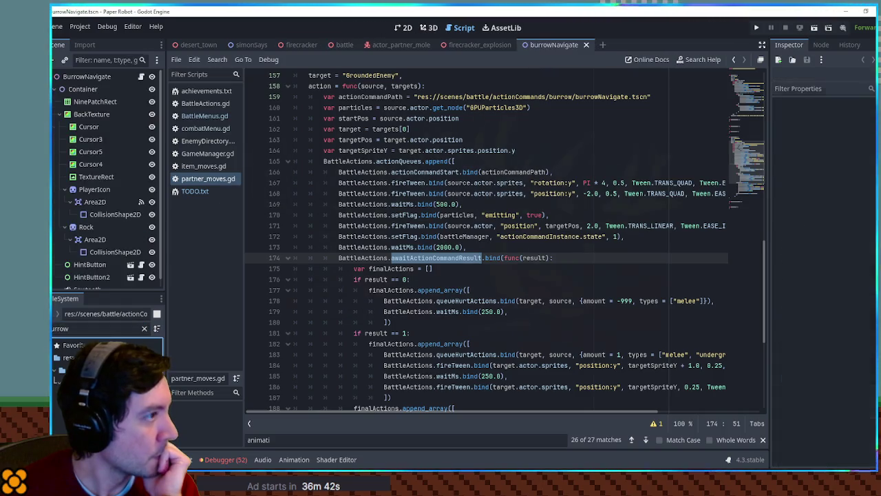
- Duplicate the Rock sprite with its collision area and rename the copy to Bomb
scroll(455, 203, "right", 3)
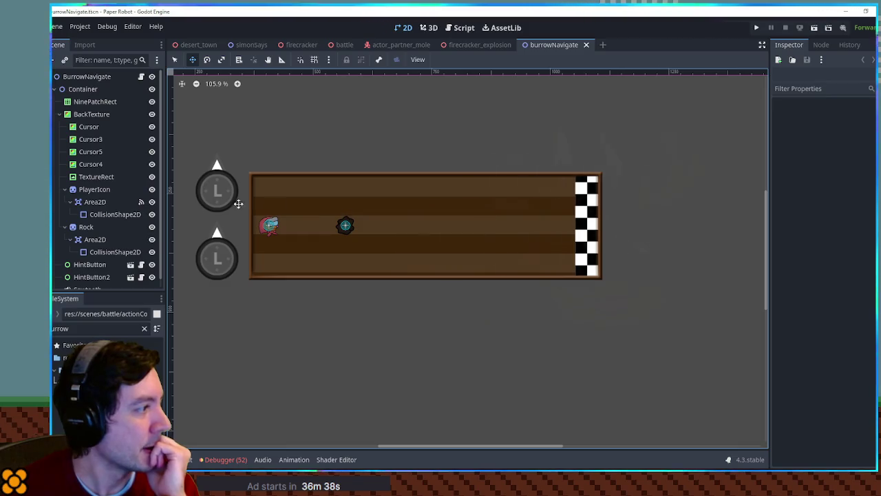
left_click(86, 227)
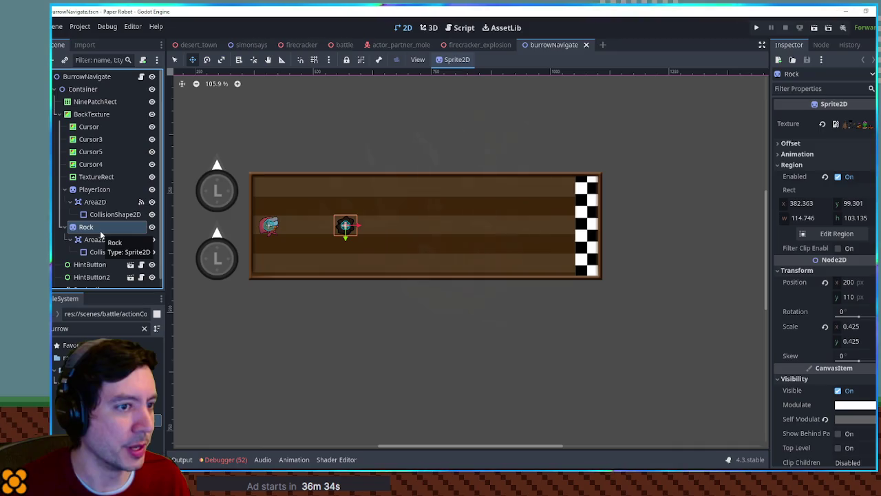
key("ctrl+d")
key("F2")
type("Bomb")
key("Return")
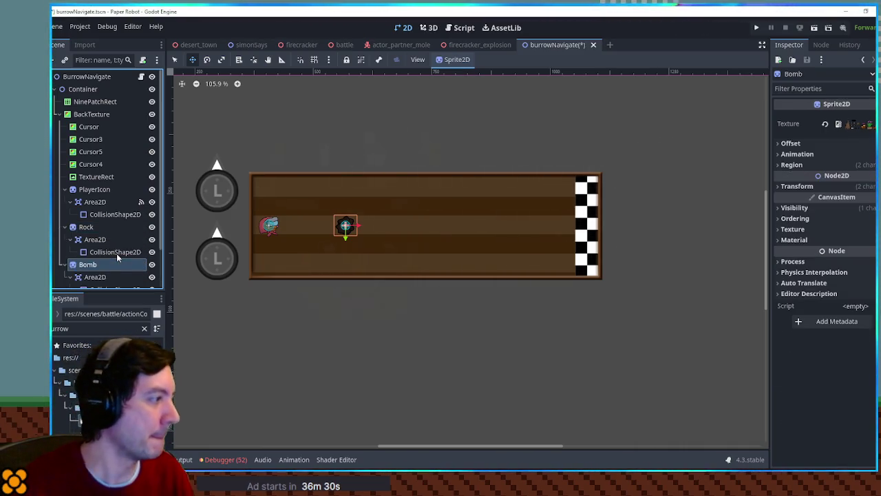
- Give Bomb a new texture with Region Rect 0, 1000, 100×100
scroll(117, 253, "down", 2)
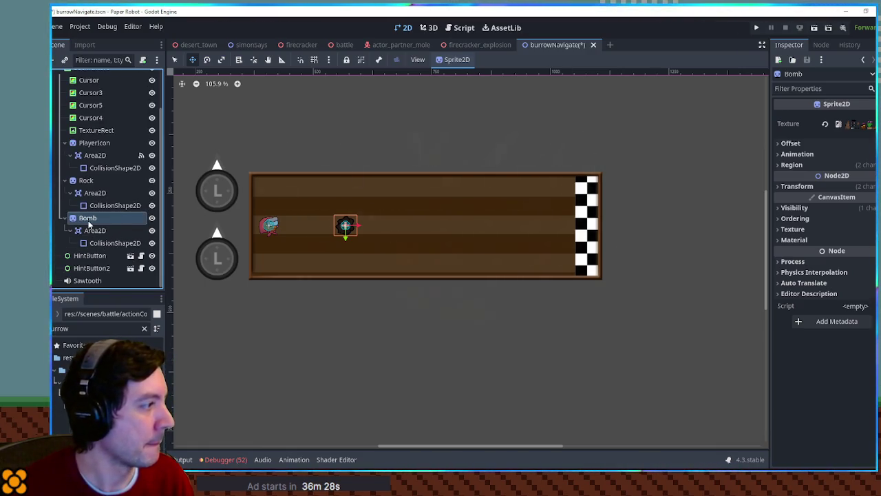
double_click(89, 331)
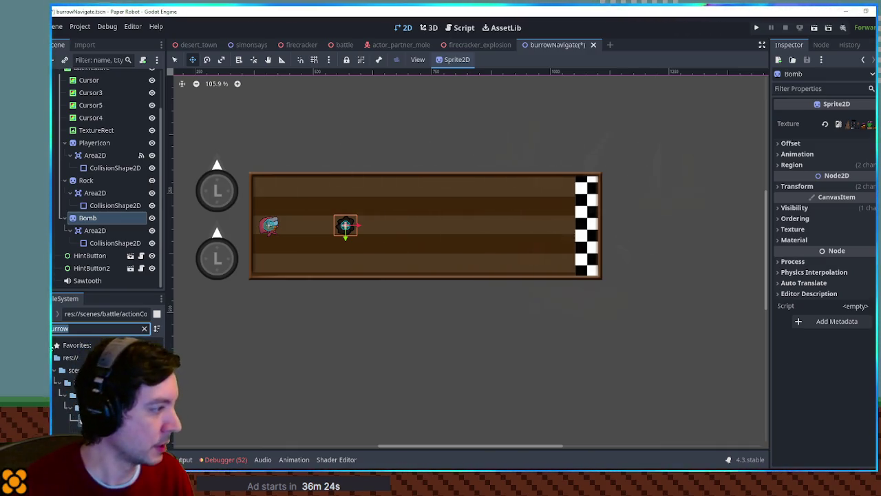
key("BackSpace")
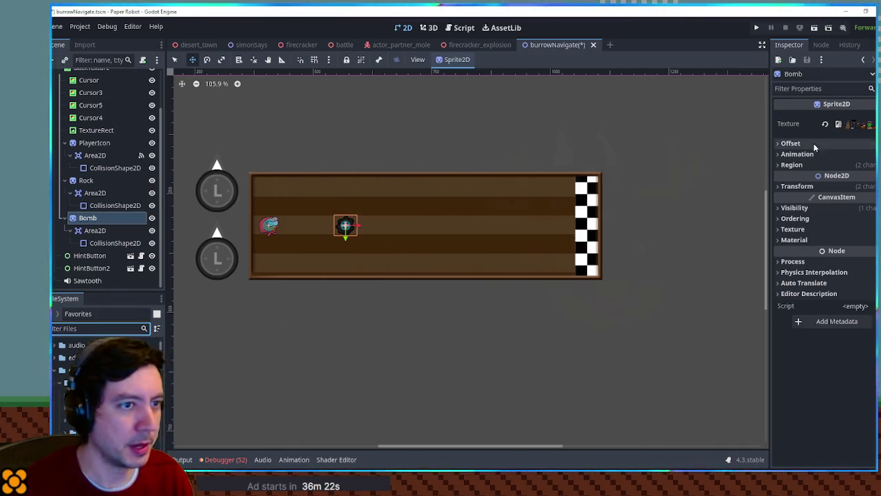
mouse_move(103, 385)
left_mouse_down()
mouse_move(384, 321)
mouse_move(837, 139)
mouse_move(854, 124)
left_mouse_up()
left_click(792, 164)
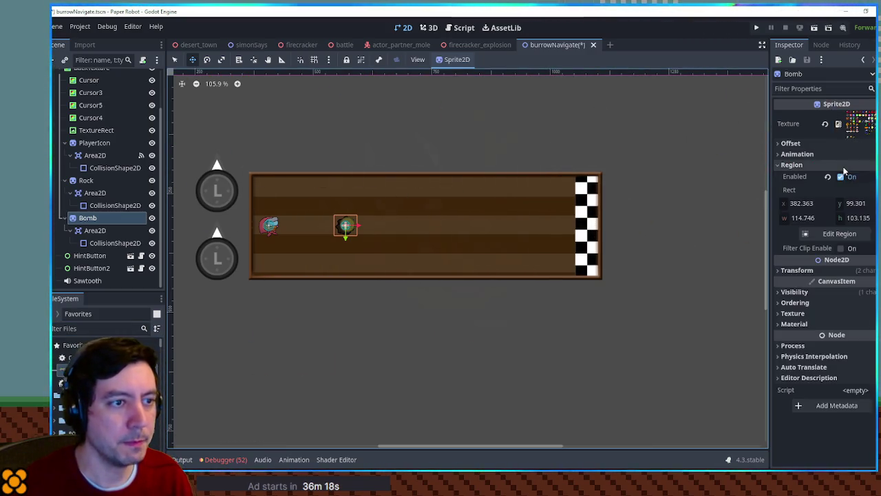
left_click(802, 203)
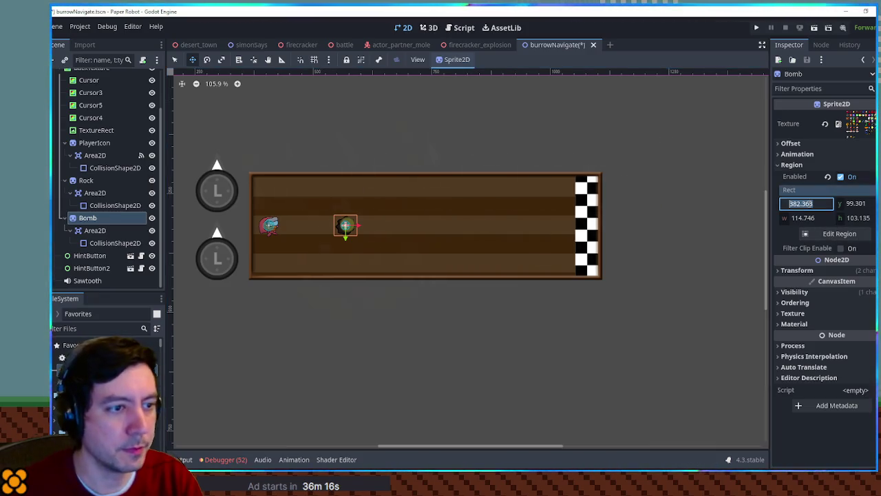
type("0")
left_click(856, 203)
type("1000")
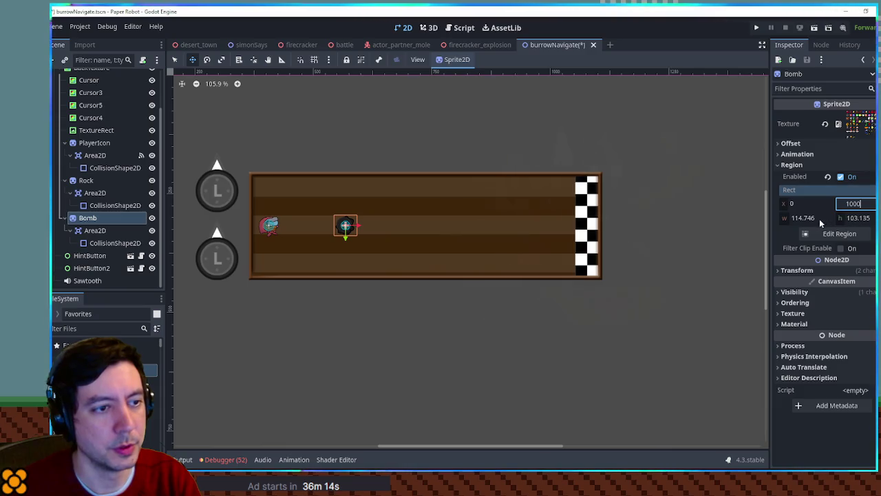
left_click(819, 219)
type("100")
left_click(859, 218)
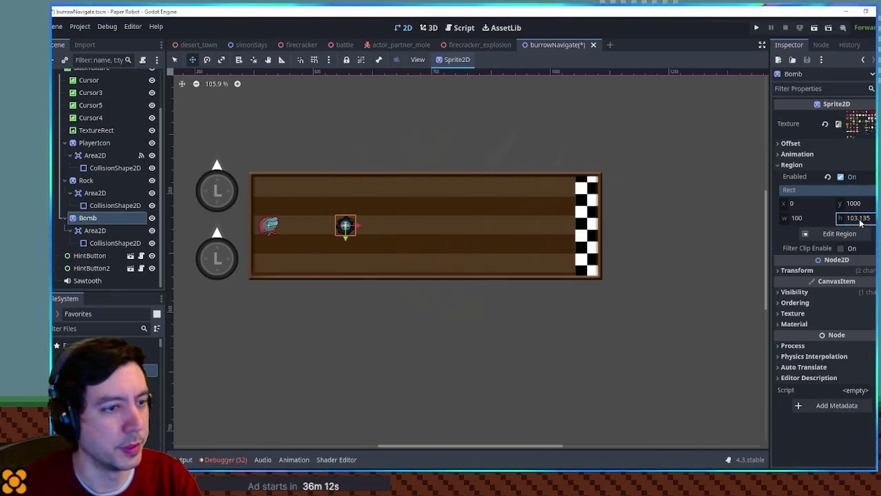
- Reset the Bomb's Self Modulate to white and save the scene
scroll(320, 242, "up", 3)
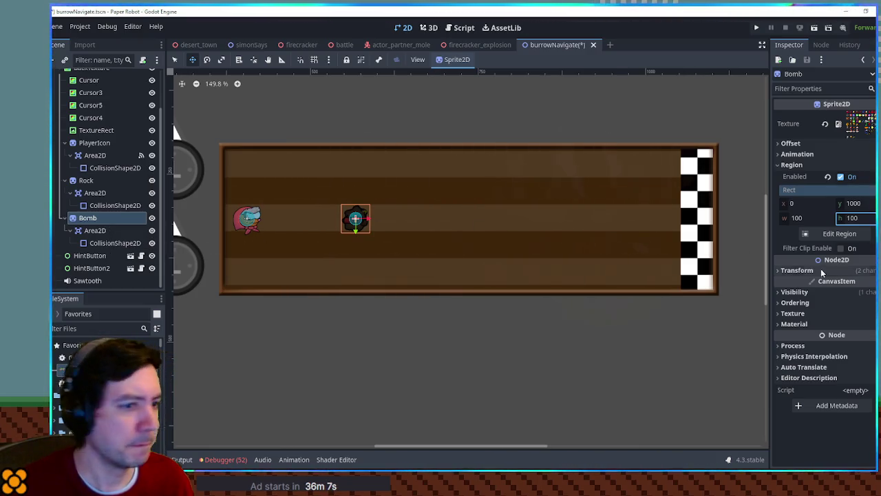
left_click(819, 292)
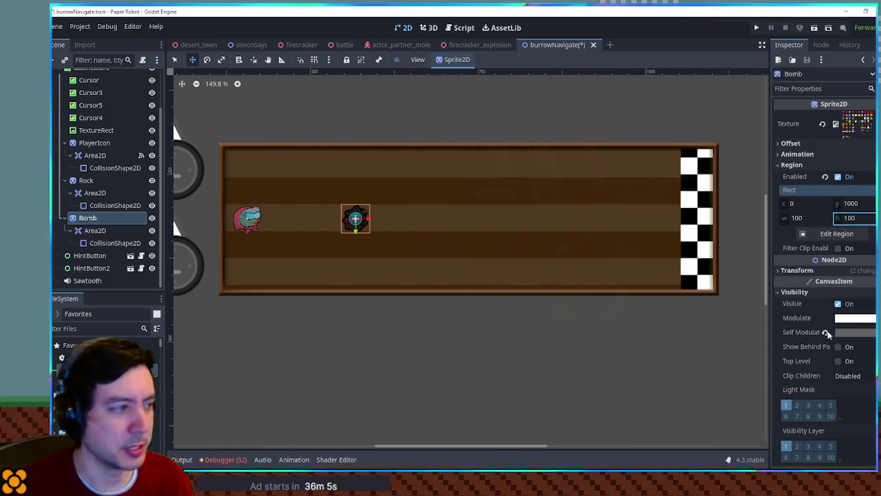
left_click(827, 332)
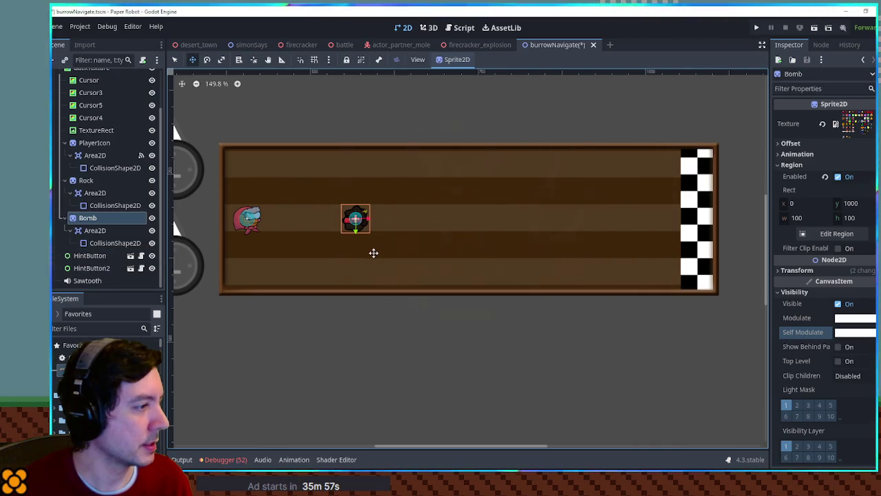
key("ctrl+s")
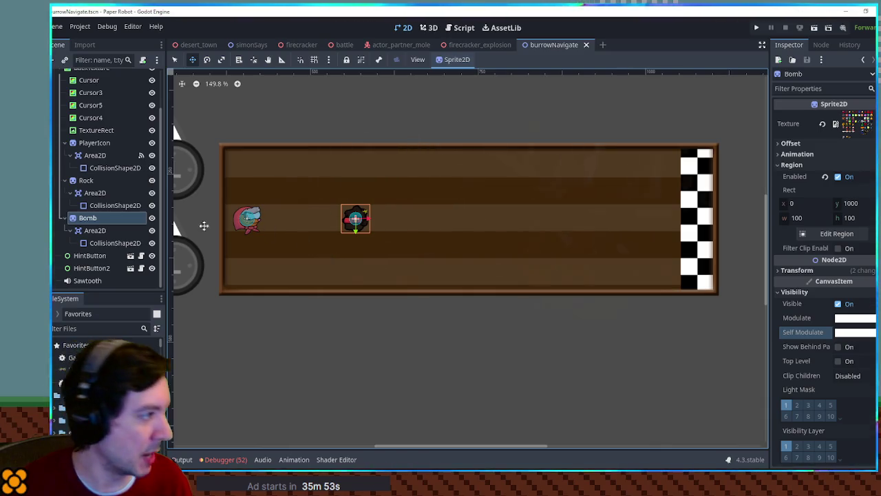
left_click(97, 230)
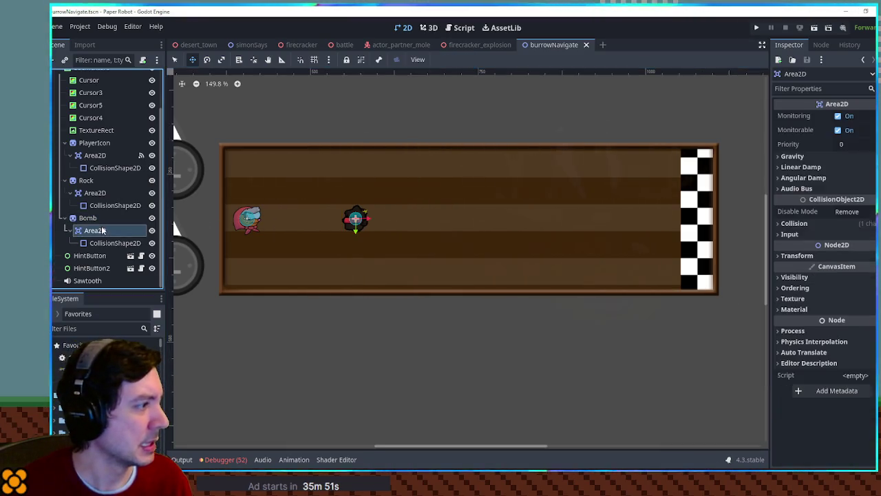
- Review the signal connections of the Rock and PlayerIcon Area2D nodes
left_click(821, 44)
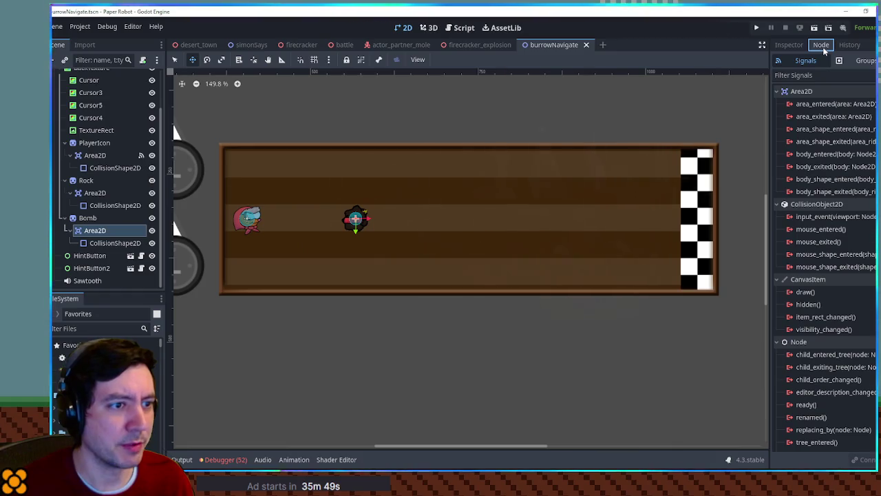
left_click(94, 193)
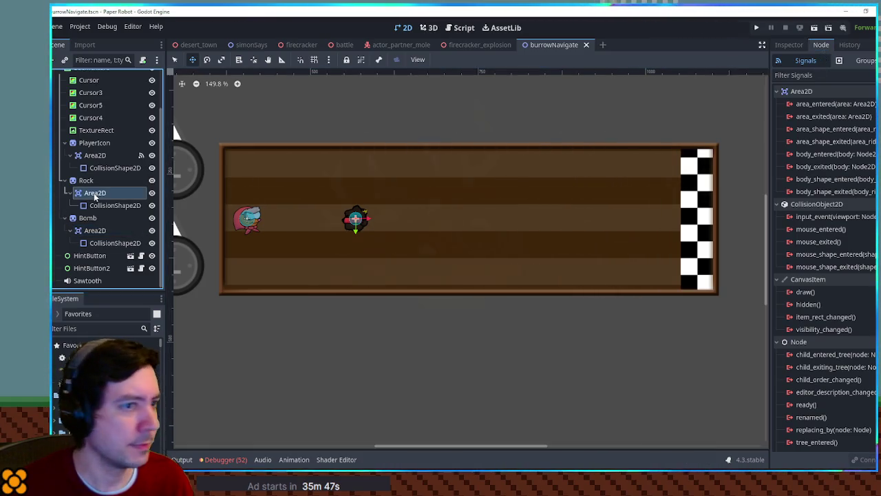
left_click(100, 156)
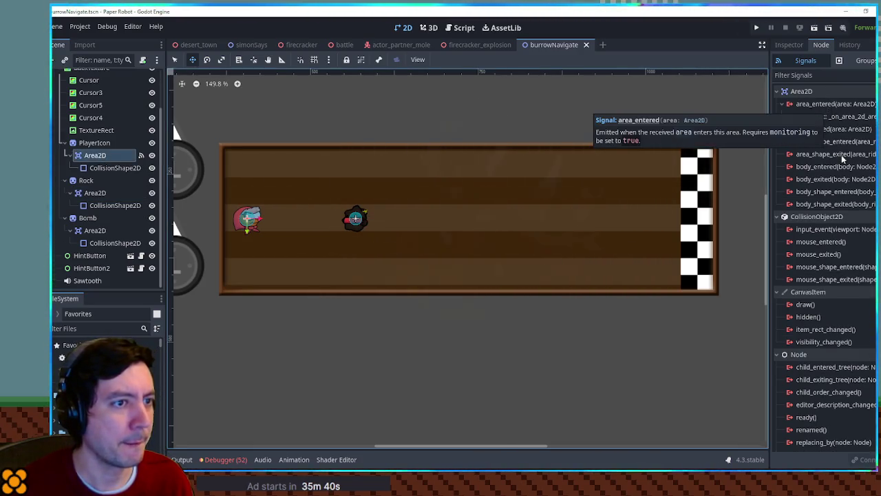
left_click(87, 217)
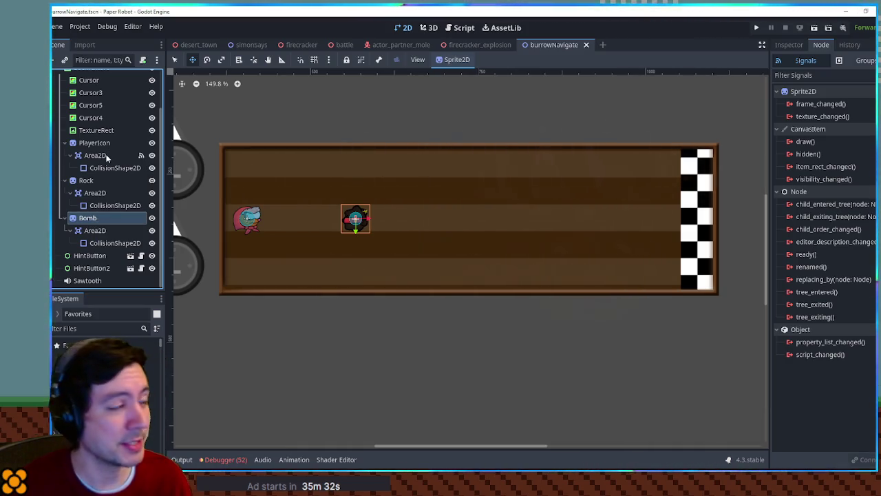
- Open the BurrowNavigate root's burrow_navigate.gd script
left_click(458, 28)
scroll(130, 71, "up", 3)
left_click(141, 77)
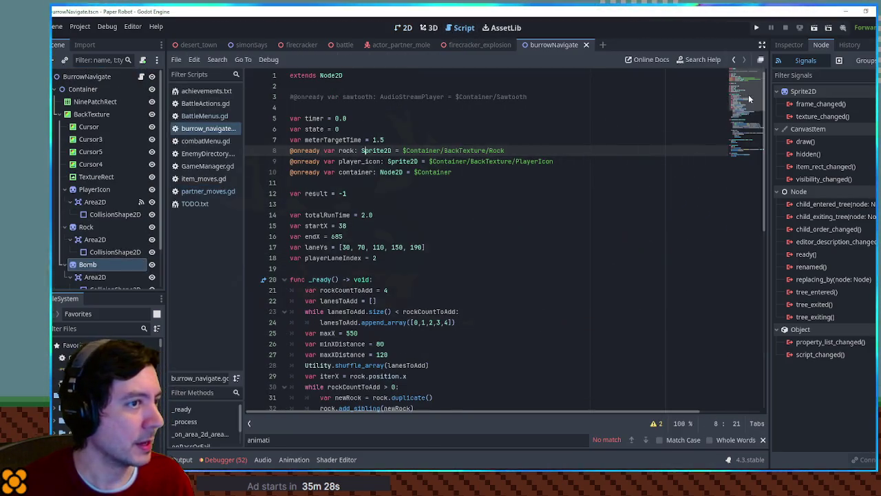
- In the area-entered handler, add var parent = area.get_parent() and an if parent.name == "Bomb" check
scroll(356, 380, "down", 10)
double_click(355, 258)
left_click_drag(305, 269, 378, 268)
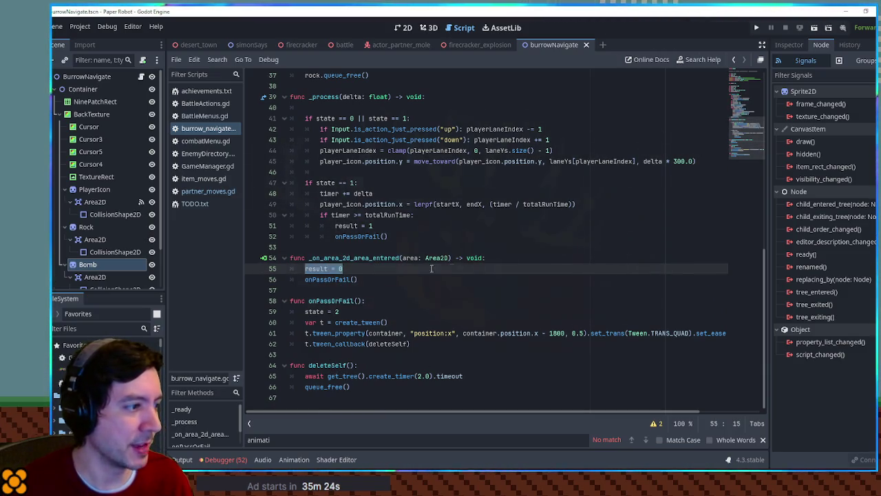
left_click(492, 258)
key("Return")
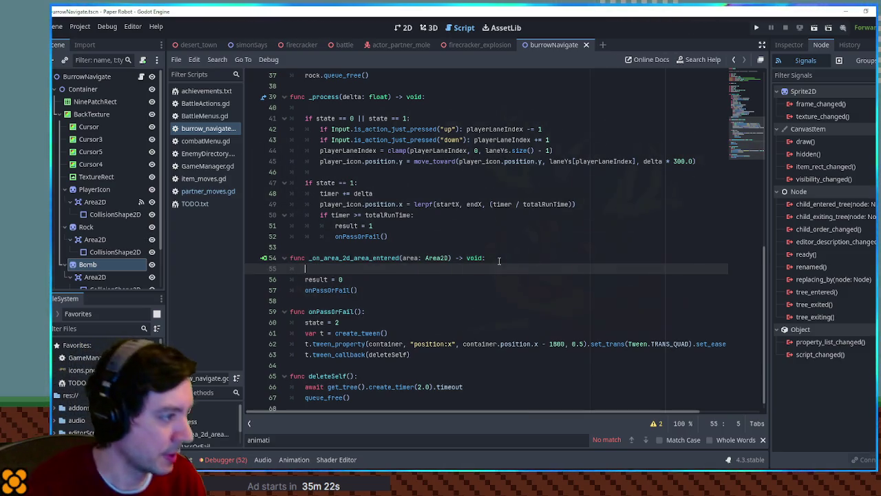
type("var par")
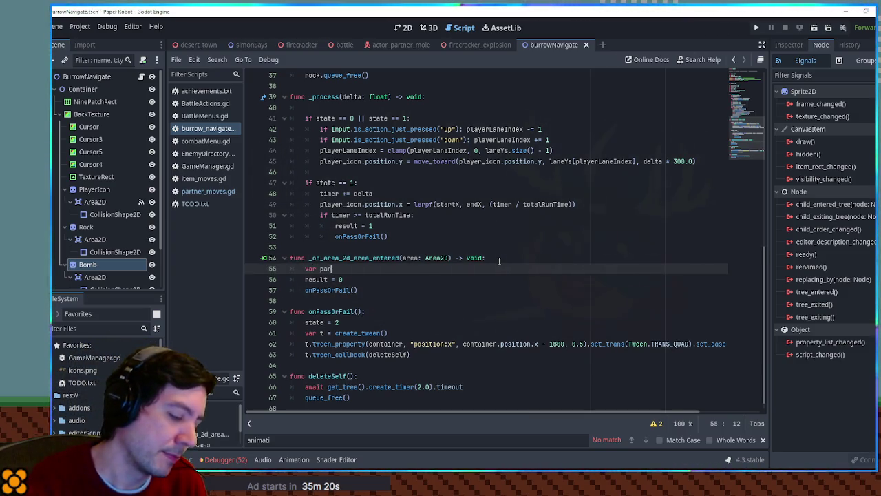
type("ent = area.get_pa")
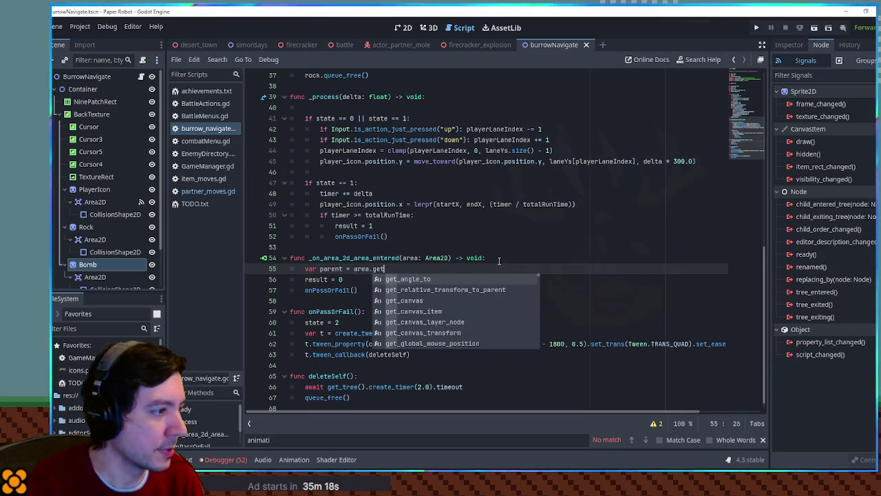
key("Return")
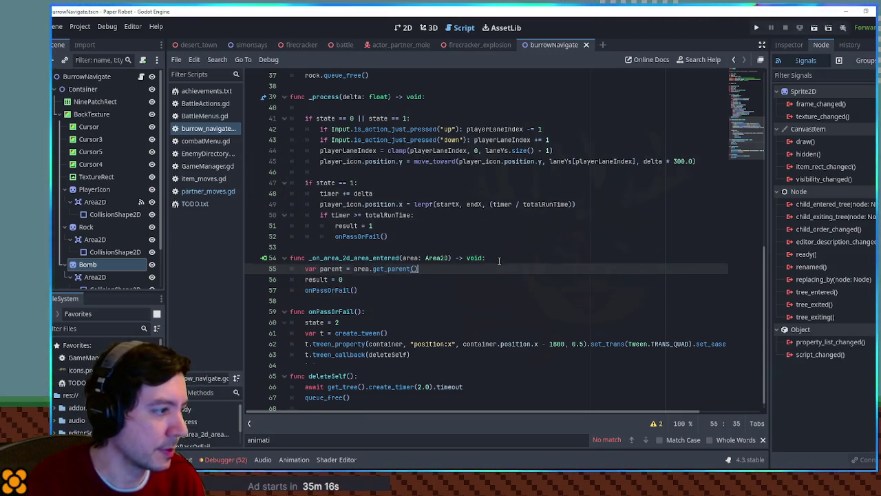
key("Return")
type("if parent.name == \"Bomb:")
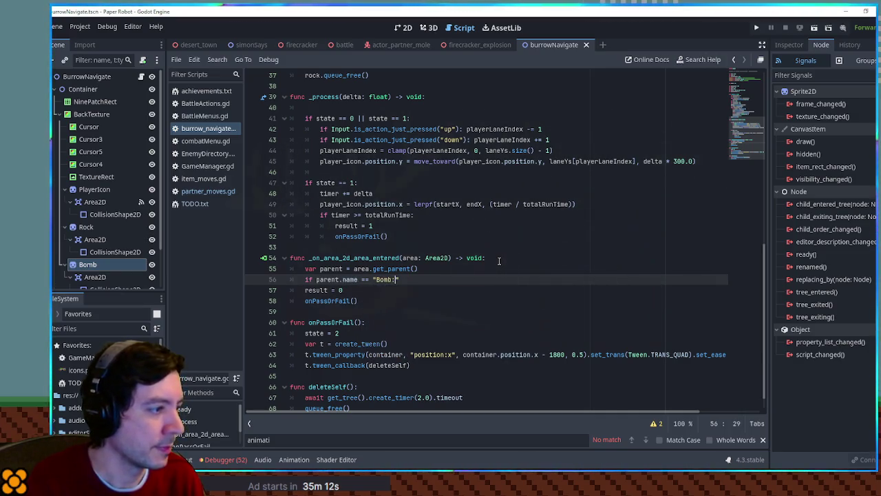
key("Return")
type("pass")
key("Return")
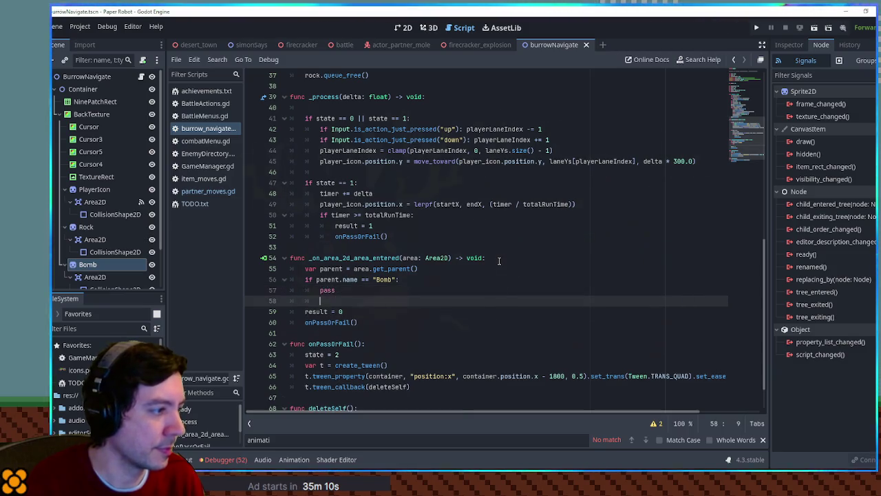
type("else:")
- Move the rock-failure lines under else and add parent.queue_free() to the Bomb branch
left_click_drag(370, 312, 375, 322)
key("Tab")
left_click(369, 301)
key("Return")
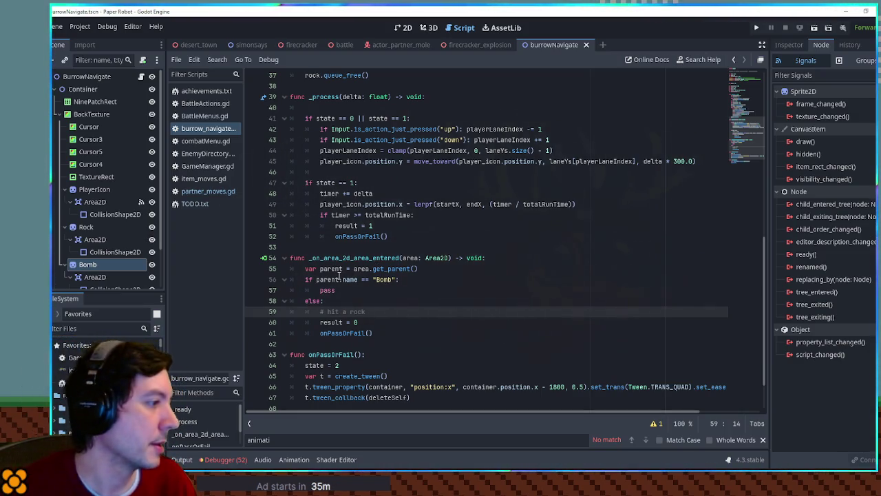
double_click(384, 280)
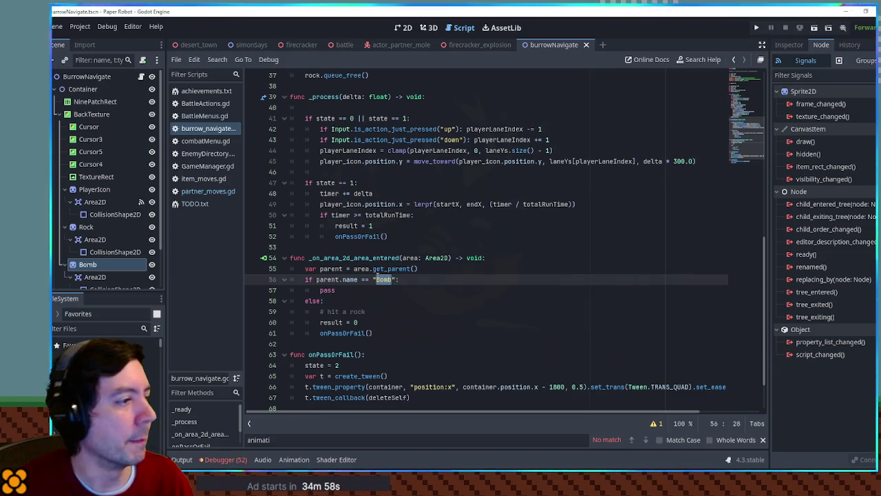
left_click_drag(316, 279, 343, 279)
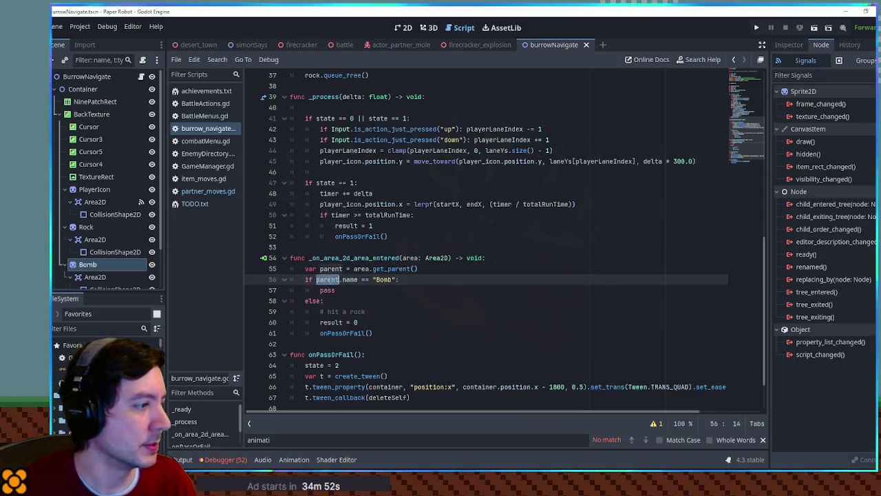
left_click(409, 280)
key("Return")
type("parent.queue_free()")
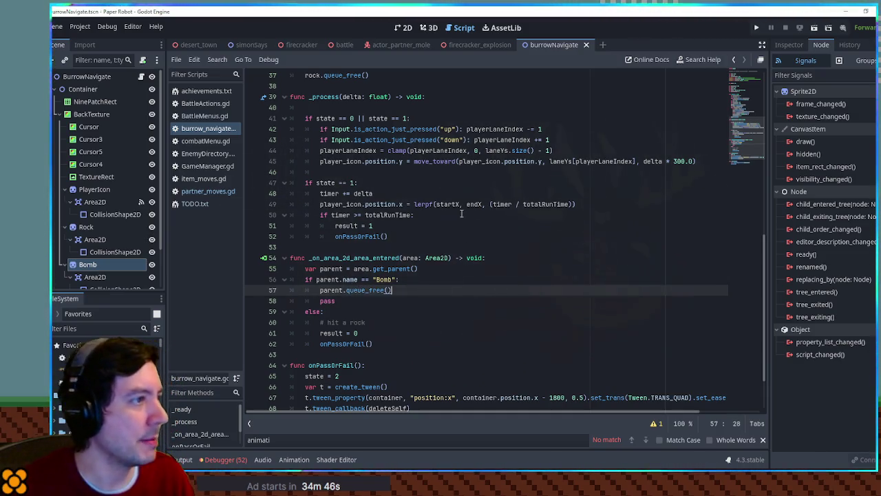
- Copy the Menu-Confirm sound call from simon_says.gd
left_click(251, 45)
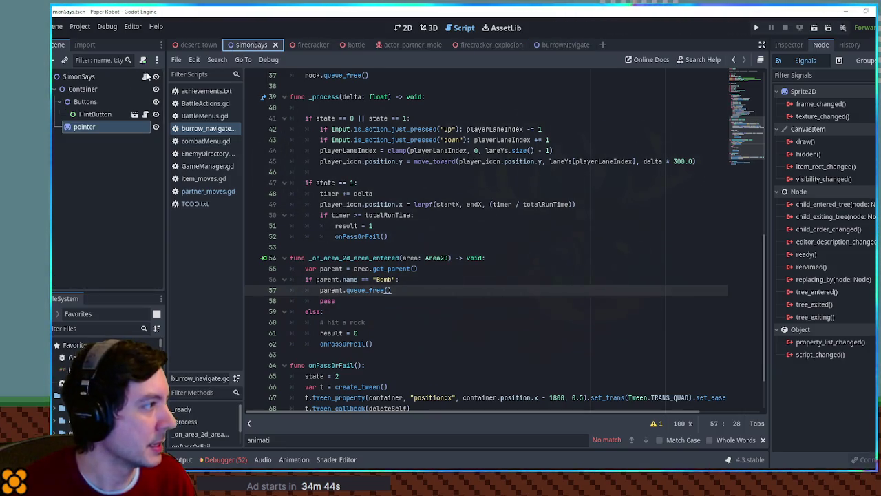
left_click(145, 77)
scroll(497, 372, "down", 6)
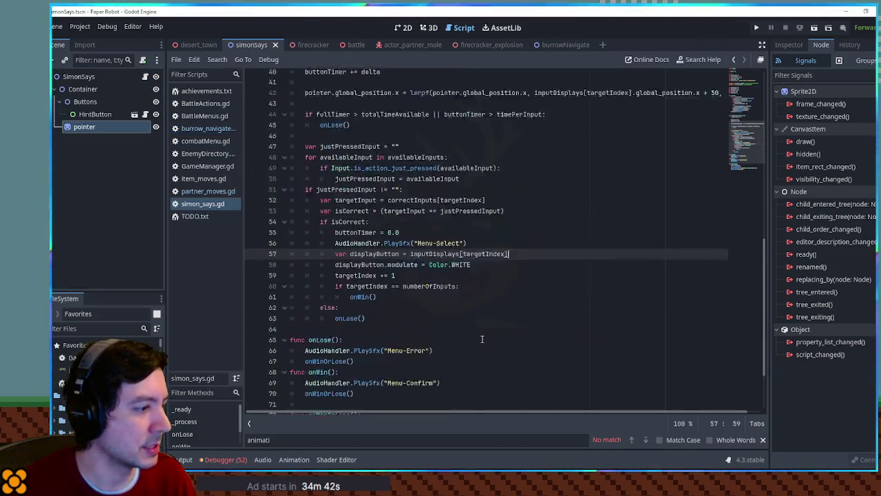
left_click_drag(447, 334, 447, 326)
key("ctrl+c")
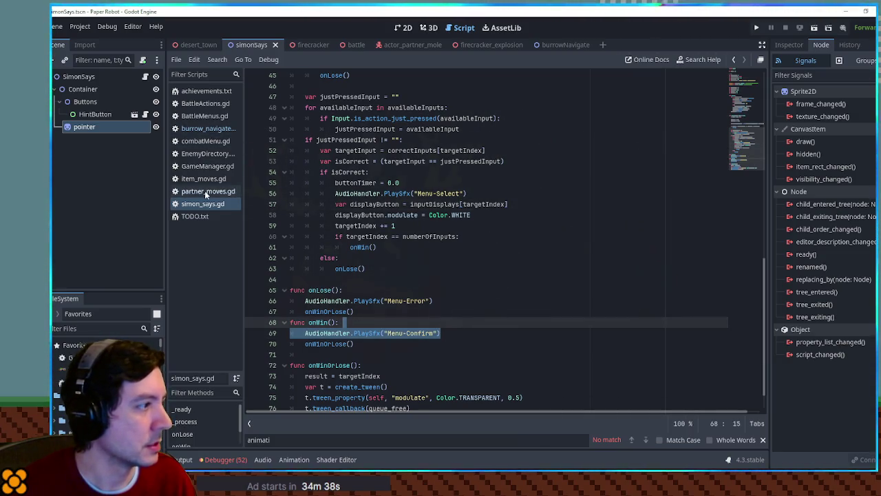
left_click(206, 131)
- Review how result and onPassOrFail are used in burrow_navigate.gd
scroll(385, 241, "down", 1)
scroll(491, 267, "up", 4)
scroll(491, 267, "down", 5)
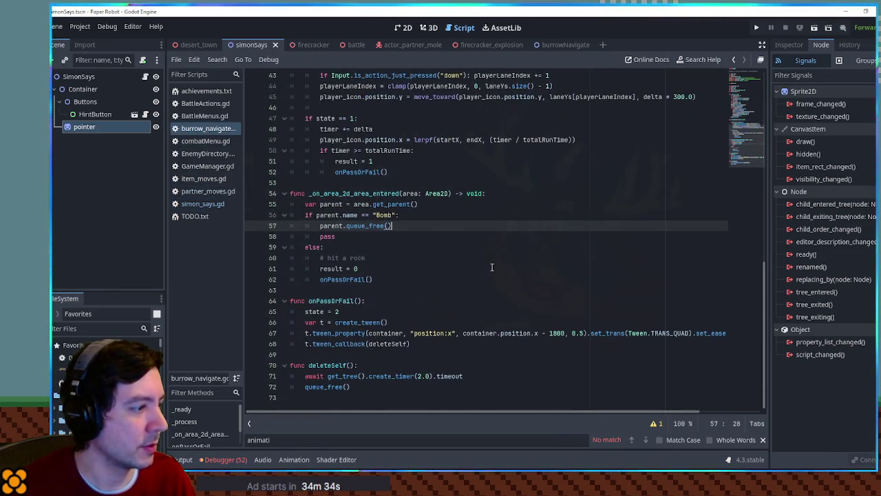
double_click(344, 303)
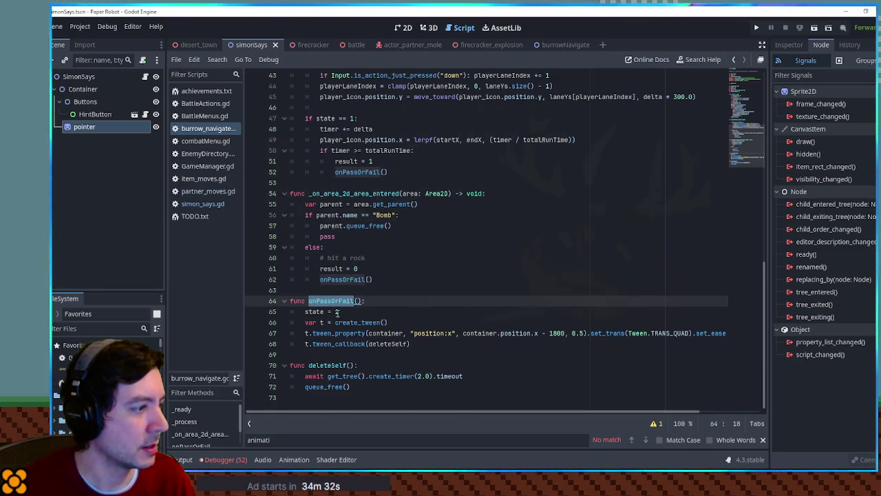
scroll(338, 317, "up", 2)
scroll(342, 310, "up", 3)
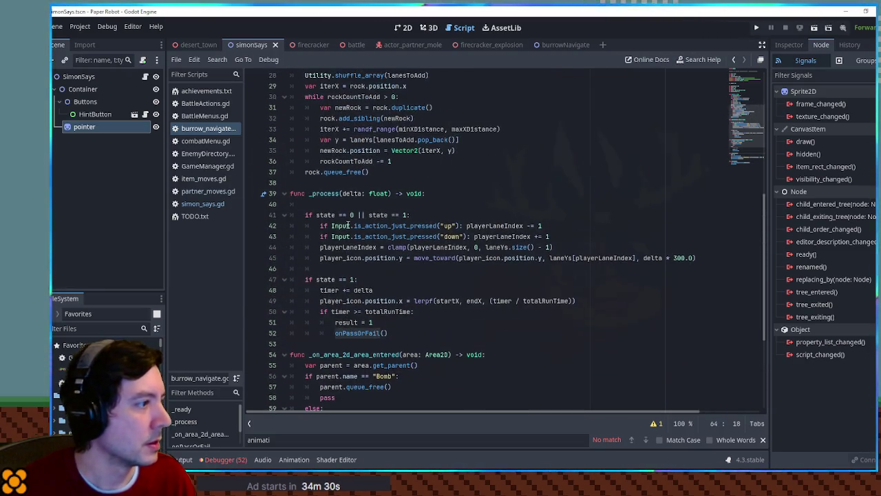
scroll(349, 304, "down", 1)
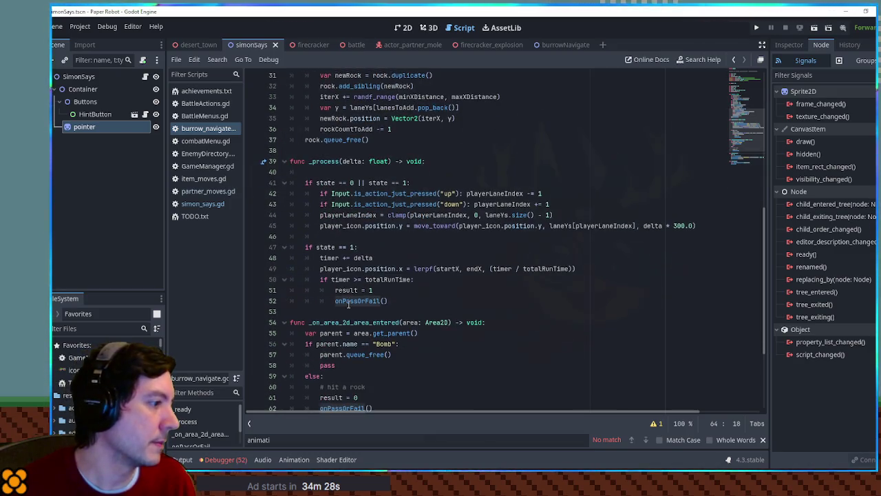
double_click(348, 299)
double_click(349, 292)
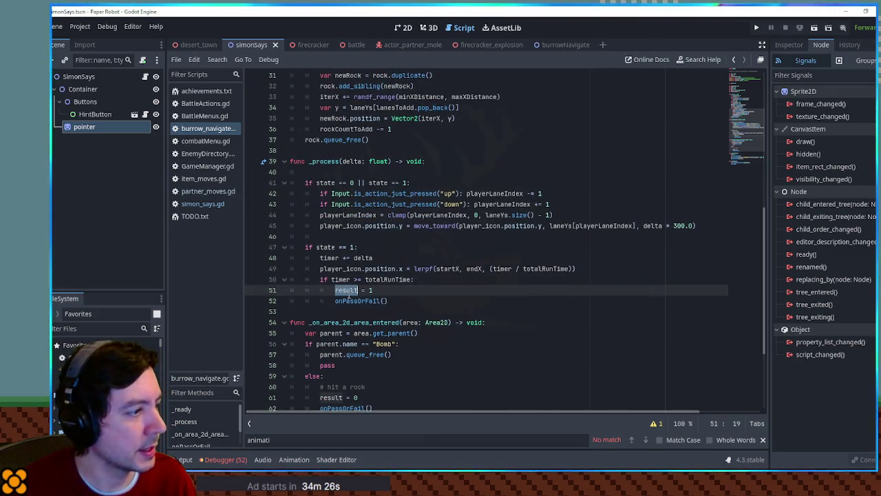
scroll(413, 292, "down", 3)
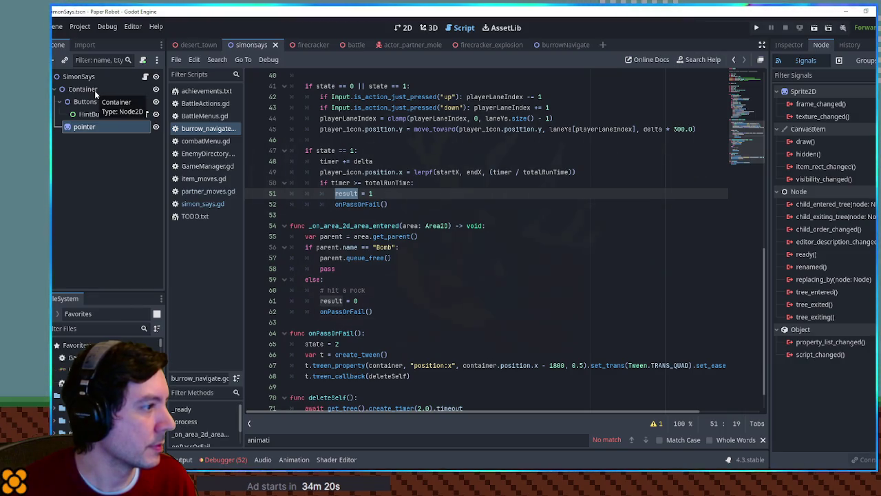
- Paste PlaySfx("Menu-Confirm") after parent.queue_free() and remove the placeholder pass
left_click(404, 259)
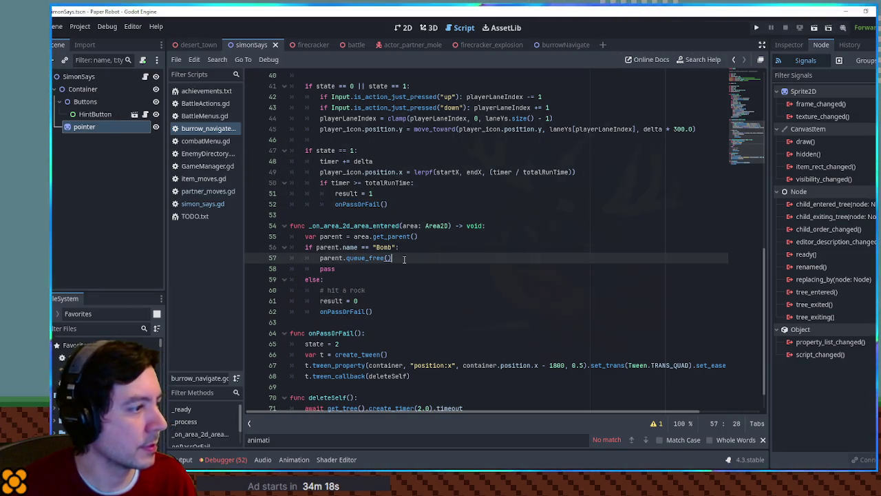
key("Return")
key("ctrl+v")
key("Home")
key("Return")
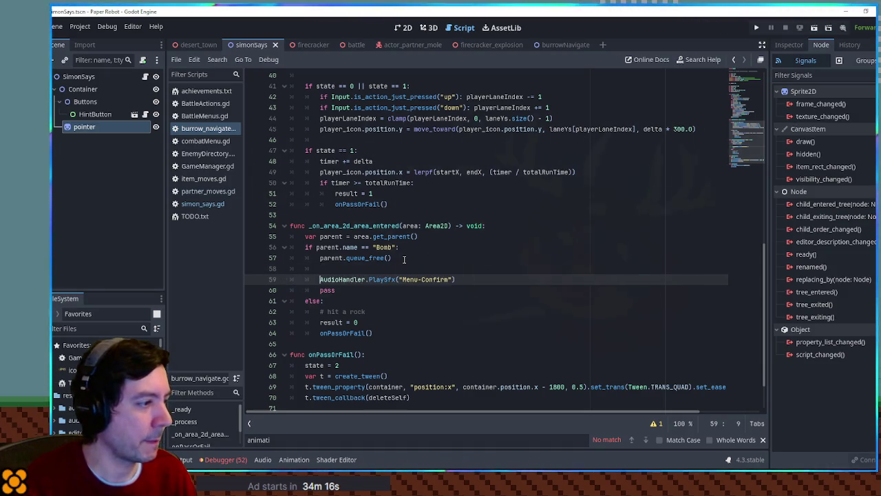
key("Up")
key("ctrl+shift+k")
key("Down")
key("ctrl+shift+k")
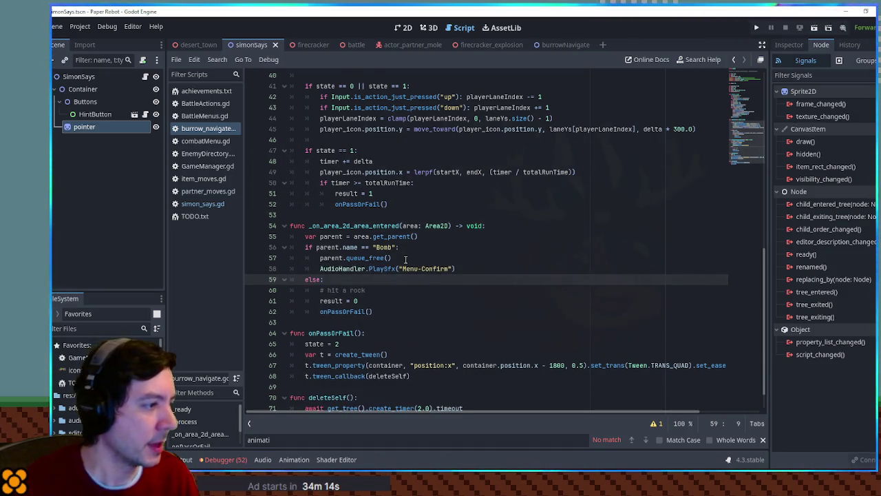
- Declare var bombsCollected = 0 and increment bombsCollected in the Bomb branch
scroll(406, 254, "up", 13)
left_click(432, 194)
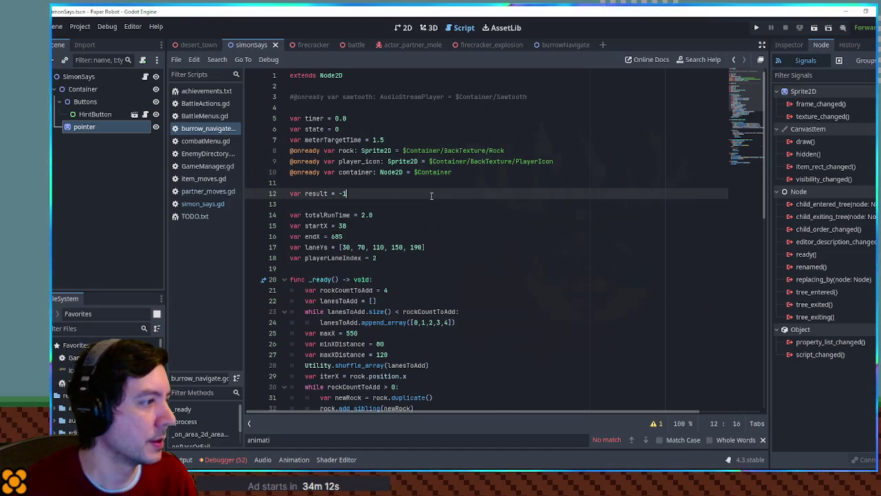
key("Return")
type("var bombsCollected = 0")
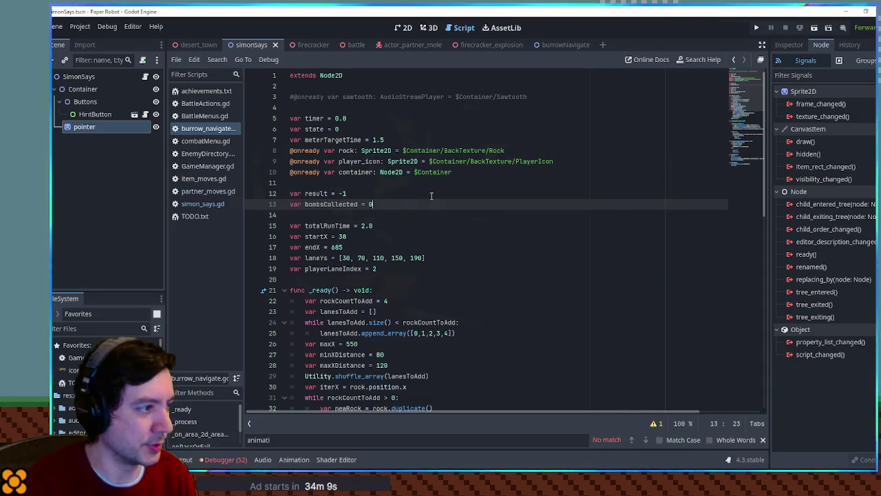
double_click(329, 204)
key("ctrl+c")
scroll(368, 282, "down", 14)
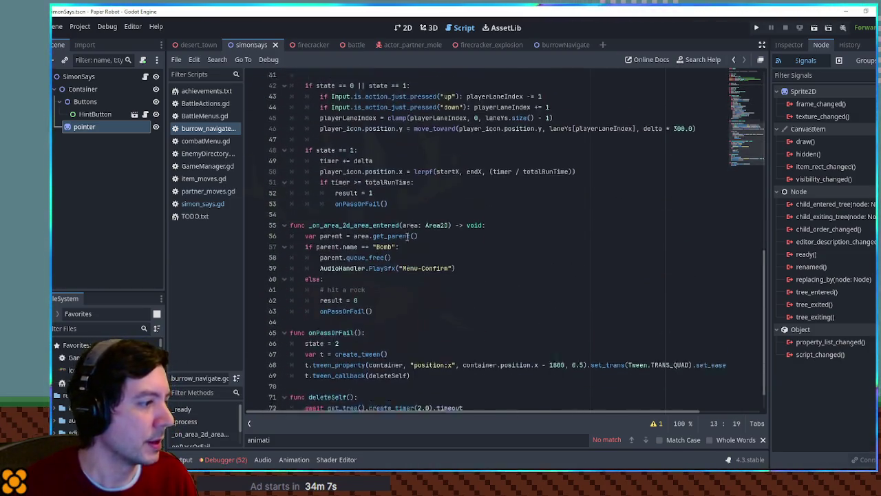
left_click(493, 251)
key("Return")
key("ctrl+v")
type("+")
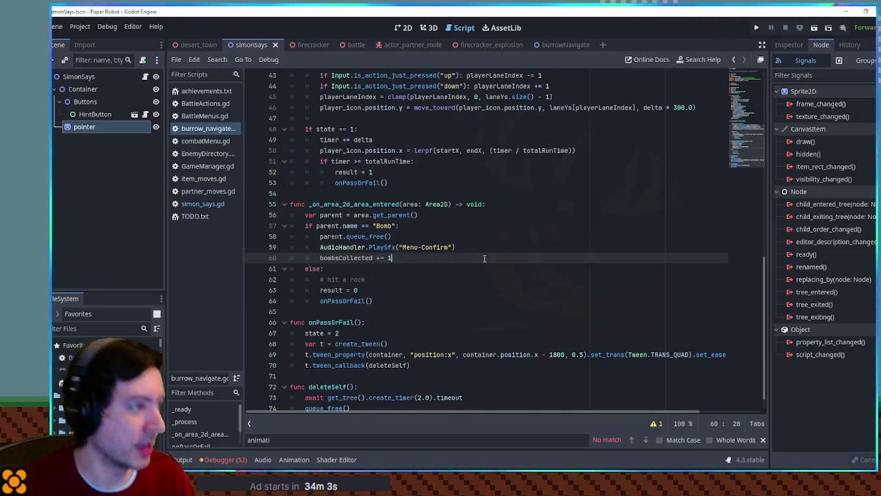
scroll(484, 258, "up", 11)
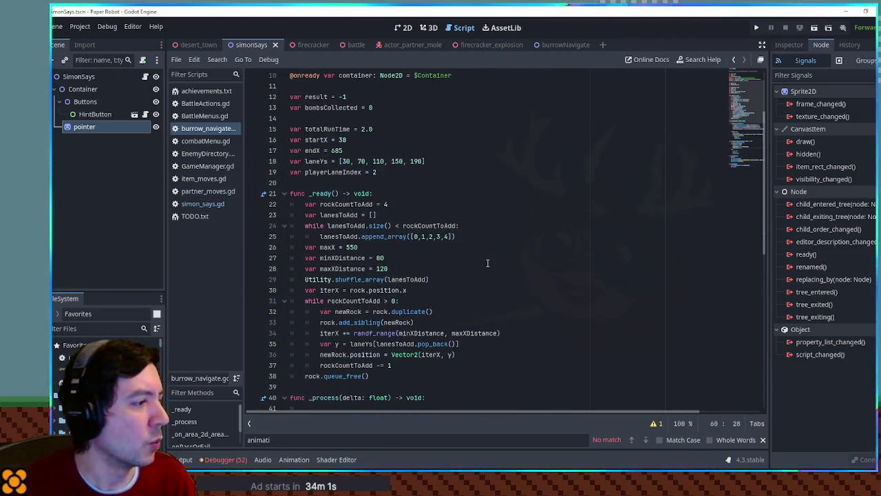
scroll(486, 263, "down", 3)
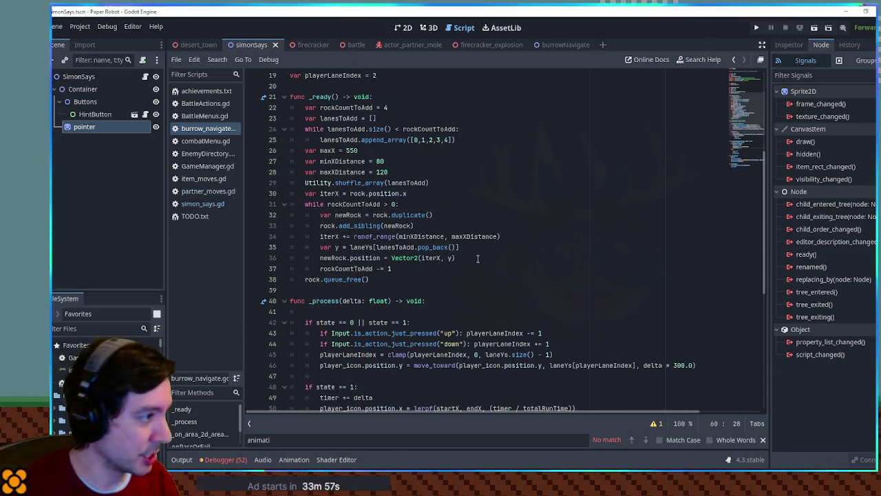
double_click(335, 194)
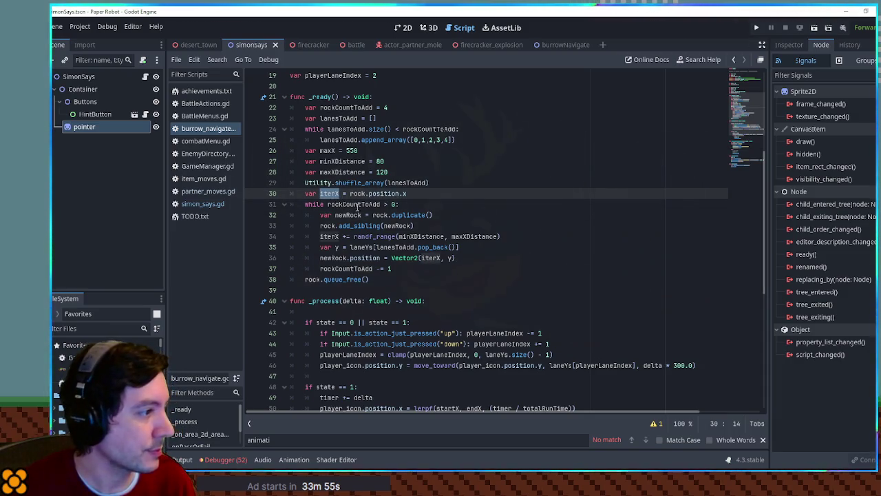
double_click(357, 205)
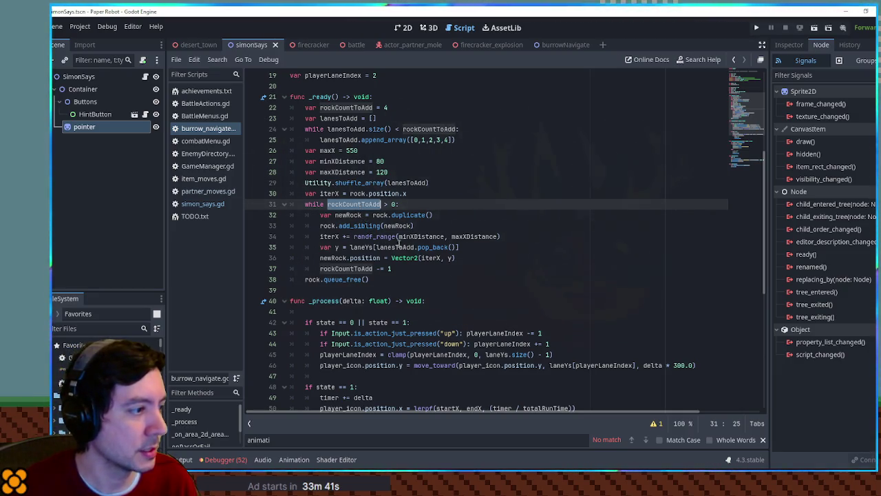
left_click_drag(376, 247, 449, 248)
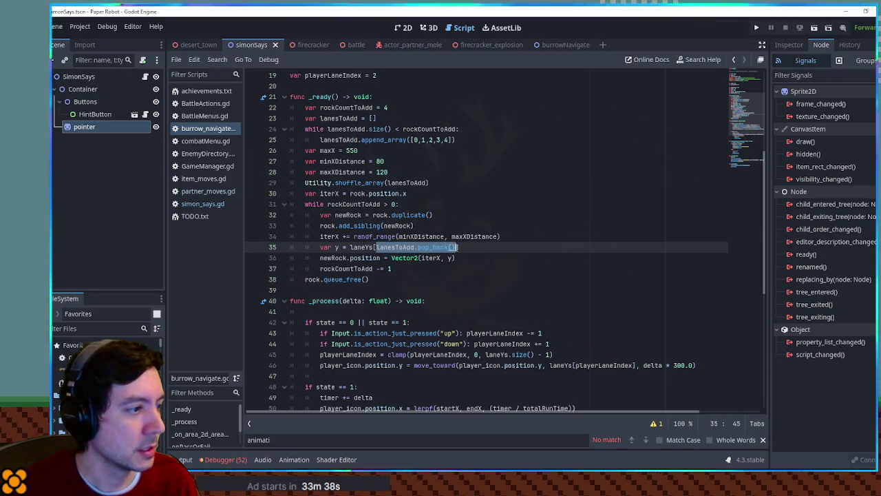
double_click(361, 247)
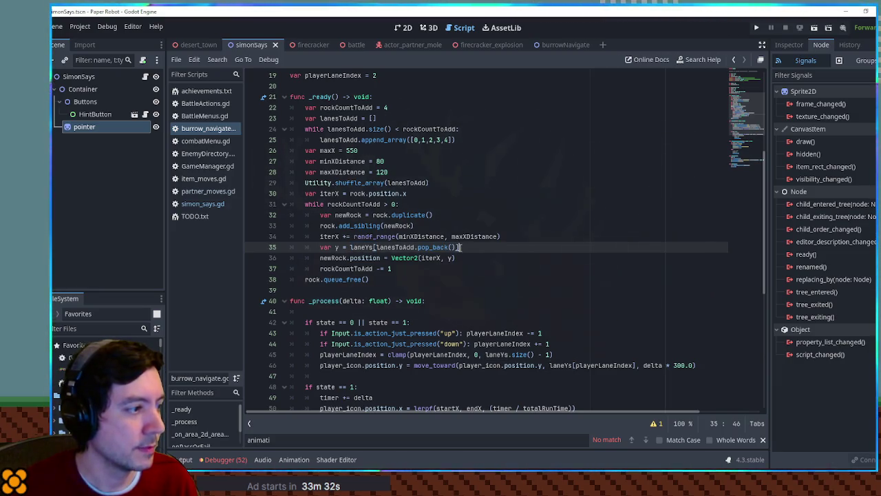
left_click_drag(460, 247, 352, 247)
left_click(495, 248)
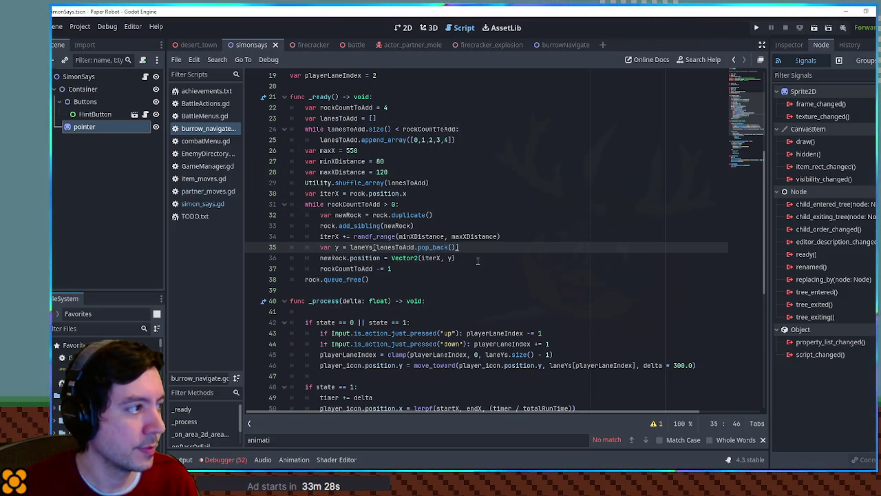
scroll(495, 248, "up", 4)
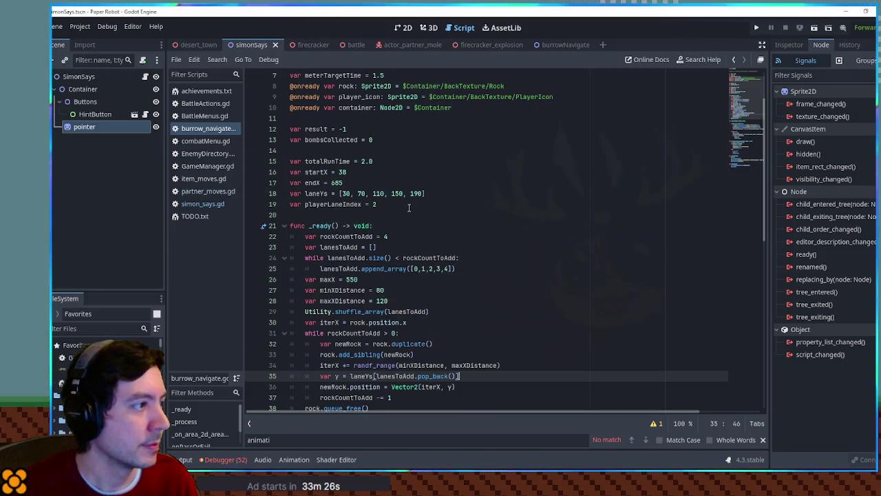
scroll(444, 265, "down", 4)
left_click(444, 265)
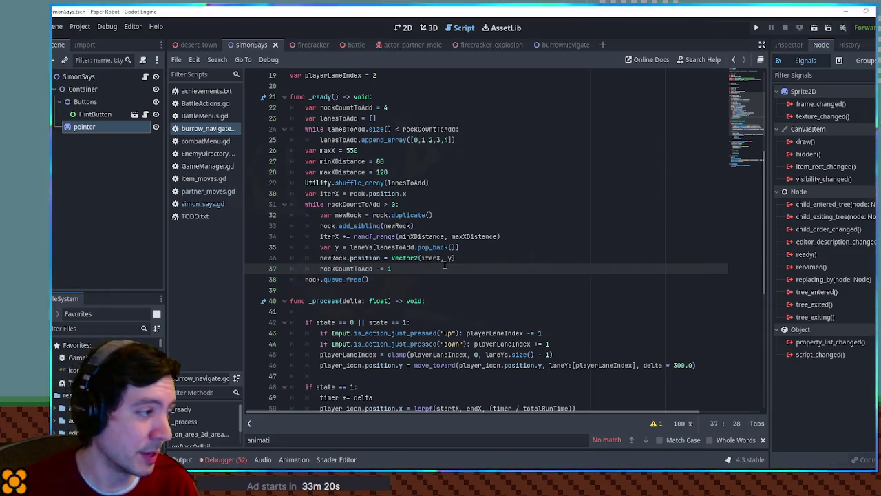
scroll(444, 265, "up", 6)
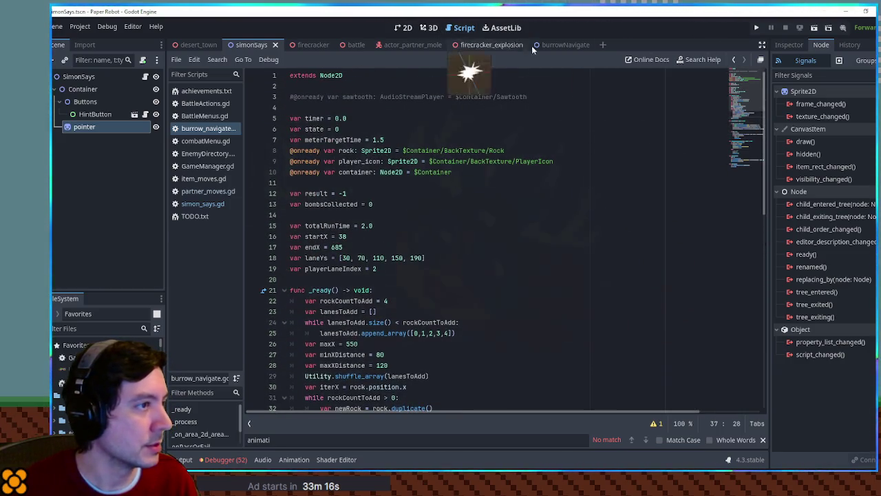
left_click(556, 48)
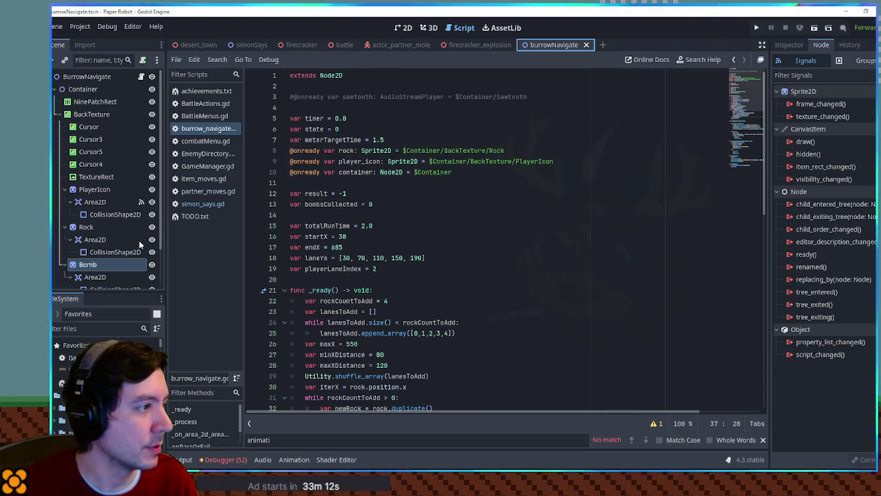
left_click_drag(96, 266, 349, 182)
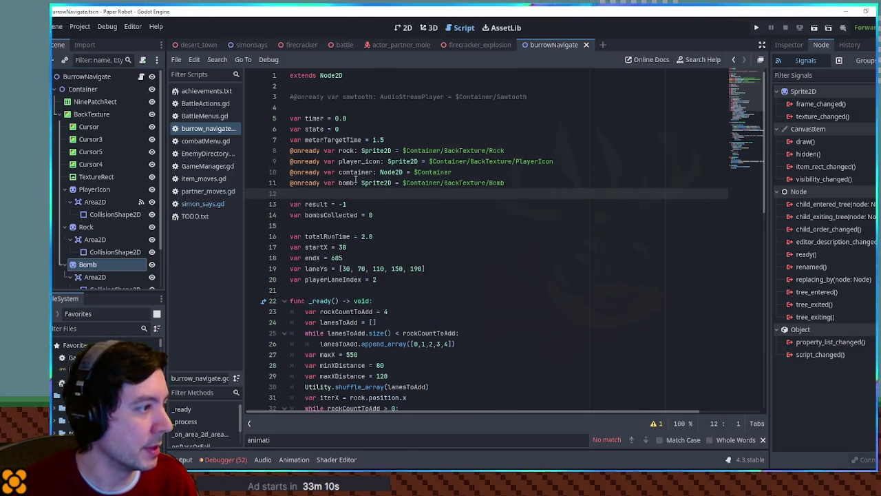
double_click(346, 182)
- Review the rockCountToAdd uses in the _ready rock-spawning loop
scroll(354, 186, "down", 5)
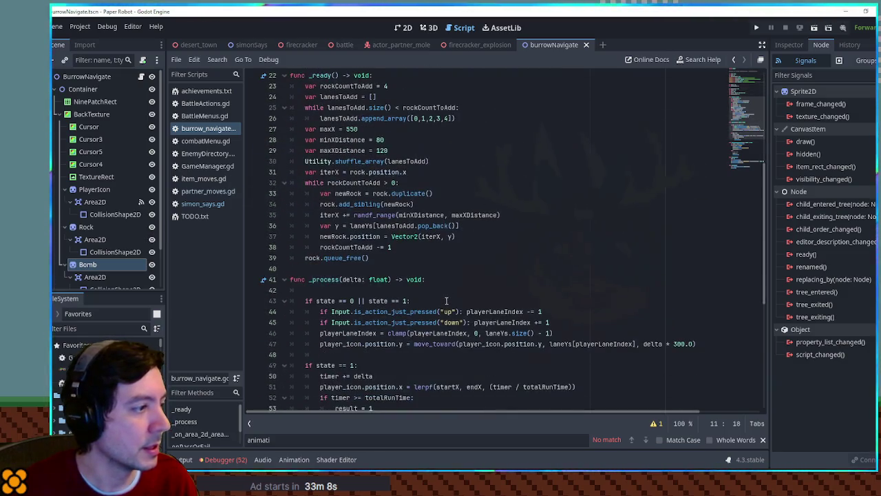
double_click(360, 183)
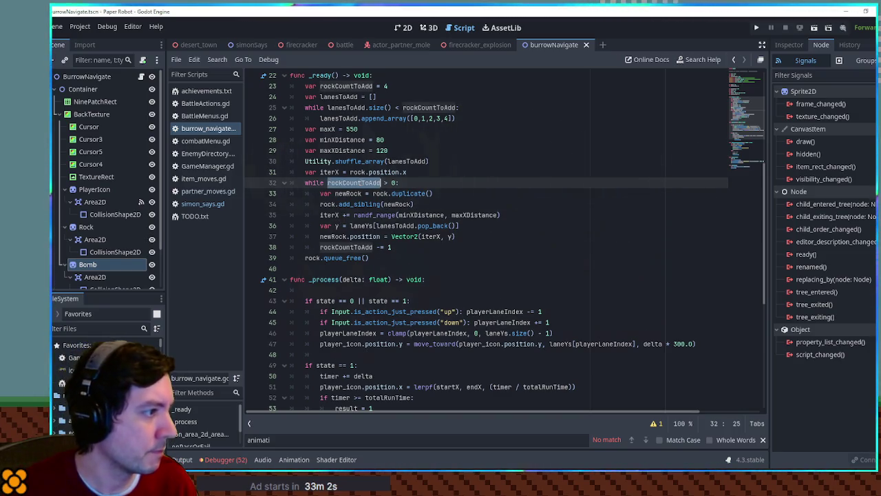
scroll(457, 233, "up", 3)
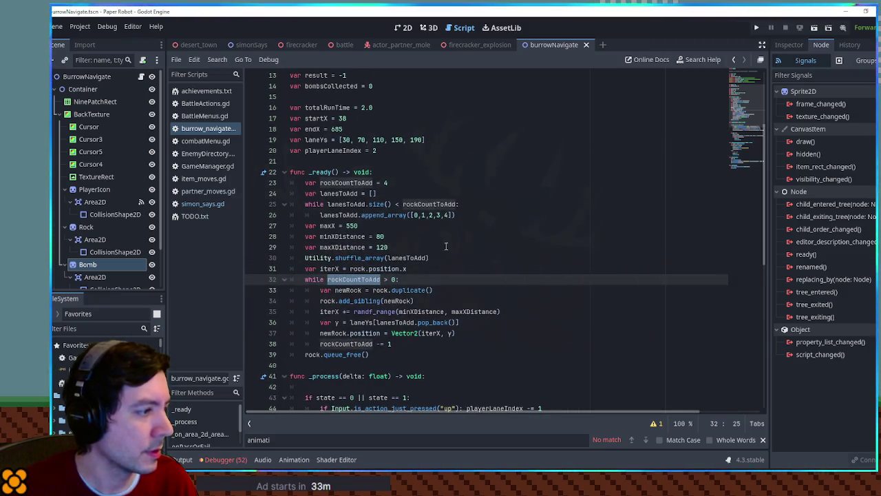
left_click(351, 343)
double_click(351, 344)
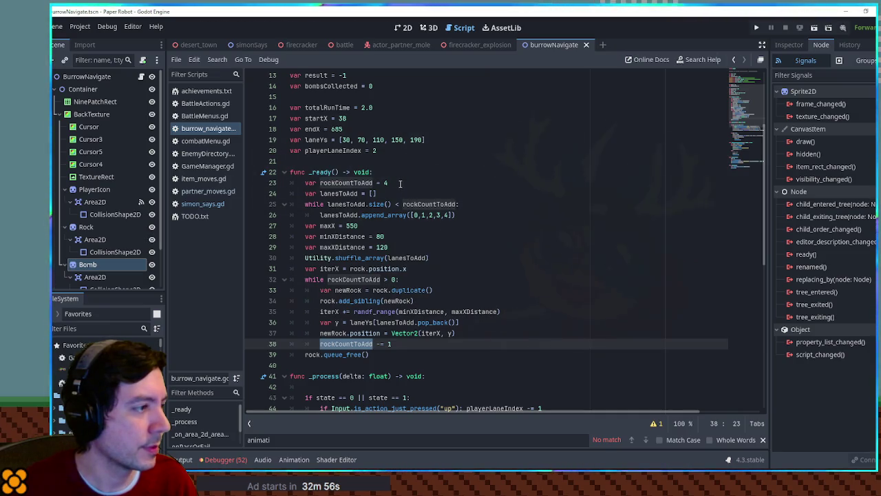
left_click(406, 183)
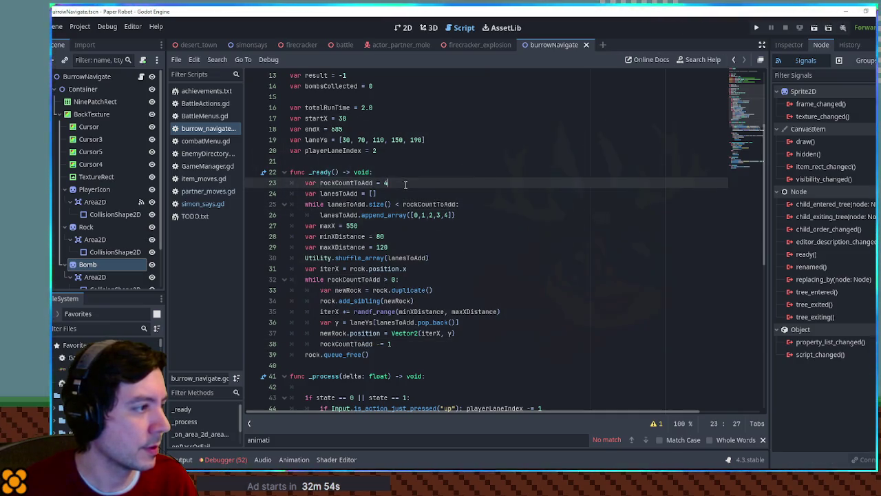
type("v")
- Declare var bombPos = randi_range(1, rockCountToAdd) below the rock count
key("Return")
key("BackSpace")
key("BackSpace")
key("Return")
type("var ")
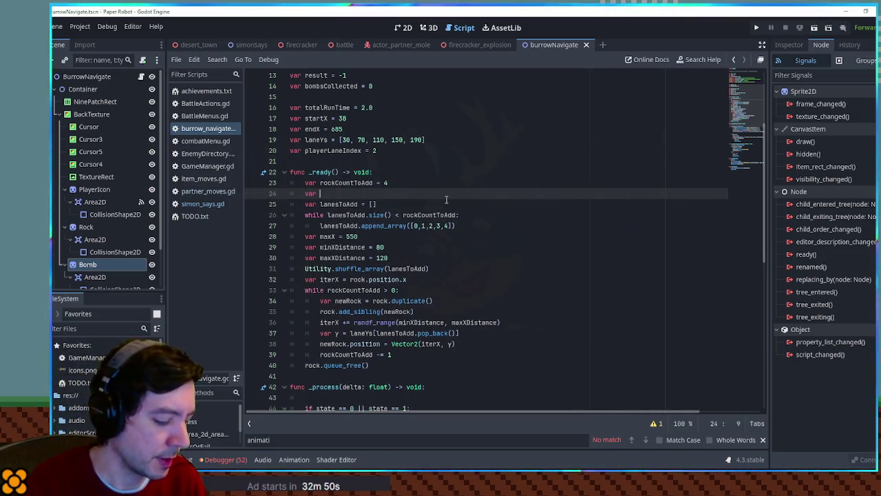
type("bombPos ")
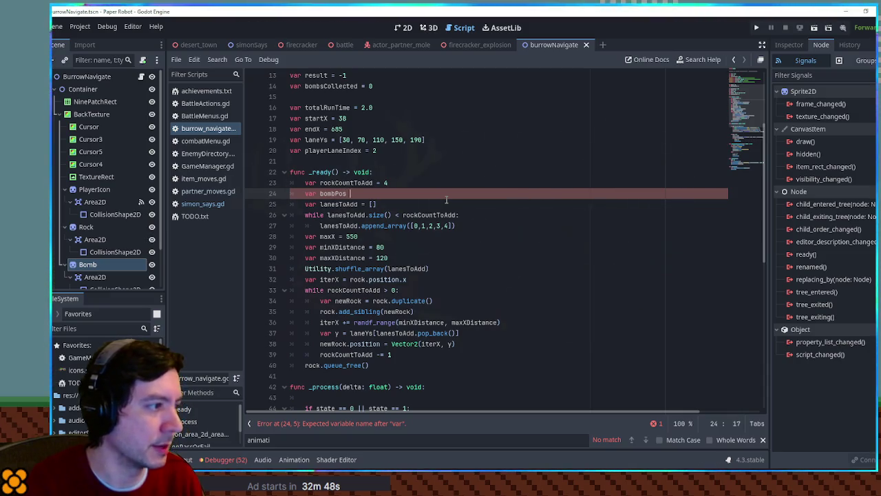
type("= rand")
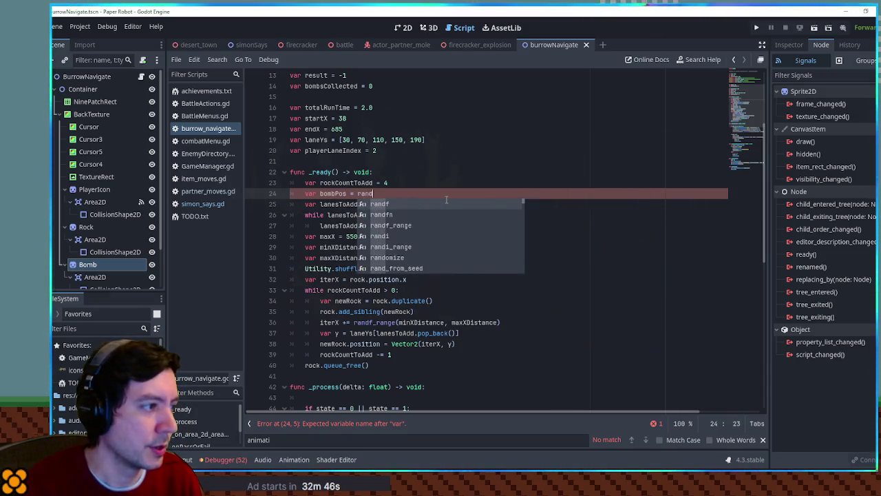
type("i_")
key("Return")
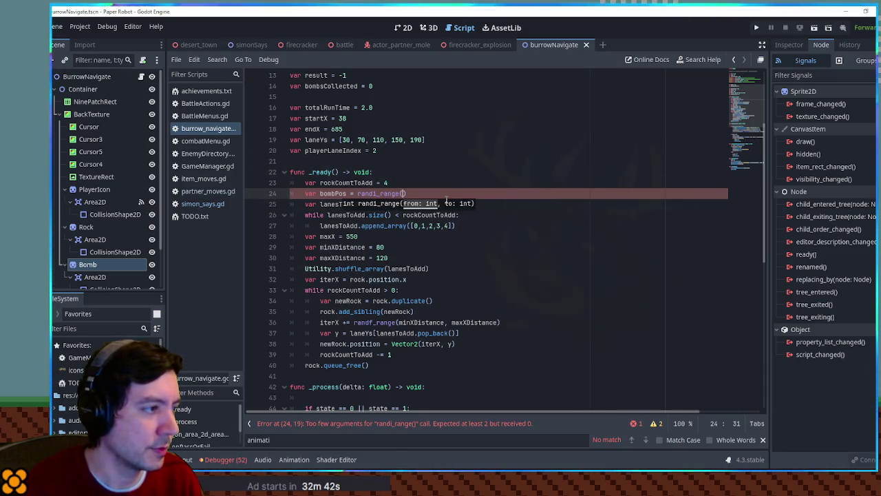
type("1, ")
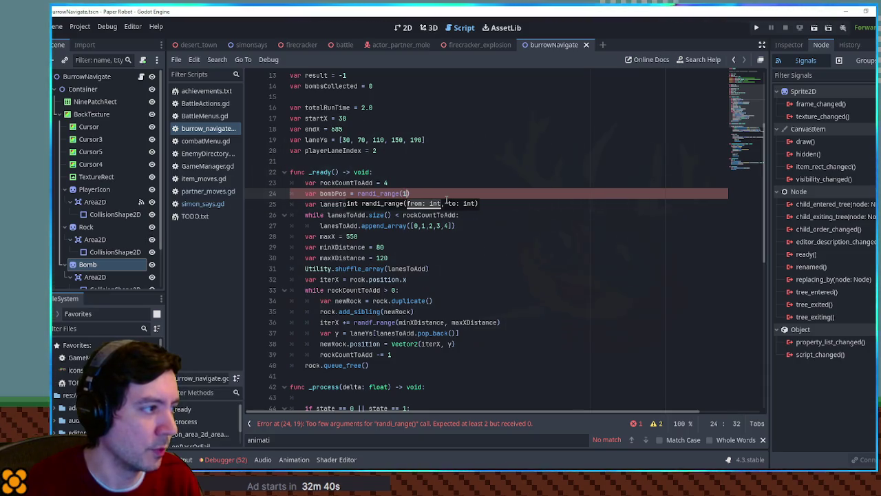
type("r")
type("ock)")
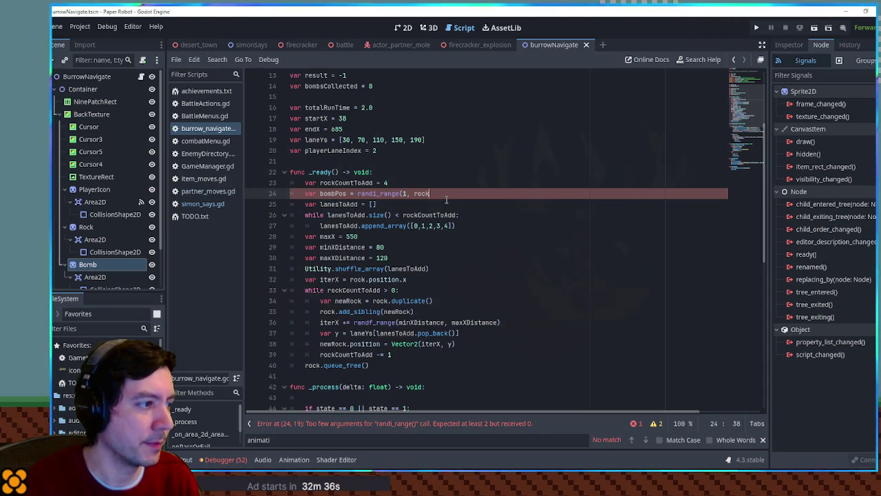
key("Return")
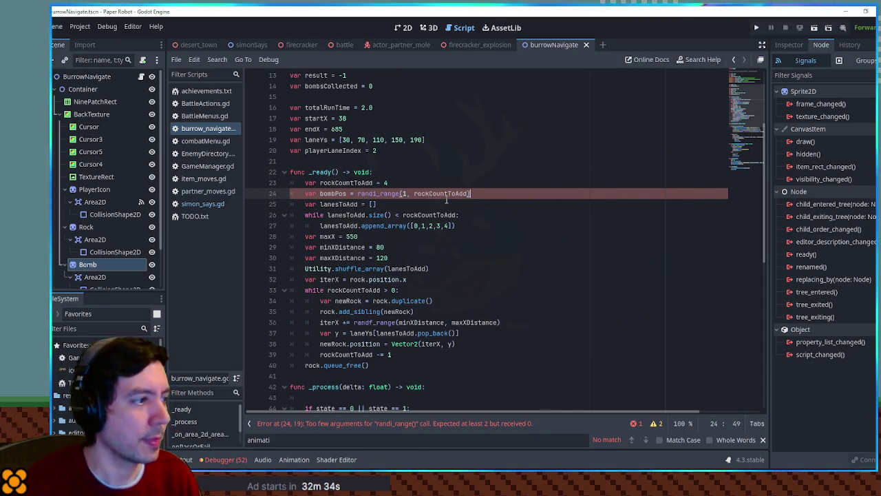
- Add an if block checking rockCountToAdd in the while loop, starting bomb.position.x =
left_click(421, 289)
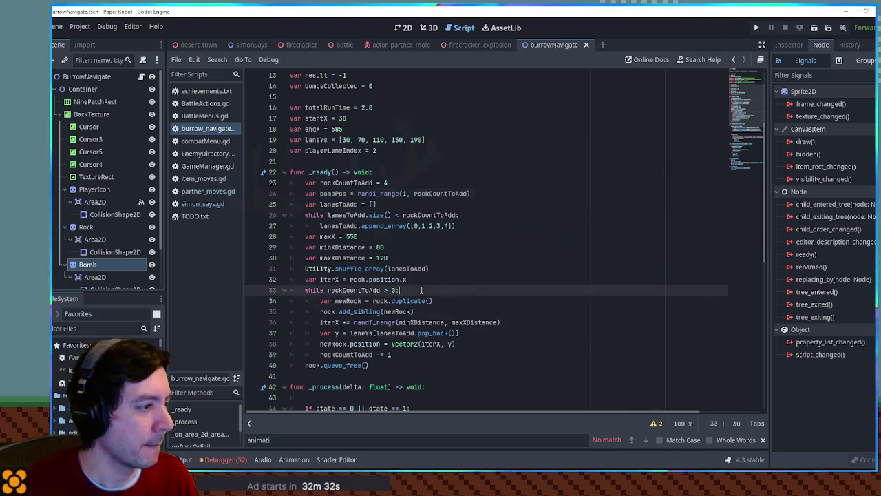
key("Return")
key("Return")
key("Up")
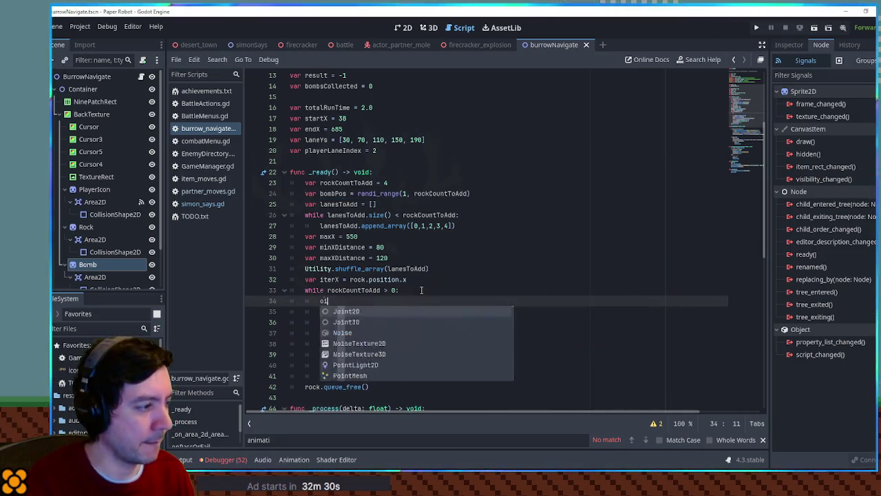
type("ck")
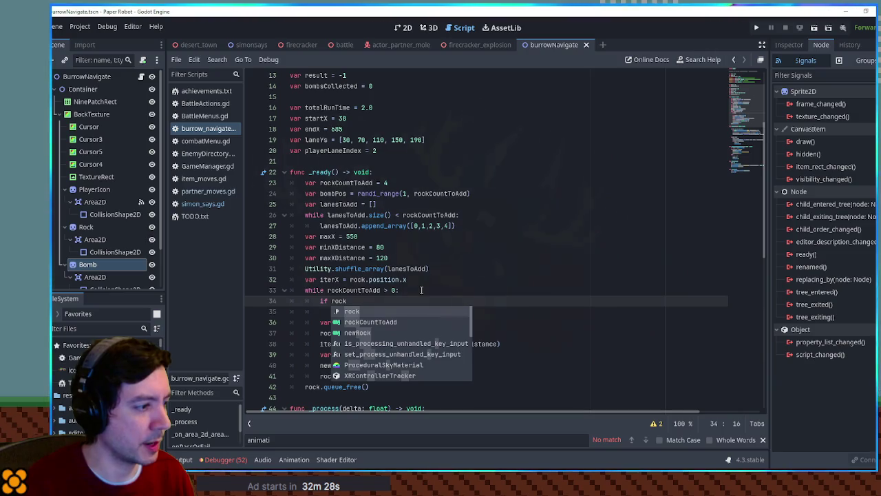
key("Down")
key("Return")
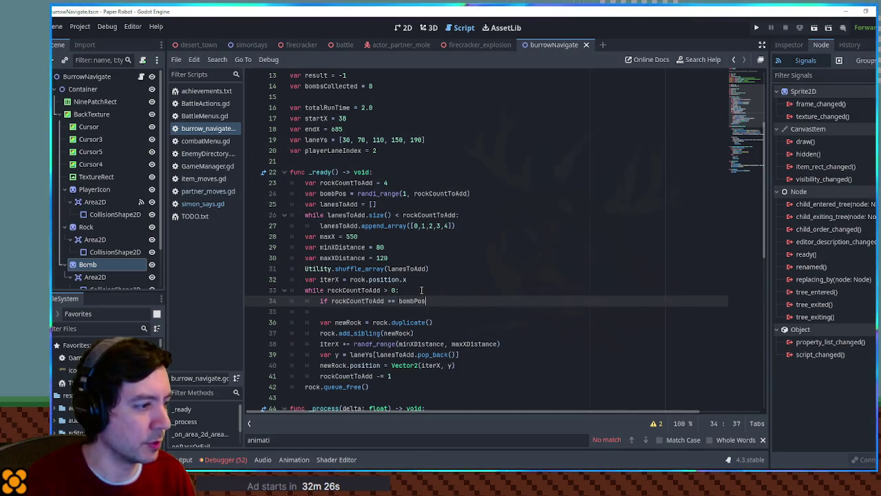
type(":")
key("Return")
scroll(424, 288, "down", 2)
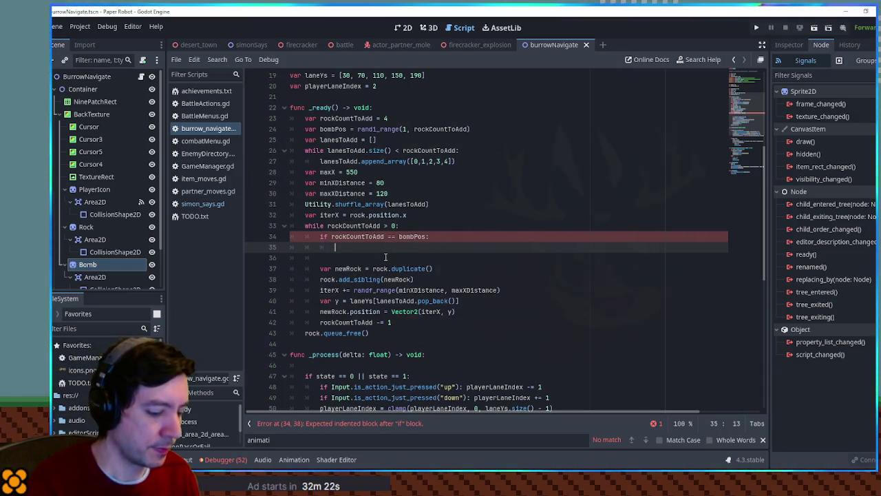
type("bomb.position")
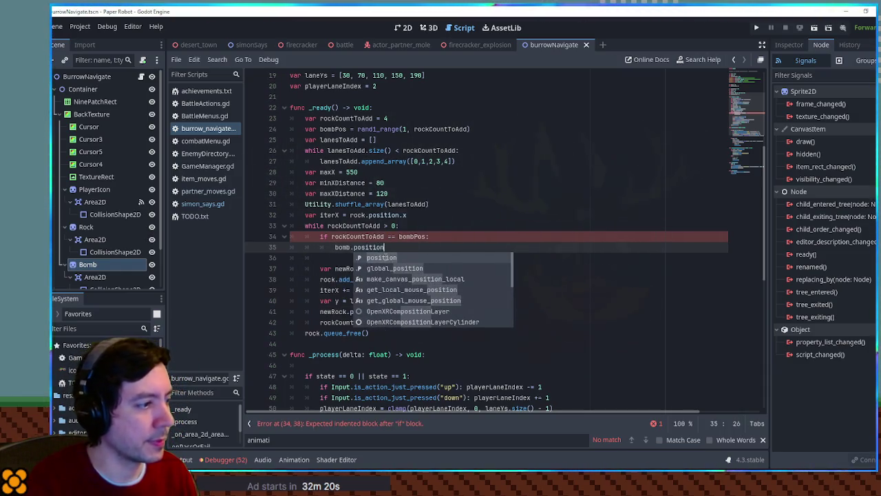
type(".x =")
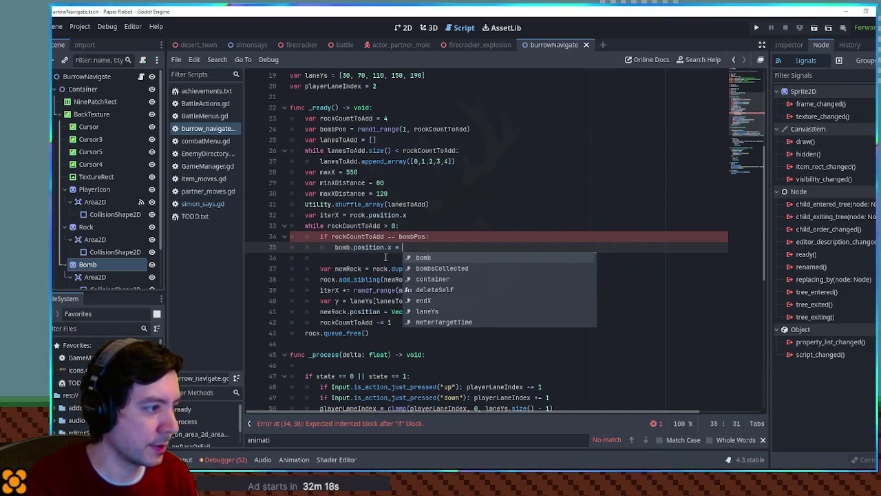
- Move the if block below the newRock position line and set bomb.position.x = newRock.position.x
mouse_move(444, 246)
left_mouse_down()
mouse_move(434, 226)
mouse_move(429, 251)
mouse_move(431, 238)
left_mouse_up()
key("ctrl+x")
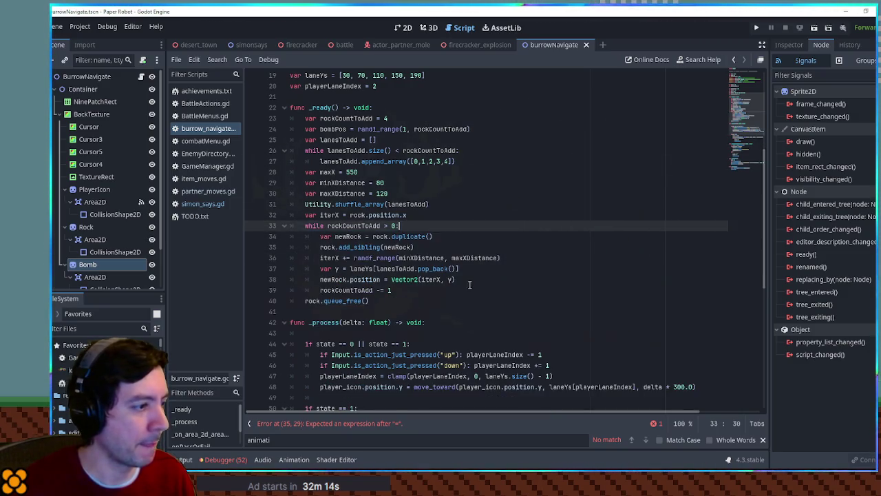
left_click(468, 283)
key("Return")
key("ctrl+v")
key("Return")
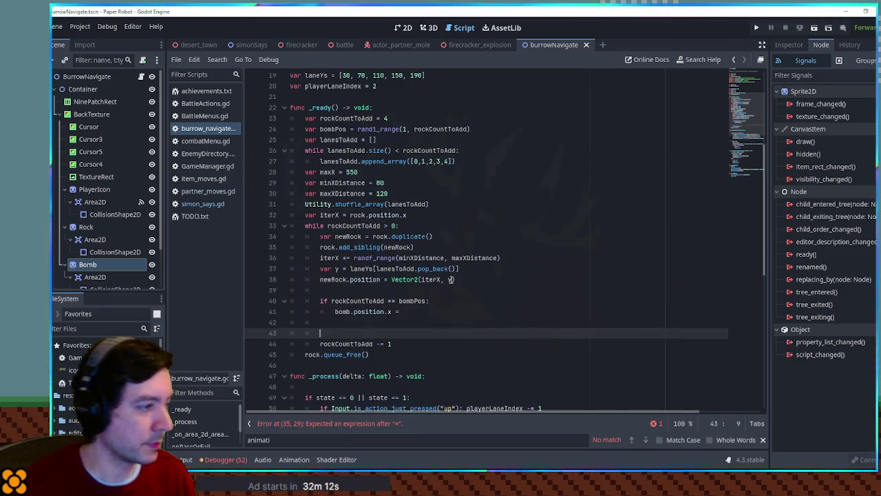
left_click_drag(321, 280, 349, 280)
key("ctrl+c")
left_click(421, 311)
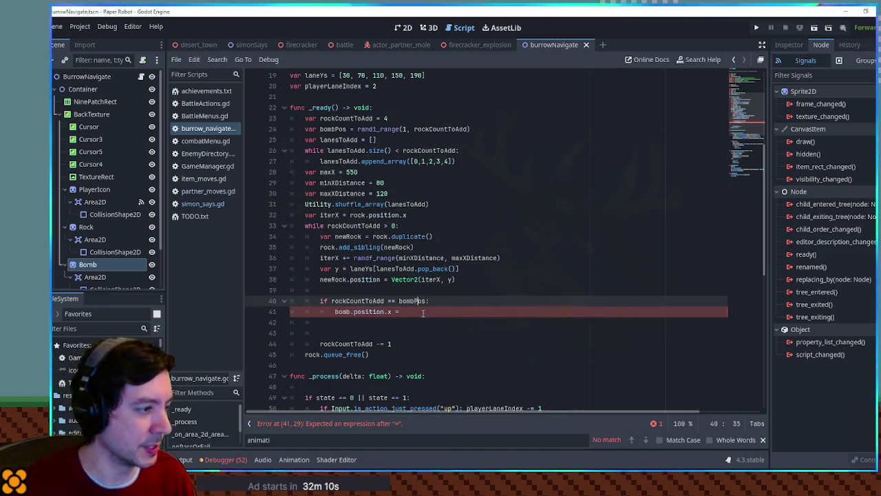
key("ctrl+v")
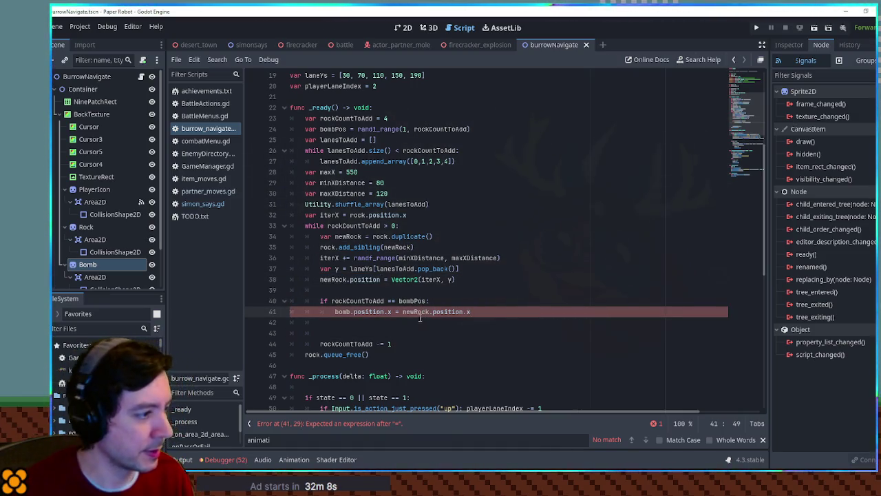
- Start the bomb.position.y assignment on line 42, referring to the laneYs lookup
left_click_drag(335, 311, 394, 311)
left_click(358, 322)
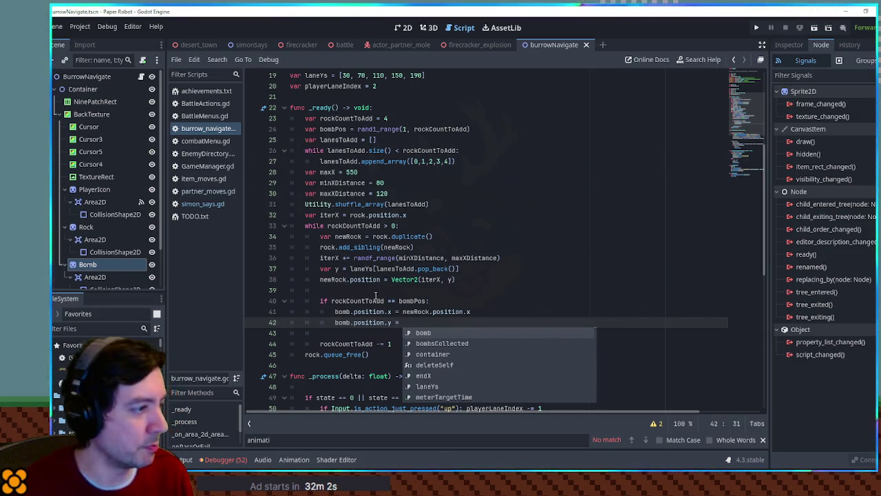
left_click(376, 267)
left_click(425, 322)
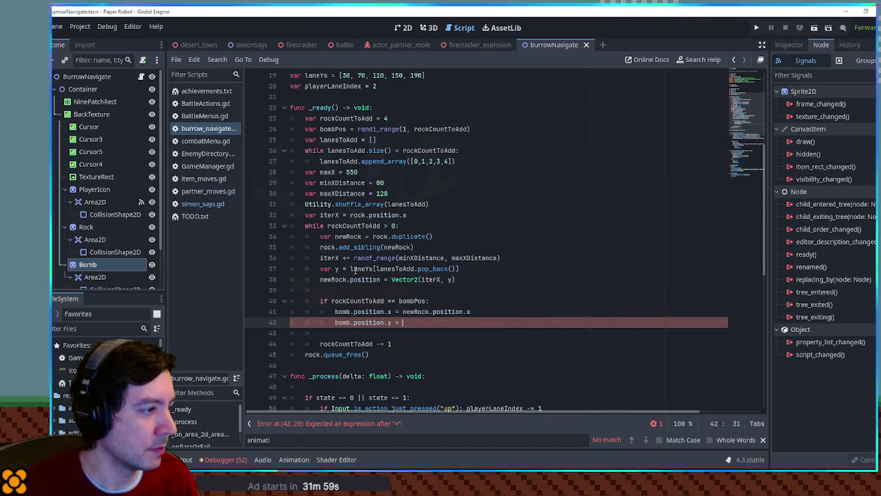
double_click(354, 270)
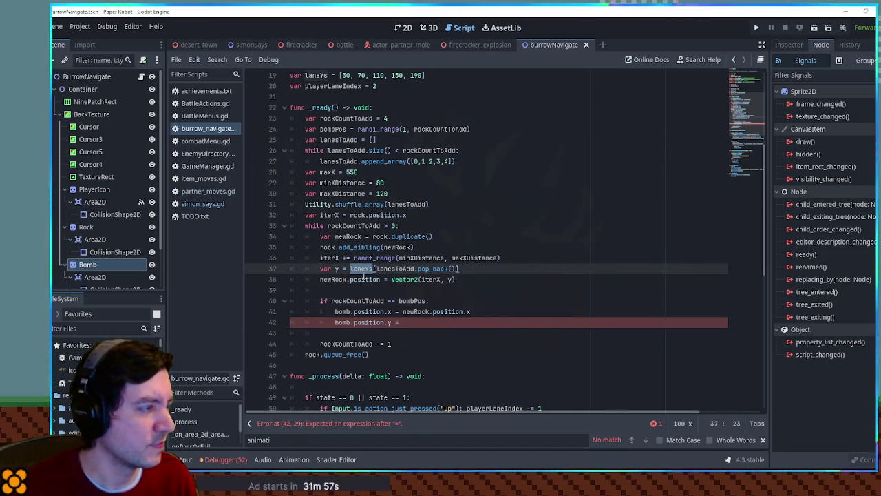
left_click(412, 322)
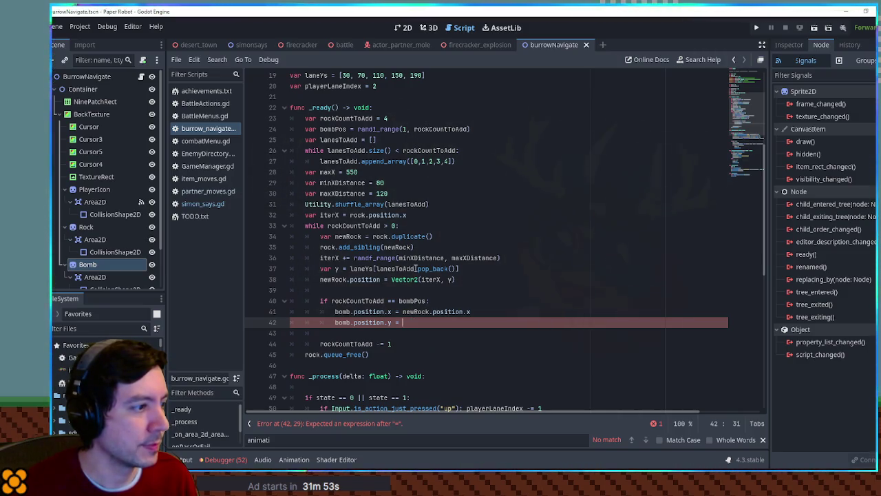
left_click(515, 259)
- Move lanesToAdd.pop_back() into a new var yIndex line above the lane lookup
key("Return")
type("var yIndex =")
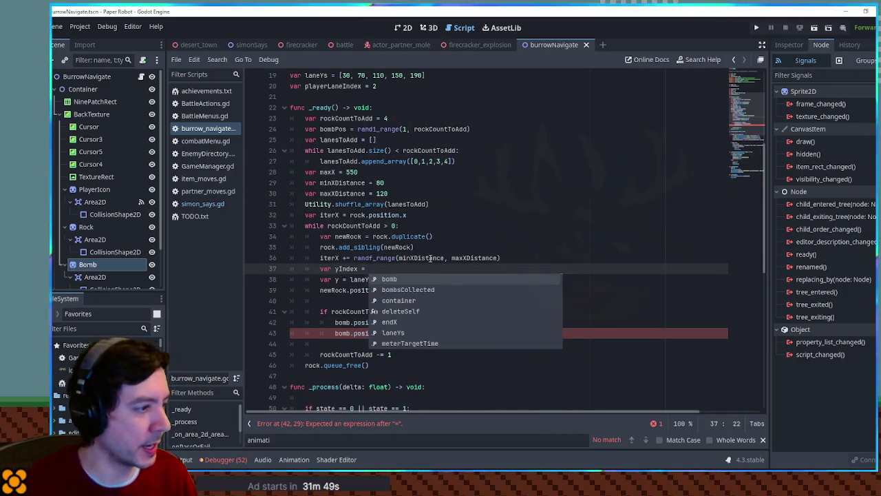
left_click(375, 280)
left_click_drag(454, 278, 375, 279)
key("ctrl+x")
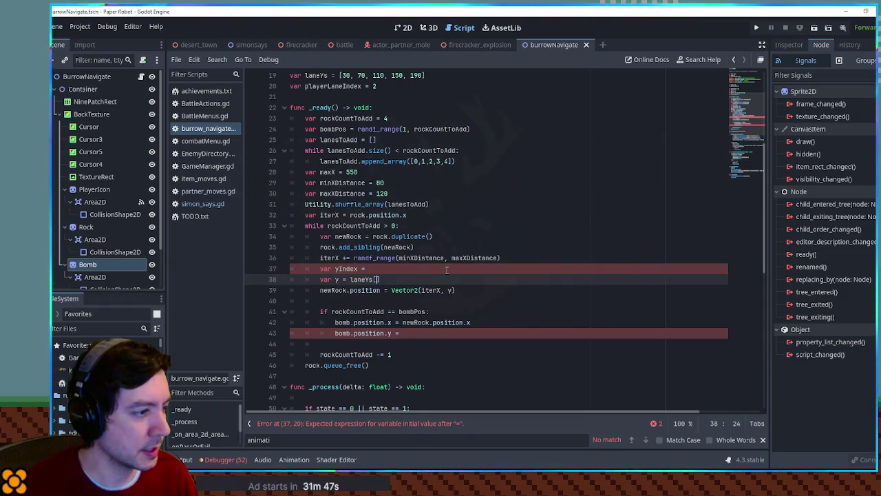
left_click(365, 269)
key("ctrl+v")
- Set bomb.position.y to laneYs[yIndex], wrapped in posmod with randi_range and laneYs.size()
left_click(379, 279)
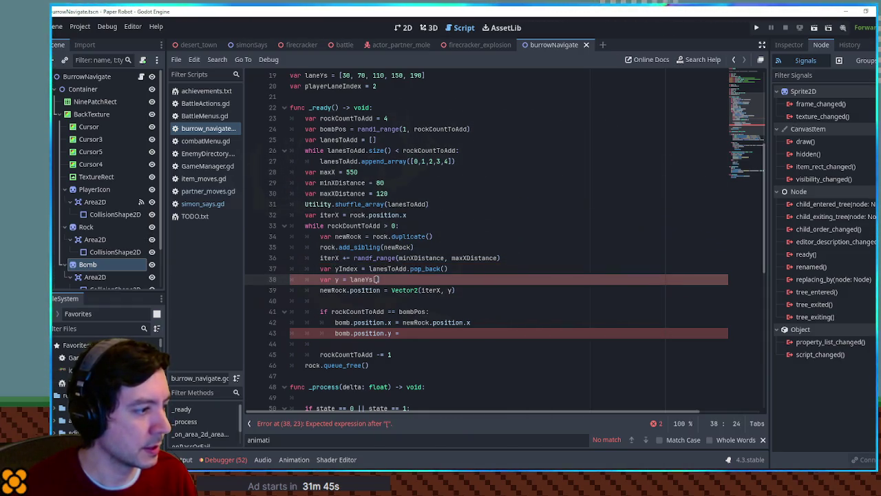
left_click_drag(350, 279, 411, 278)
left_click(415, 333)
key("ctrl+v")
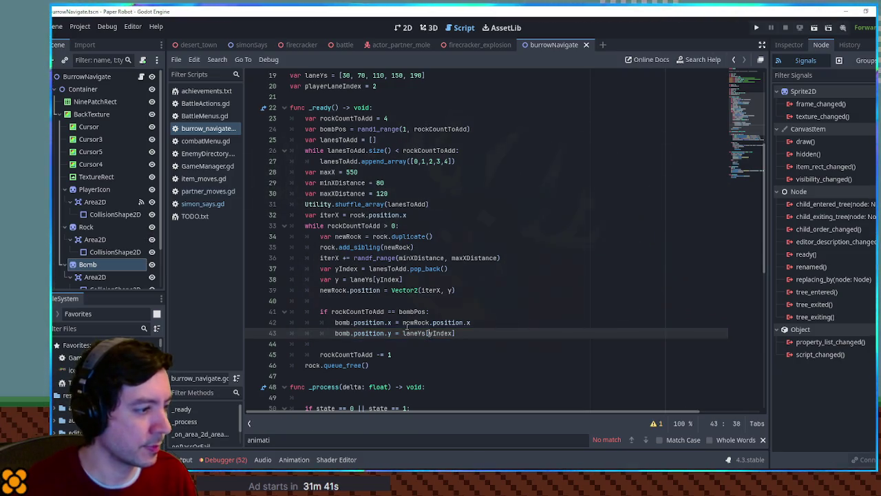
key("ctrl+Right")
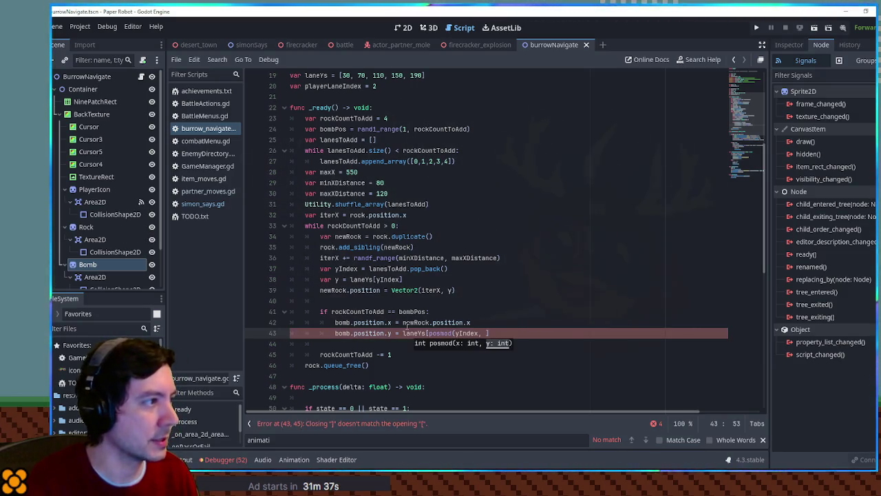
type("Ys")
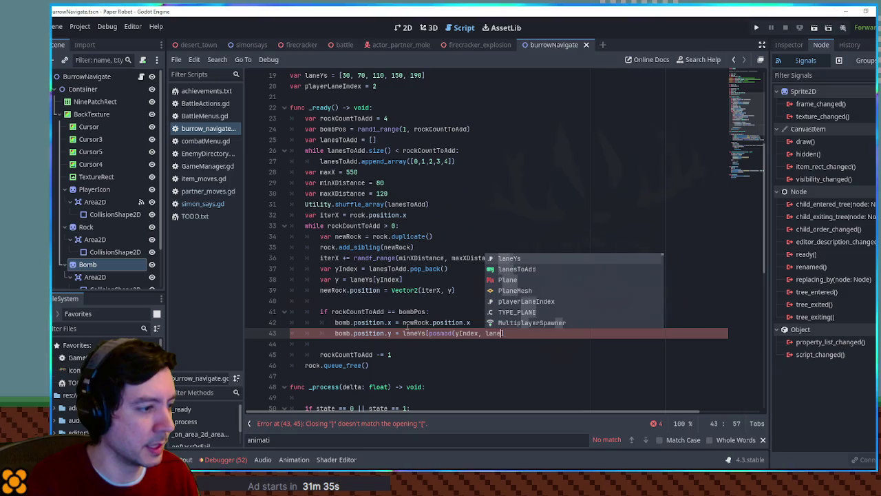
type(".size()")
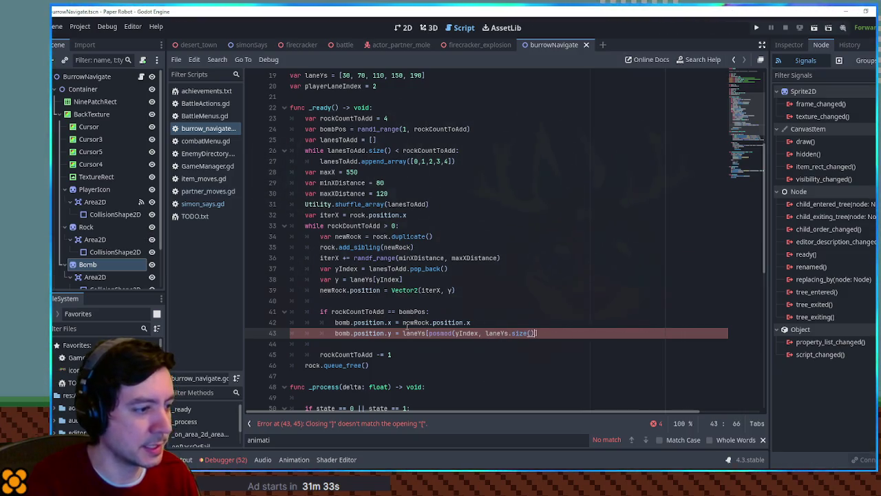
key("Left")
key("Left")
key("Left")
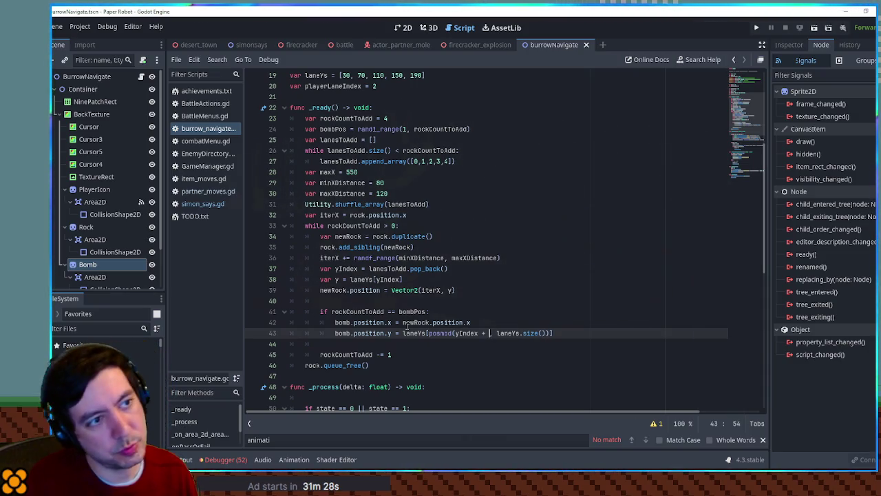
type("randi")
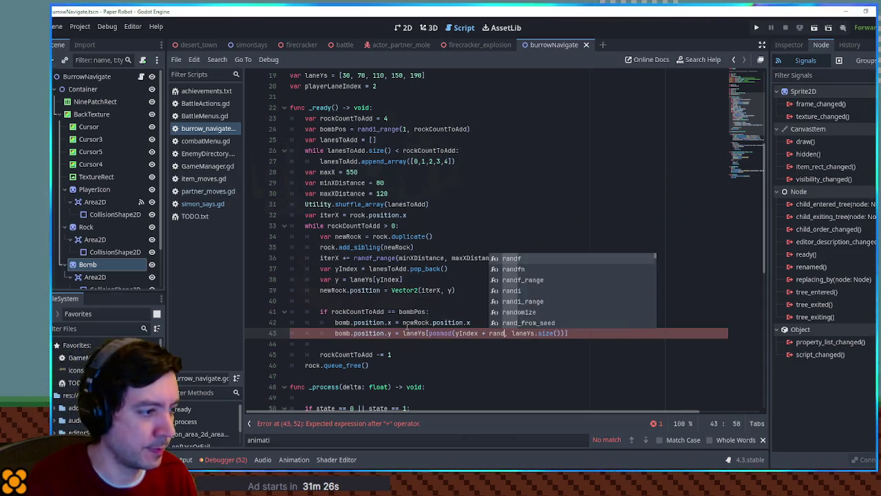
key("Down")
key("Return")
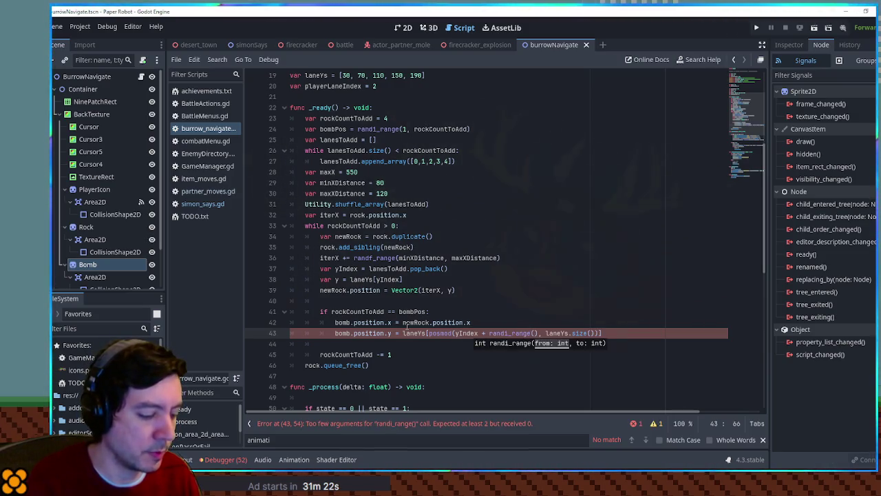
type("1,3")
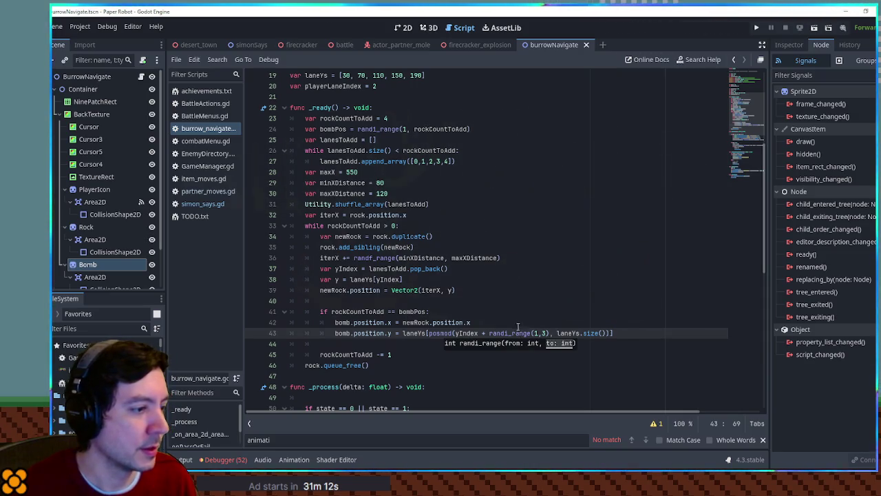
- Make the randi_range upper bound 4, then run the battle scene to test bomb placement
left_click(583, 314)
key("ctrl+z")
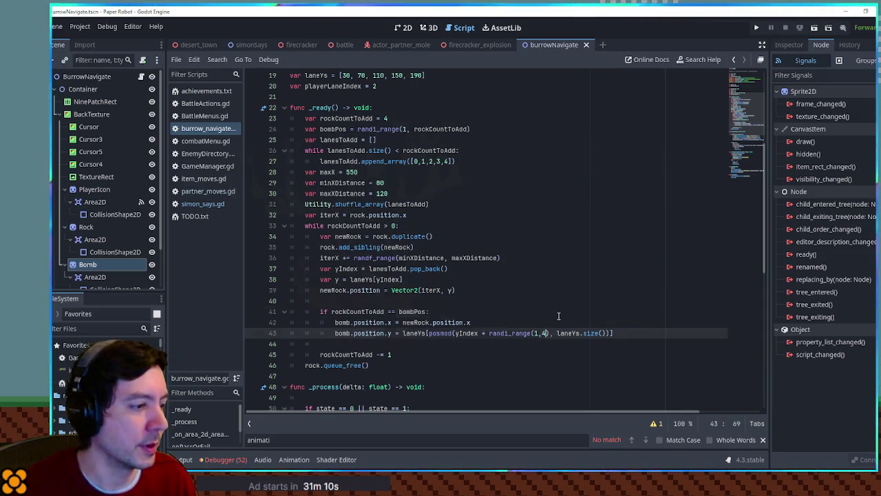
left_click(558, 313)
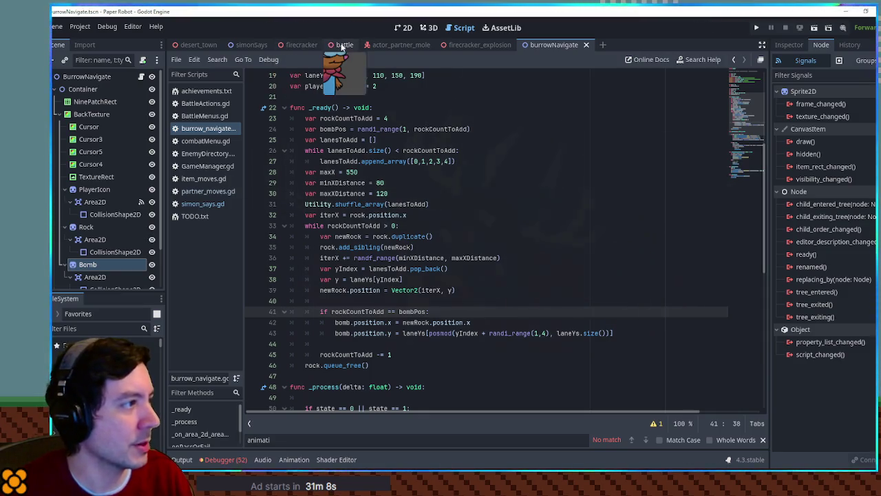
left_click(344, 45)
key("F6")
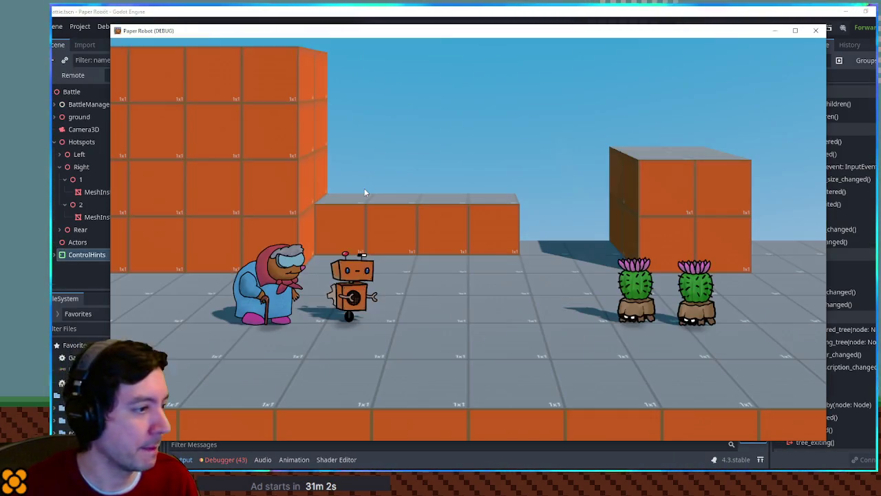
key("Return")
key("Return")
key("Return")
key("s")
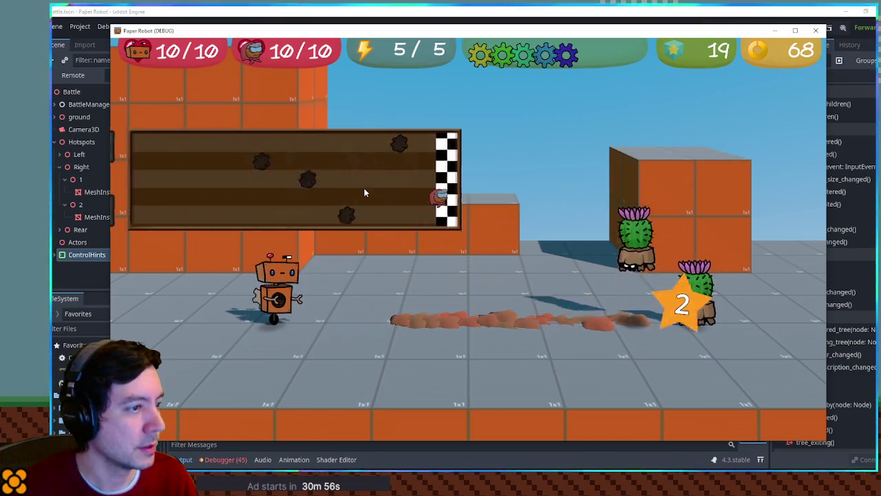
left_click(814, 33)
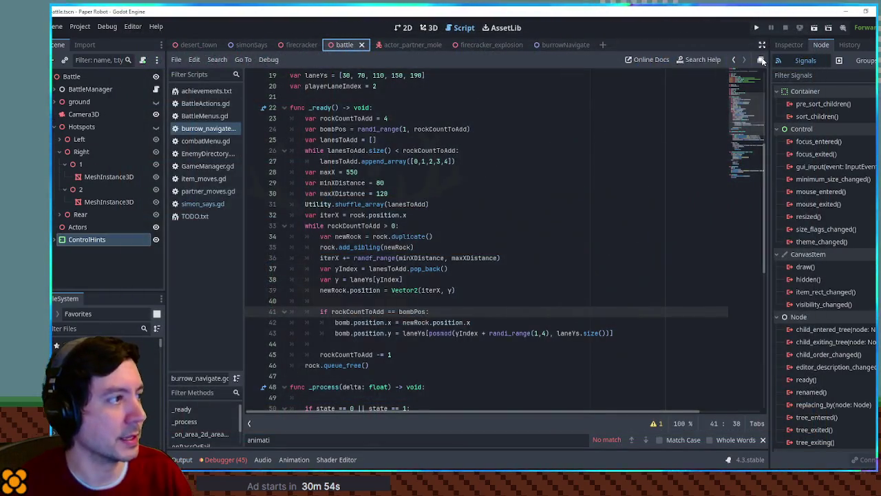
key("F5")
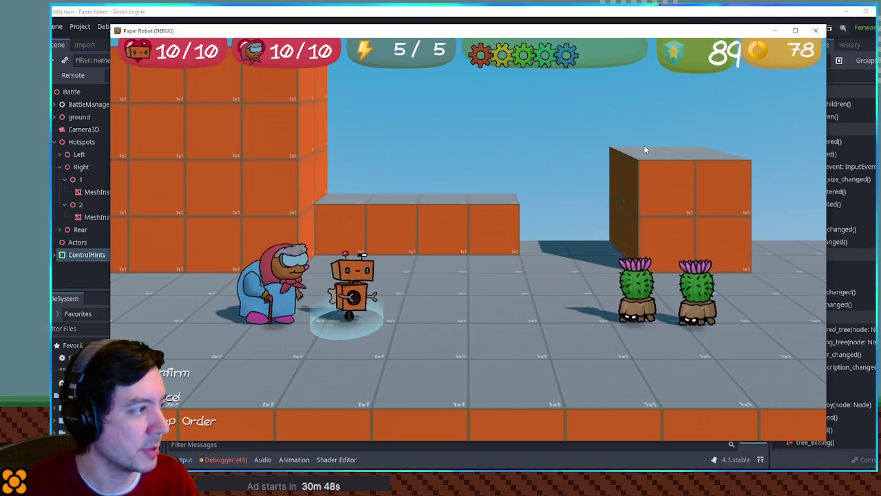
key("Return")
key("Return")
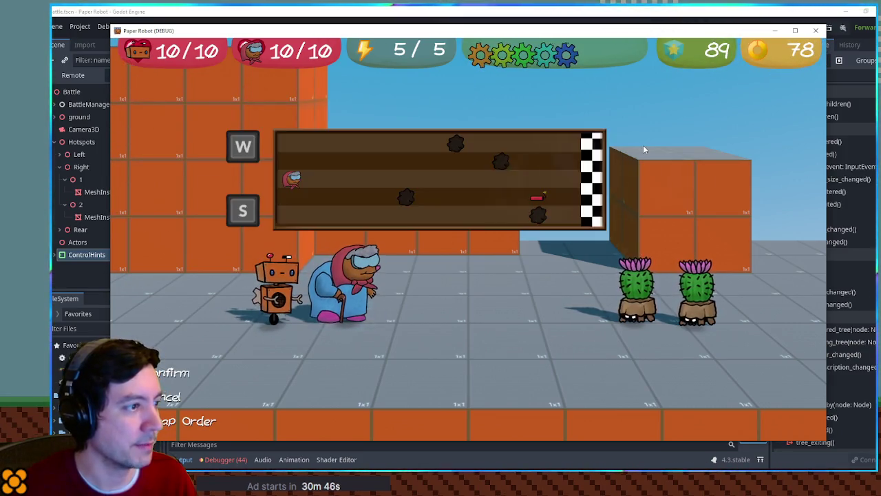
key("w")
key("s")
key("s")
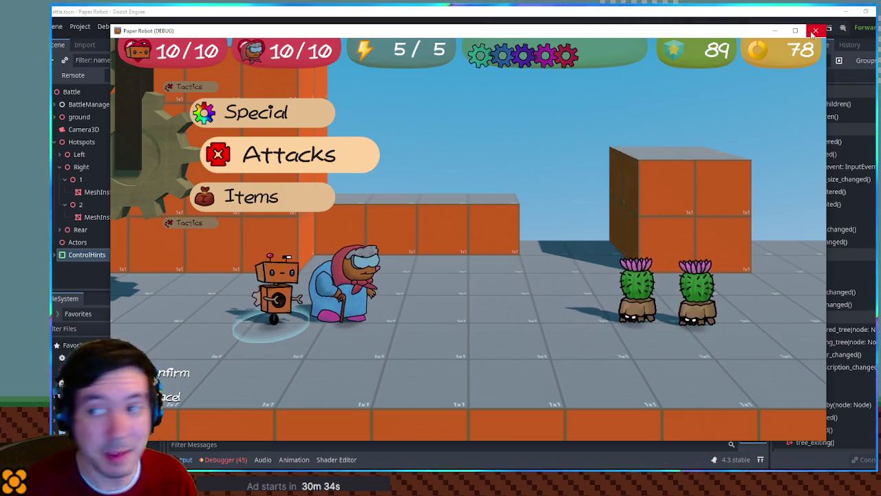
left_click(814, 32)
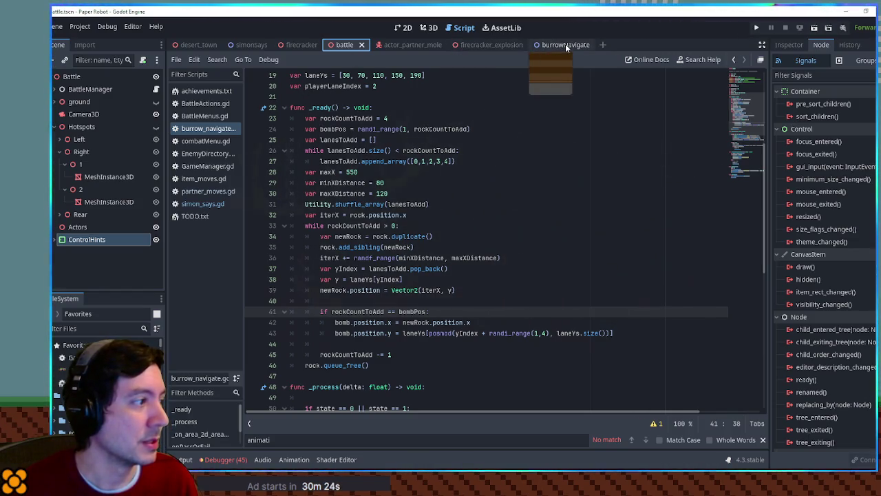
- Add a placeholder var bombsCollected line below finalActions in partner_moves.gd
scroll(542, 170, "up", 1)
scroll(543, 171, "up", 5)
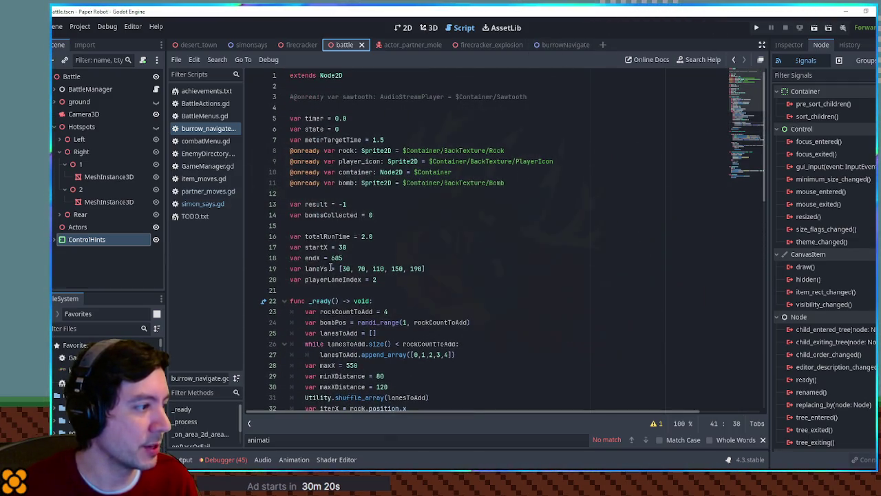
double_click(331, 214)
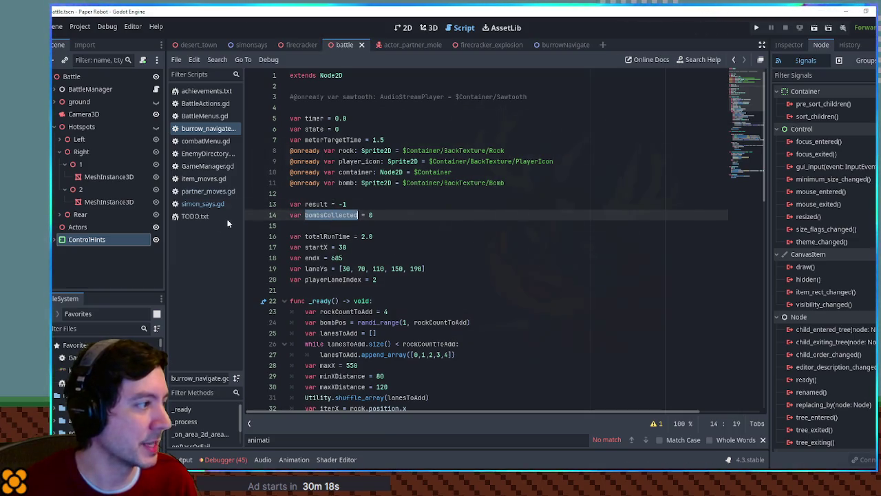
left_click(204, 190)
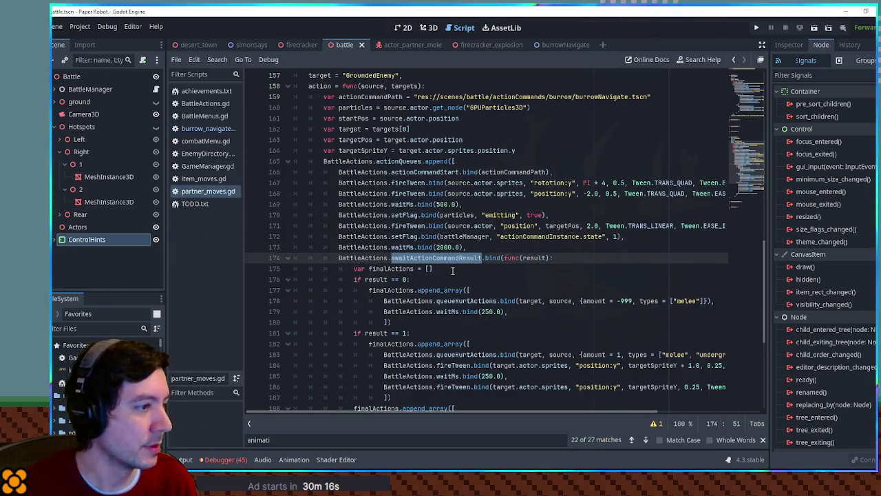
scroll(461, 270, "down", 3)
left_click(531, 172)
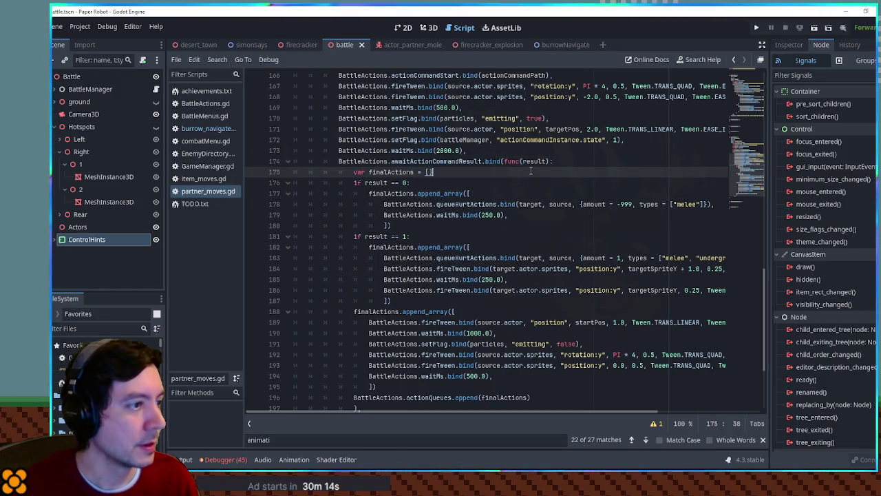
key("Return")
type("var bombsCollect")
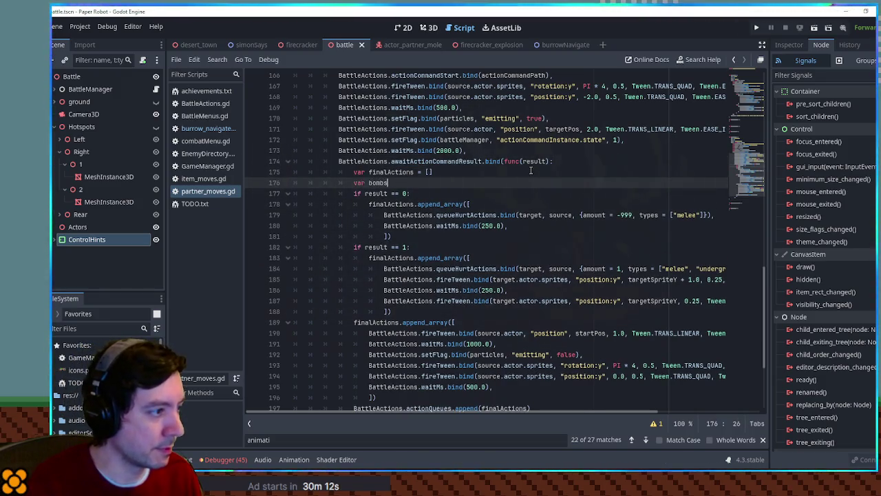
type("ed = \"bombsCollected\"")
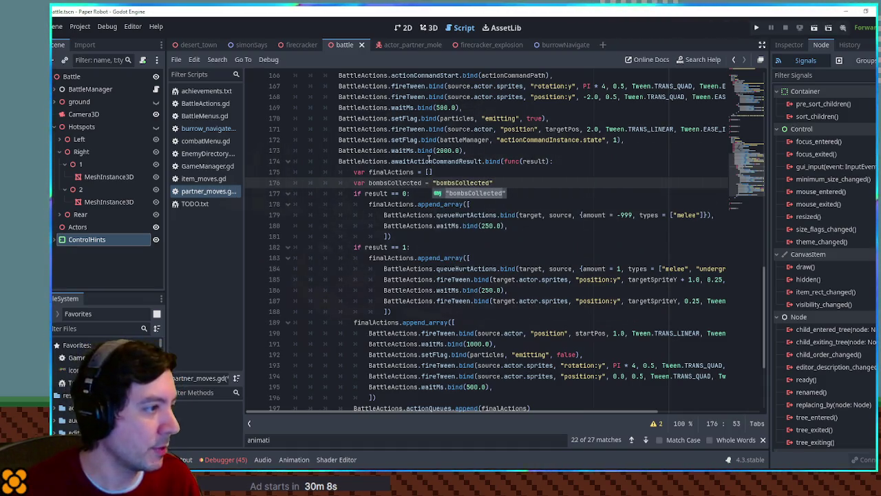
- Find player_moves.gd through the FileSystem filter and copy its battleManager.actionCommandInstance reference
double_click(429, 162)
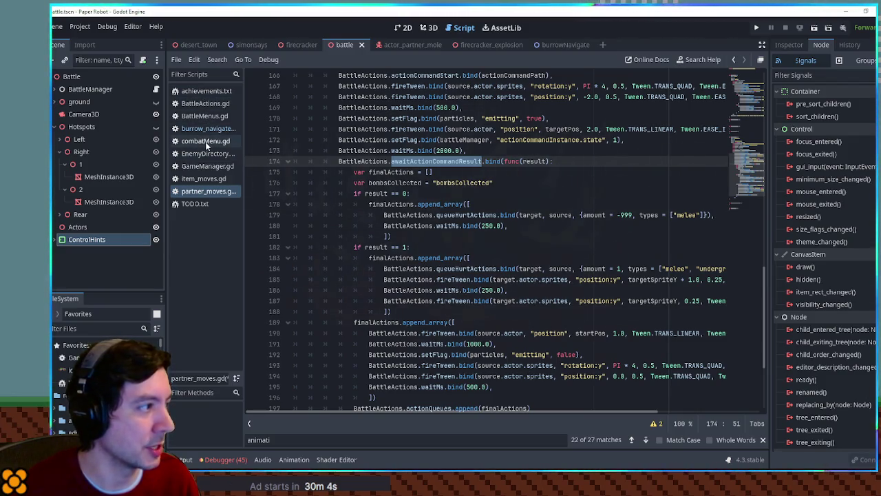
left_click(83, 330)
type("playerm")
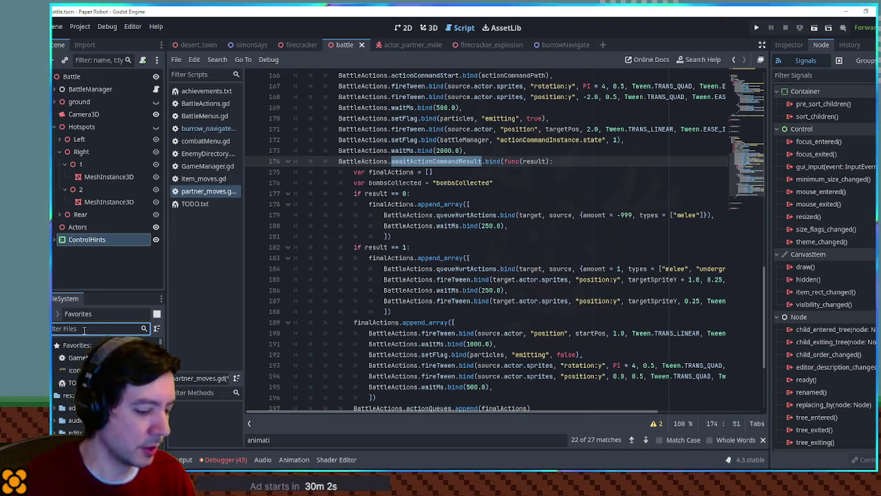
key("BackSpace")
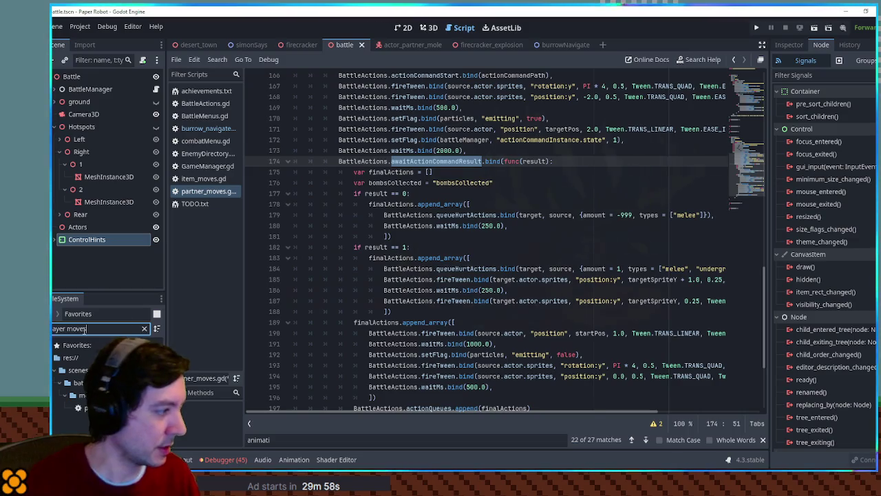
type("moves")
double_click(96, 405)
key("ctrl+f")
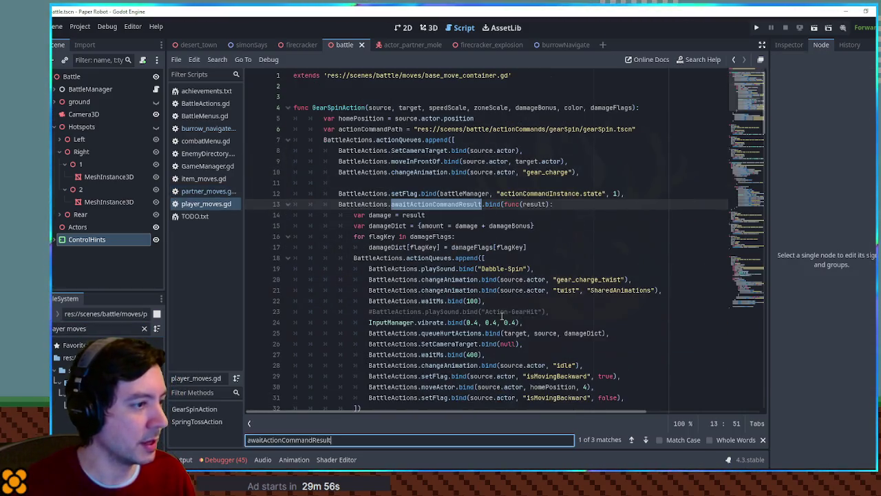
double_click(553, 193)
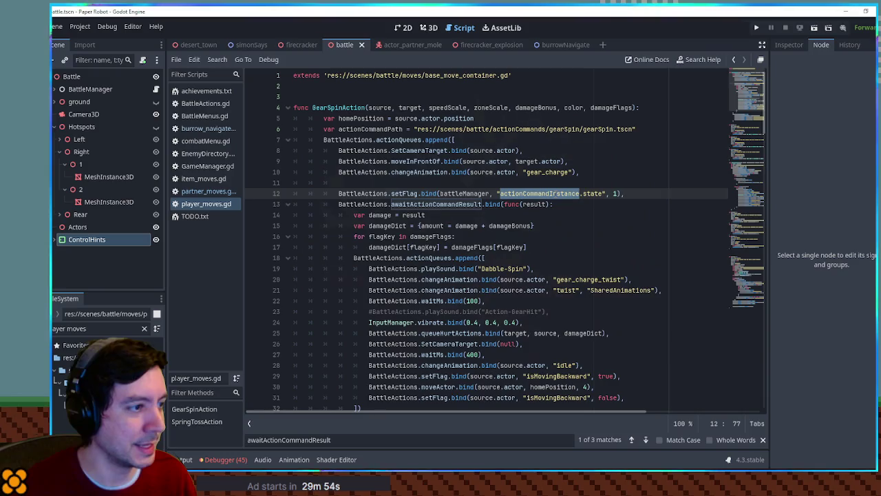
double_click(470, 194)
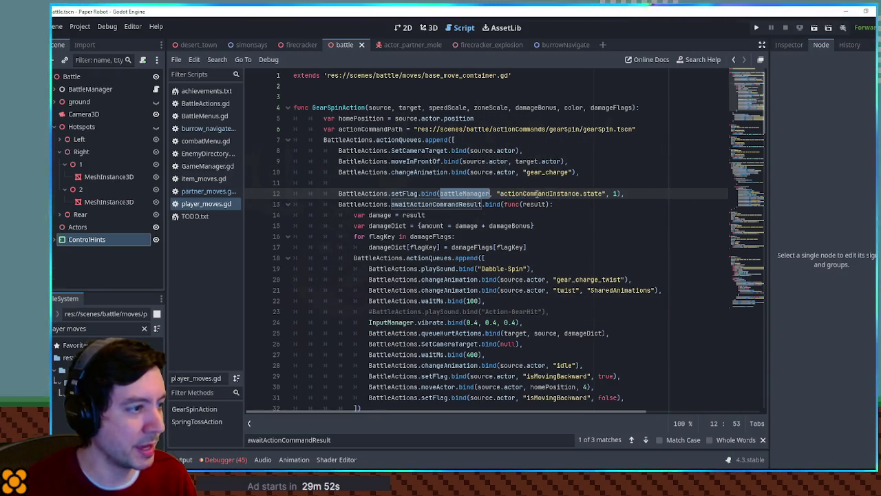
left_click(471, 193)
left_click_drag(471, 193, 581, 194)
key("ctrl+c")
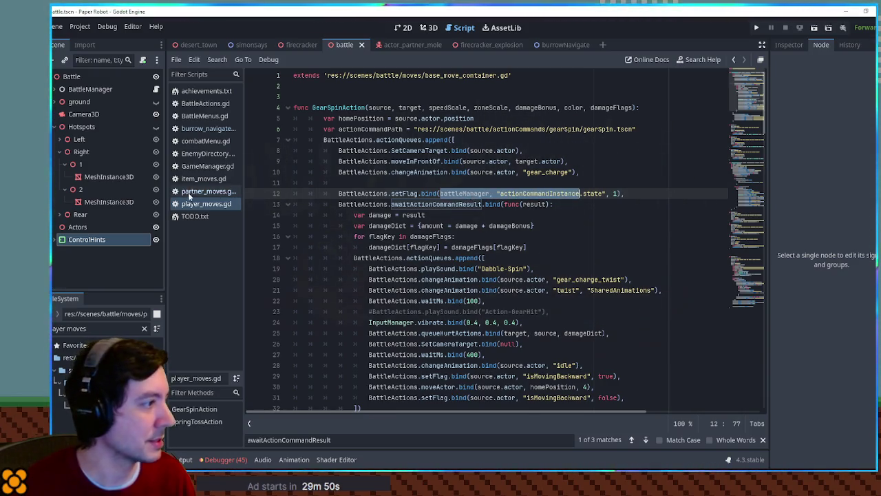
- Make line 176 read var bombsCollected = battleManager.actionCommandInstance.bombsCollected
left_click(200, 190)
left_click(430, 183)
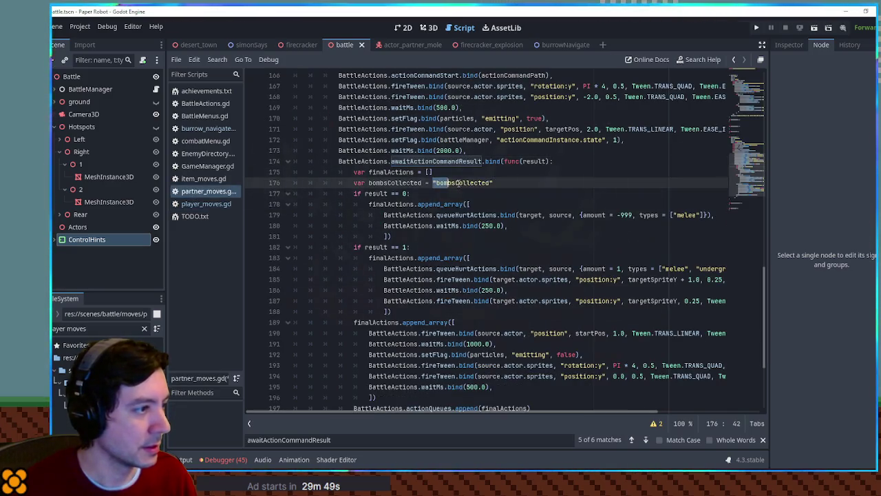
key("ctrl+v")
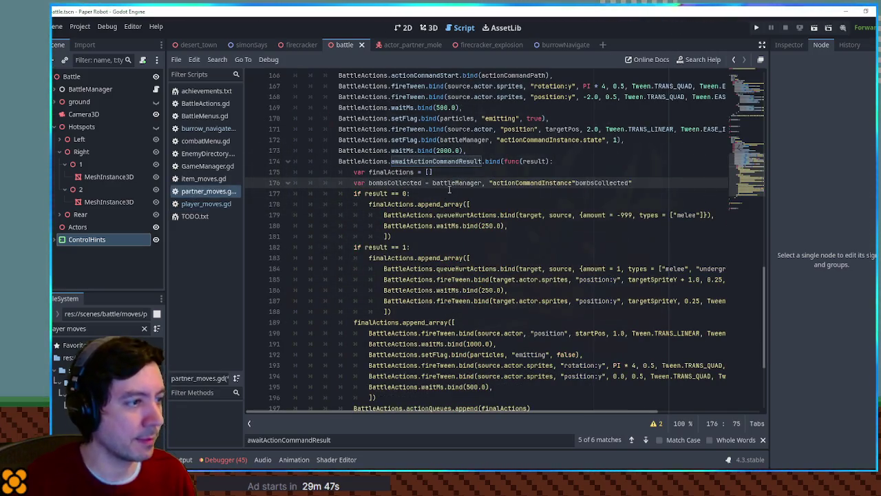
key("Delete")
type(".")
key("End")
key("BackSpace")
key("ctrl+Left")
key("ctrl+Left")
key("ctrl+Left")
key("BackSpace")
key("BackSpace")
key("BackSpace")
type(".")
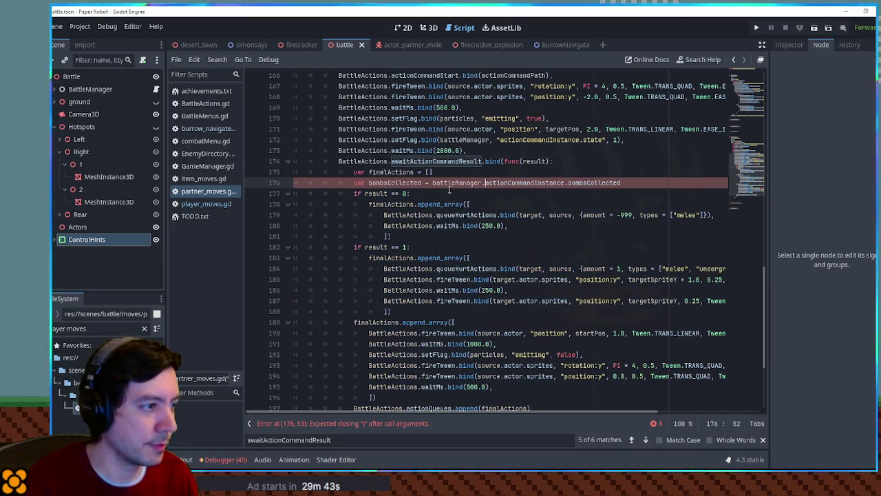
double_click(408, 182)
- Expand MoleFirecrackerAttack and scroll through its loop appending each bomb sprite to battleManager.bombs
scroll(544, 177, "down", 3)
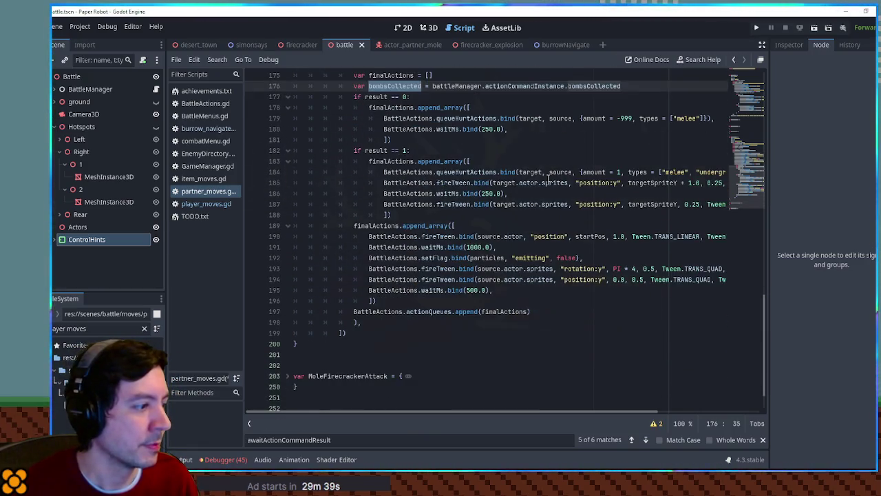
left_click(289, 339)
scroll(416, 254, "down", 7)
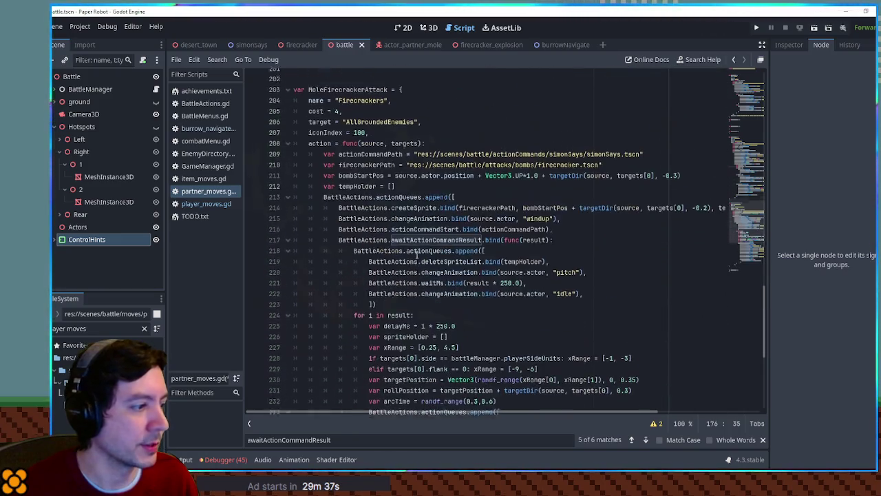
scroll(417, 255, "down", 8)
scroll(428, 252, "up", 3)
scroll(427, 252, "up", 6)
scroll(432, 252, "down", 9)
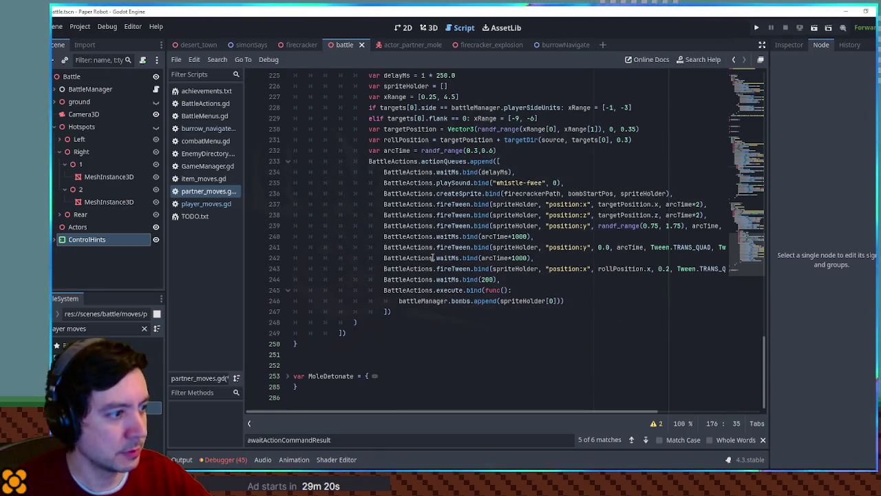
scroll(434, 259, "up", 15)
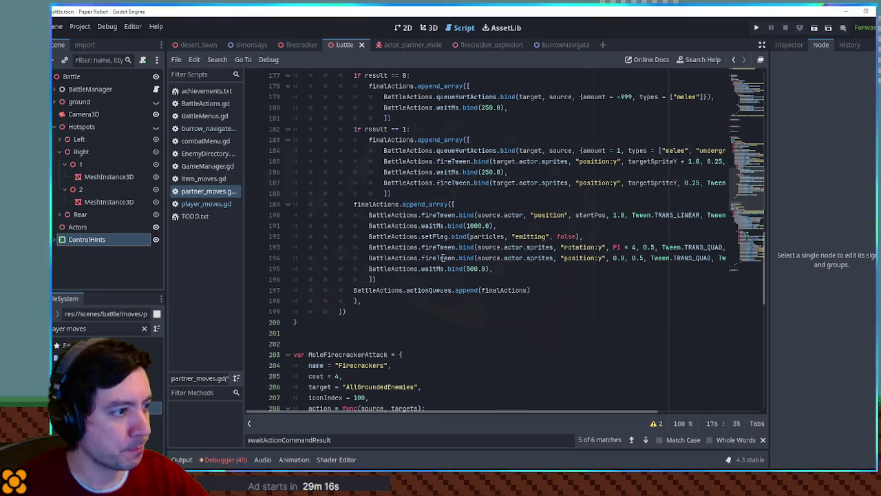
- Insert blank lines below the bombsCollected line, then undo them
scroll(442, 258, "down", 7)
scroll(443, 258, "up", 7)
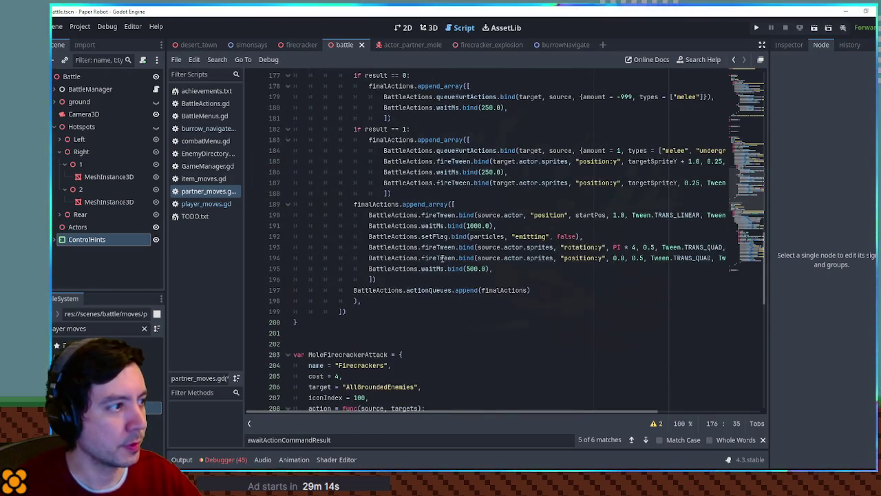
scroll(441, 258, "up", 5)
left_click(640, 230)
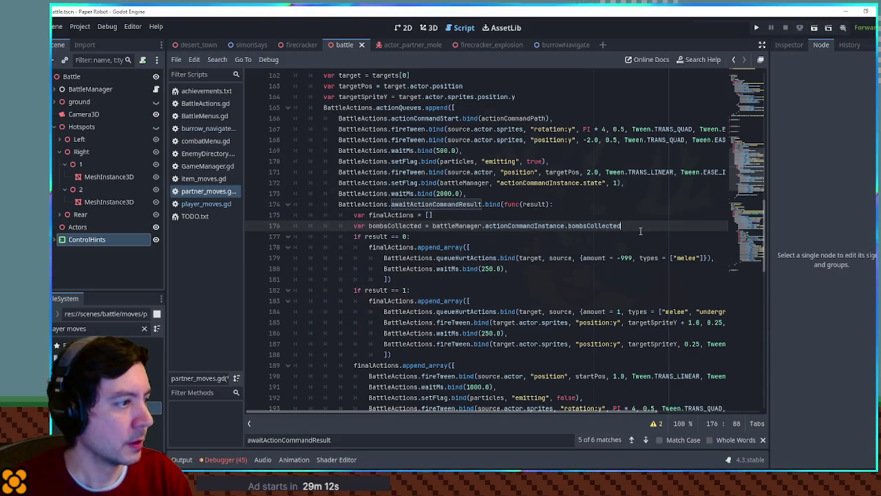
key("Return")
key("Return")
key("Up")
key("Return")
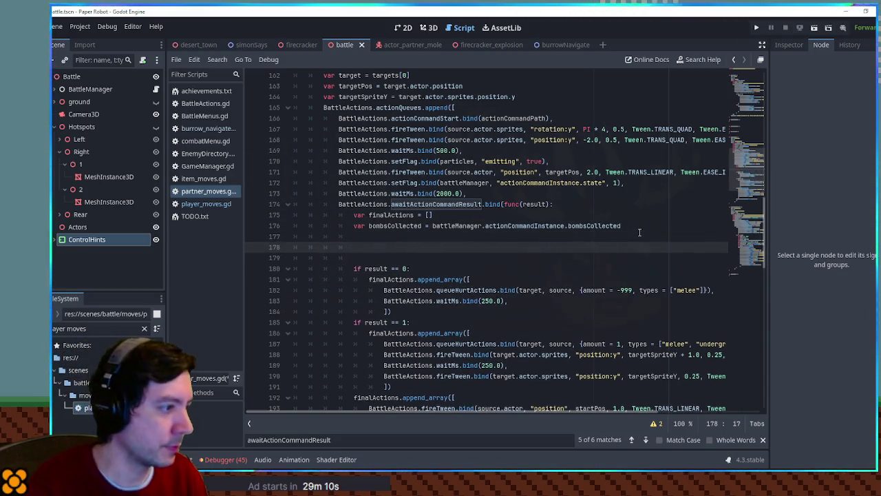
key("ctrl+z")
key("ctrl+z")
key("ctrl+z")
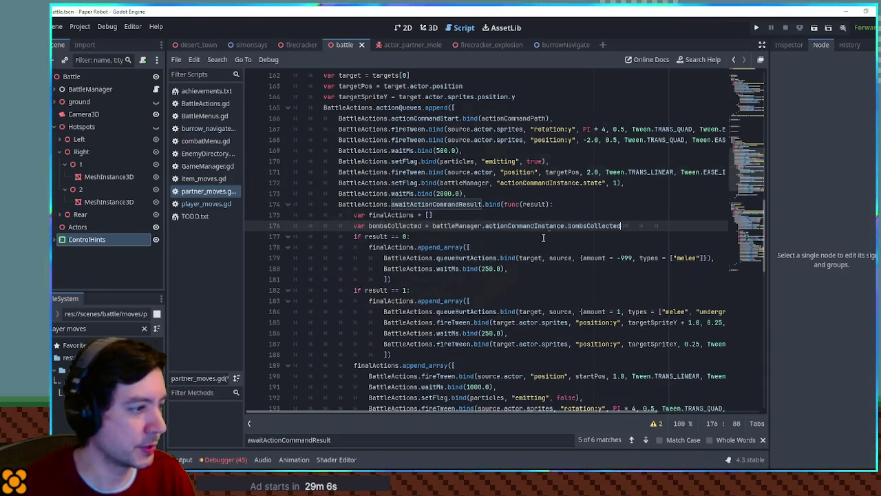
- Add a for i in bombsCollected: loop inside the result == 1 branch
scroll(639, 232, "down", 3)
double_click(377, 193)
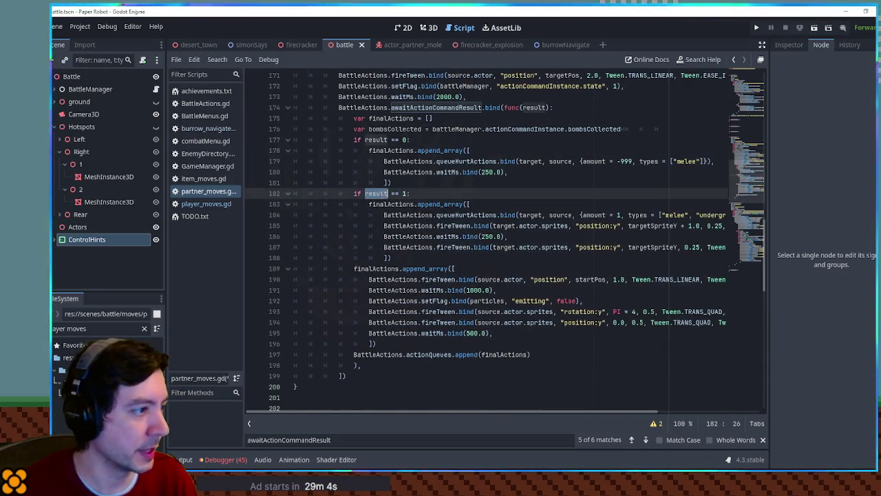
left_click(422, 195)
key("Return")
key("Return")
key("Return")
key("Up")
key("Up")
key("Return")
left_click(401, 207)
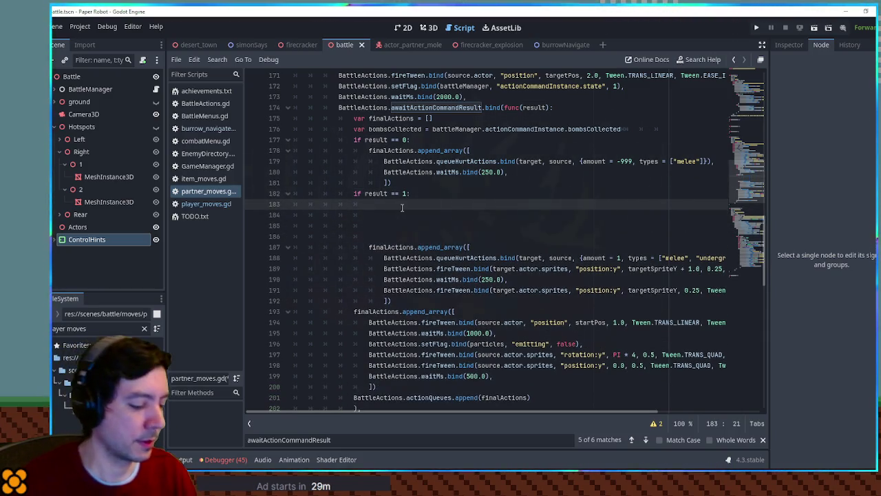
type("if bombsCollected")
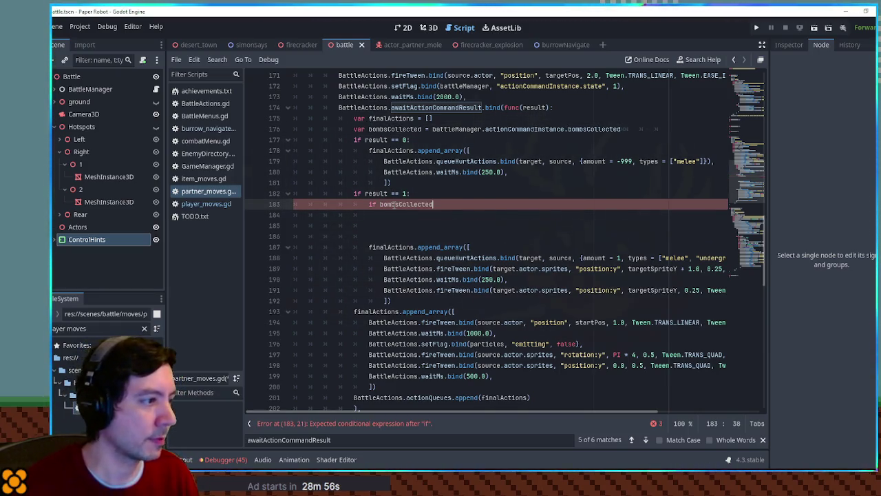
key("BackSpace")
key("BackSpace")
key("BackSpace")
type("fo")
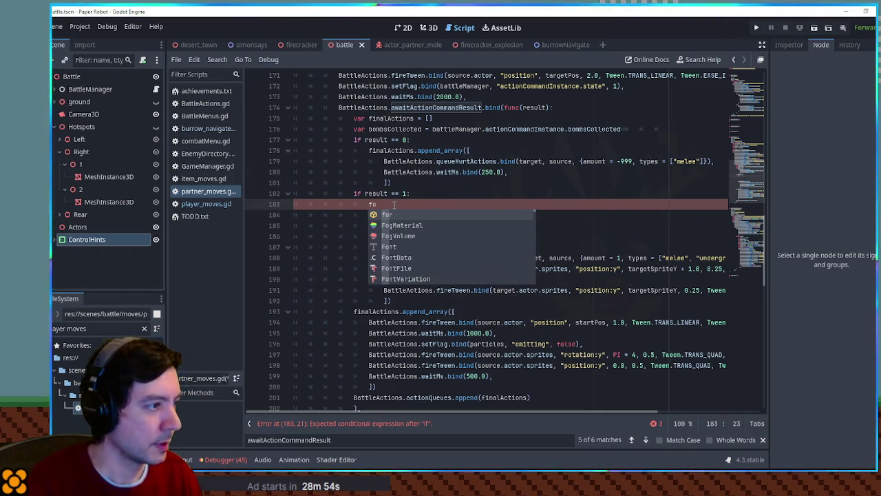
type("r i in bombsCollected:")
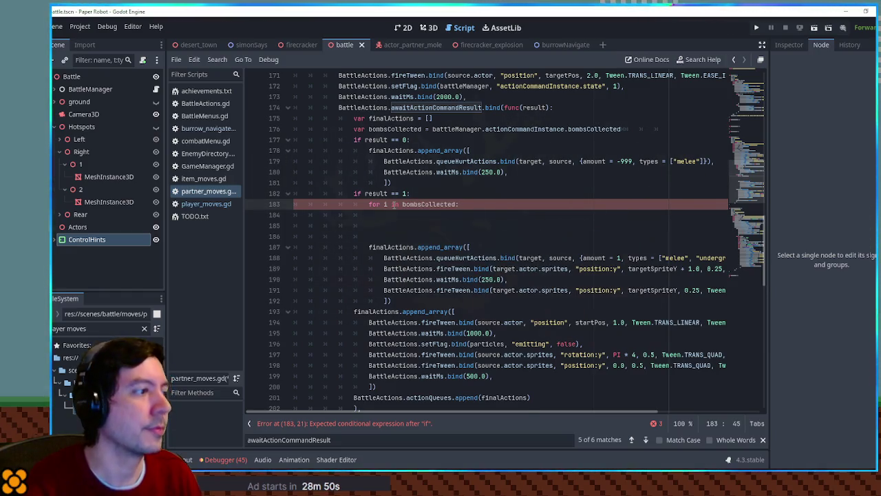
key("Return")
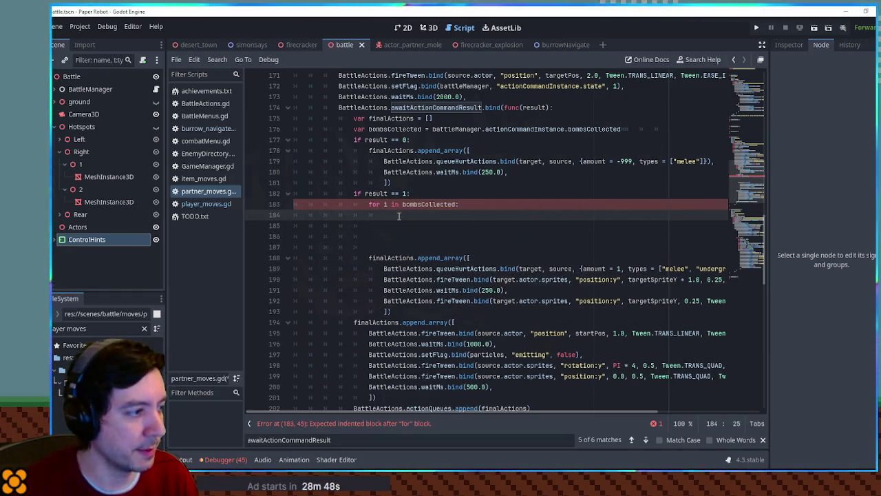
- Put an empty BattleActions.actionQueues.append block in the loop, preceded by var bombHolder = []
left_click(373, 109)
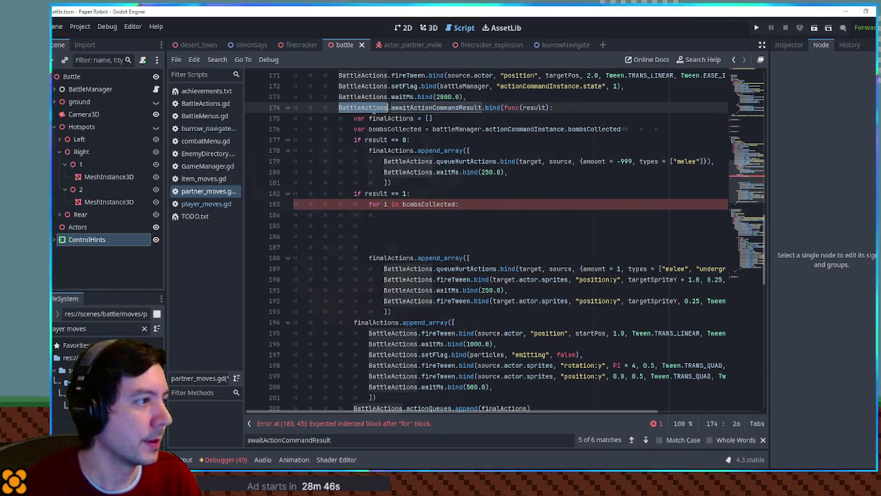
scroll(382, 110, "up", 3)
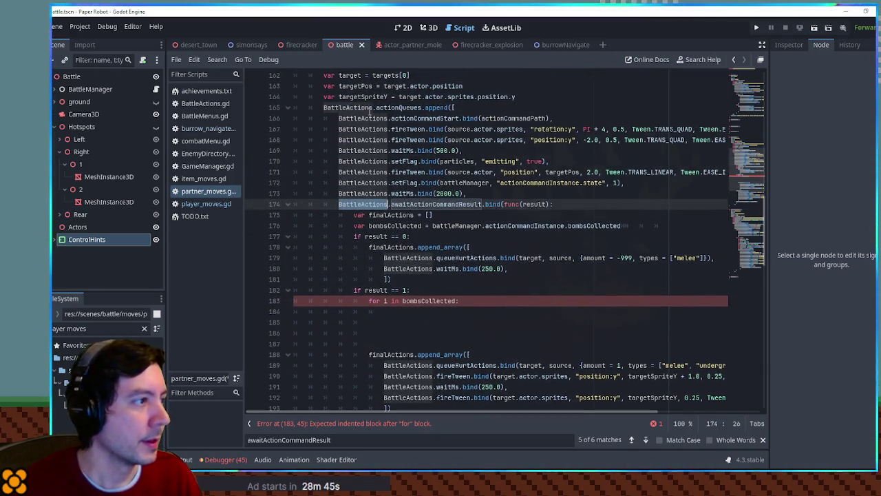
left_click(416, 313)
type("BattleActions.actionQueues.append([")
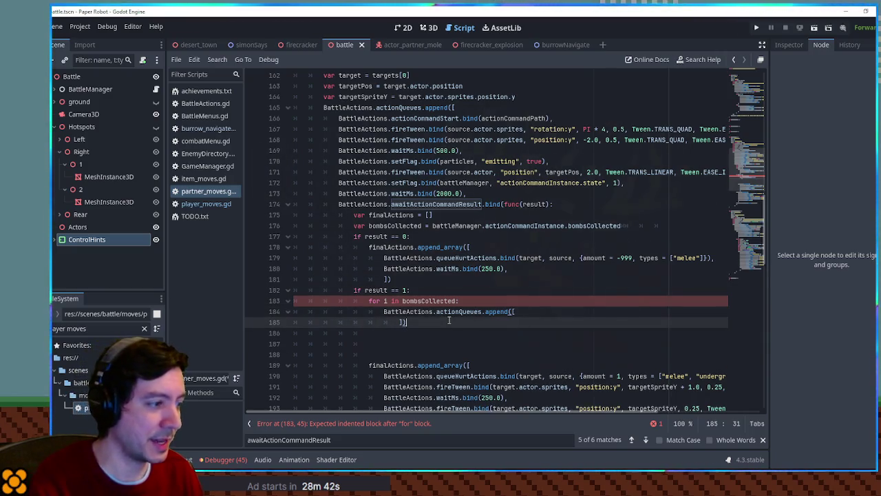
key("Delete")
key("Delete")
key("Delete")
key("ctrl+shift+Return")
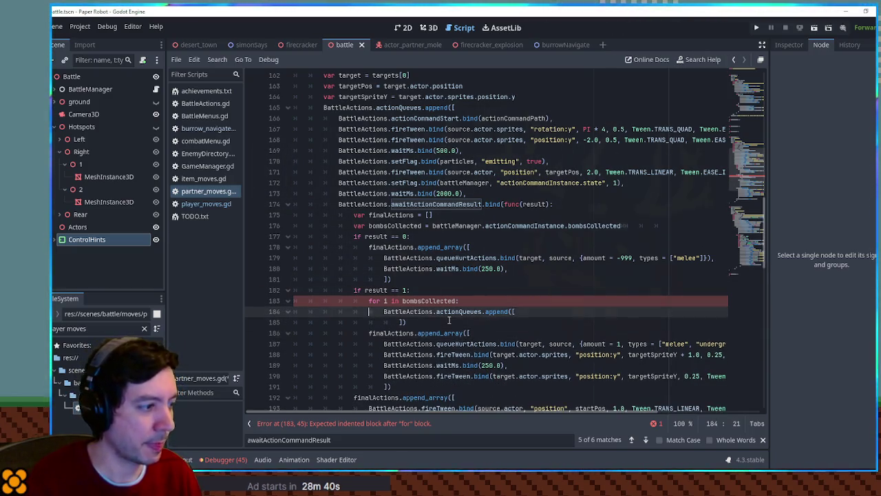
left_click(487, 302)
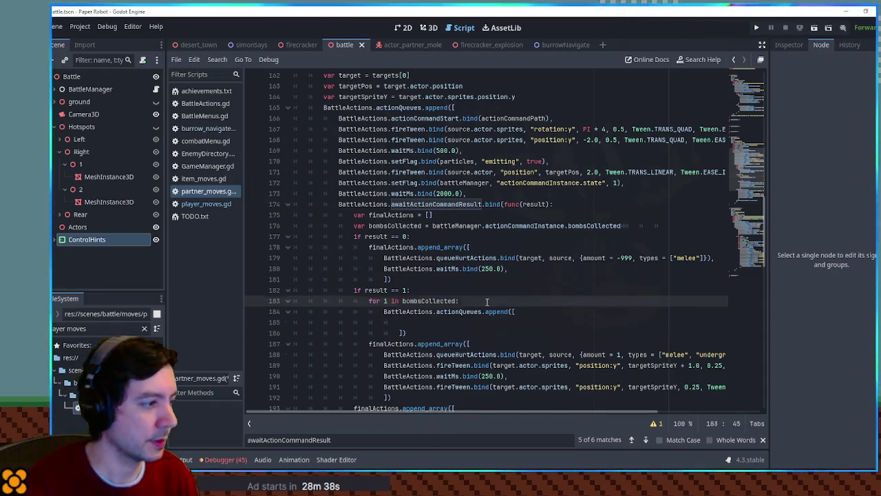
key("Return")
type("var bombHolder = []")
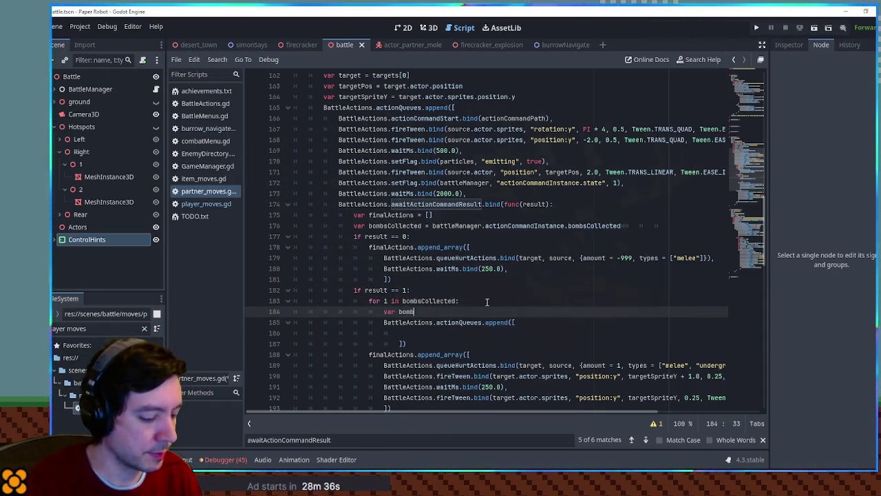
- Review the firecracker attack's createSprite call and take its firecrackerPath declaration
scroll(487, 301, "down", 15)
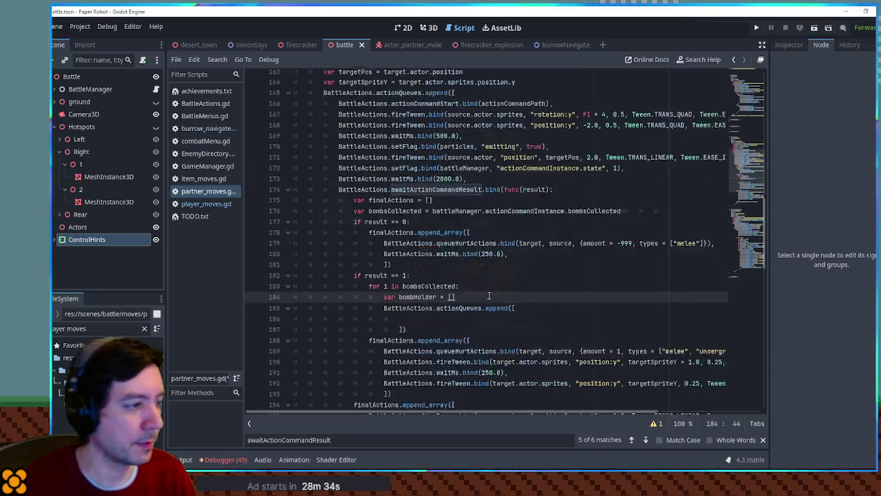
scroll(520, 268, "down", 1)
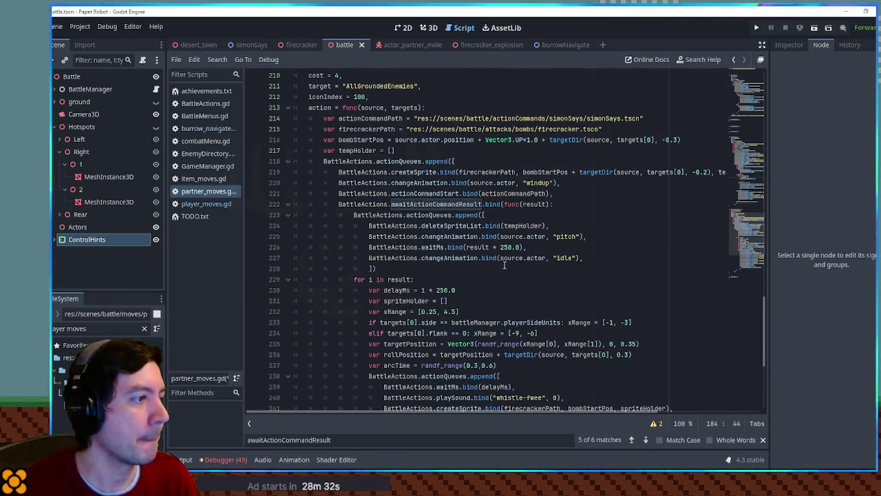
scroll(408, 215, "down", 6)
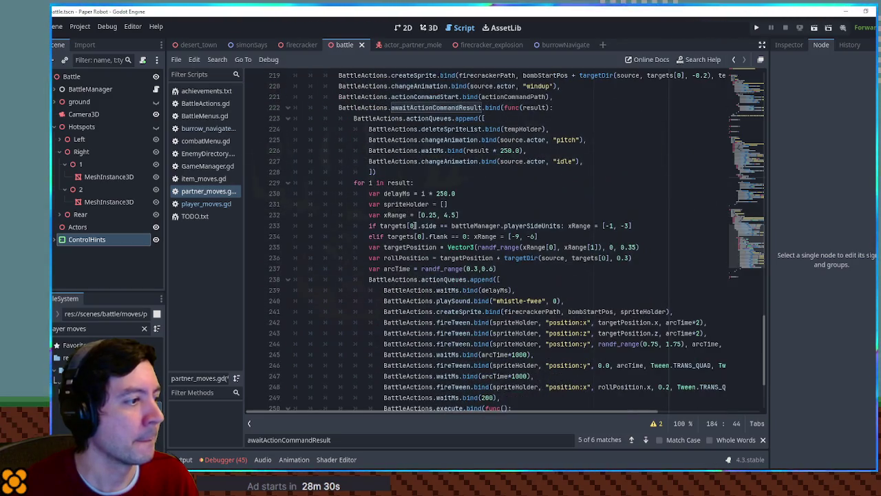
left_click(467, 215)
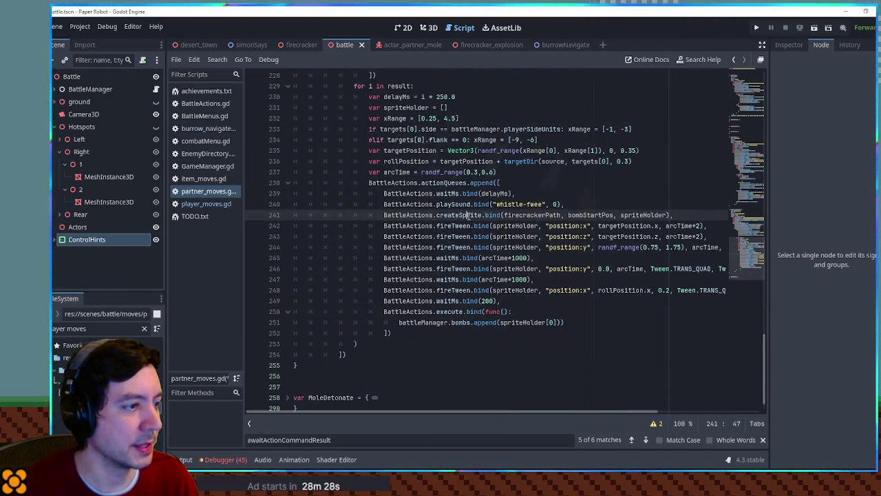
scroll(469, 215, "up", 5)
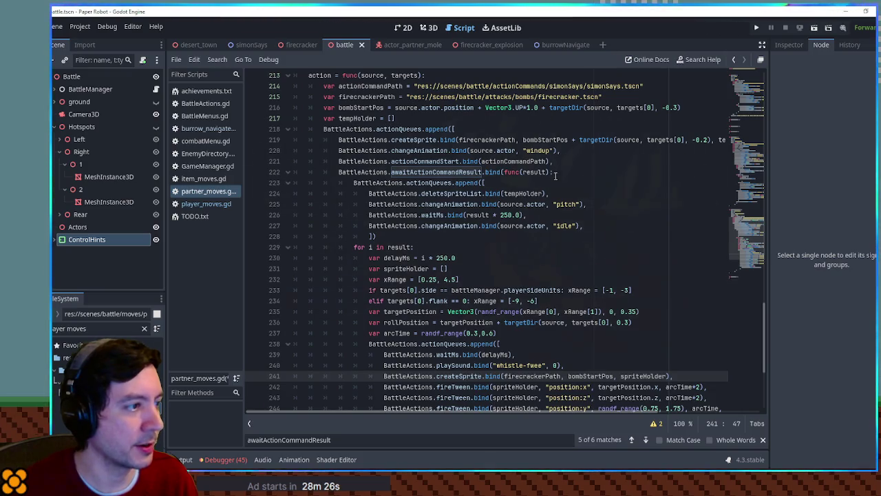
scroll(559, 181, "up", 2)
left_click(659, 161)
left_click(658, 150)
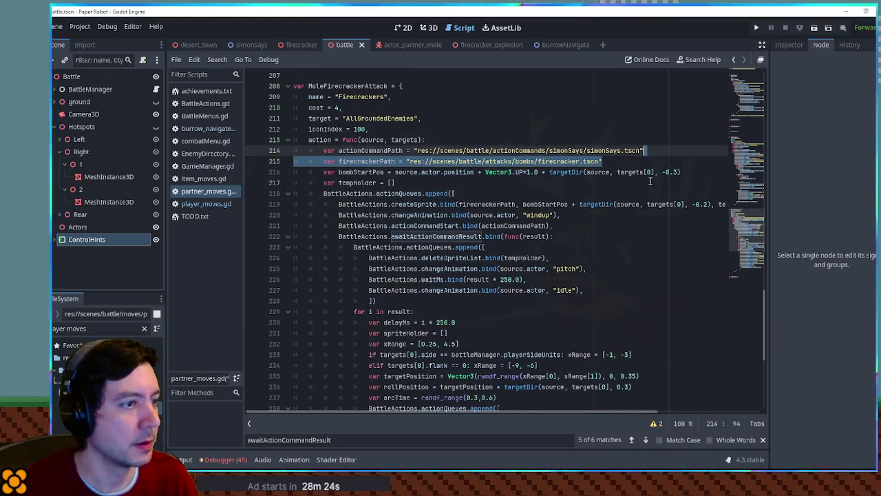
scroll(523, 204, "up", 14)
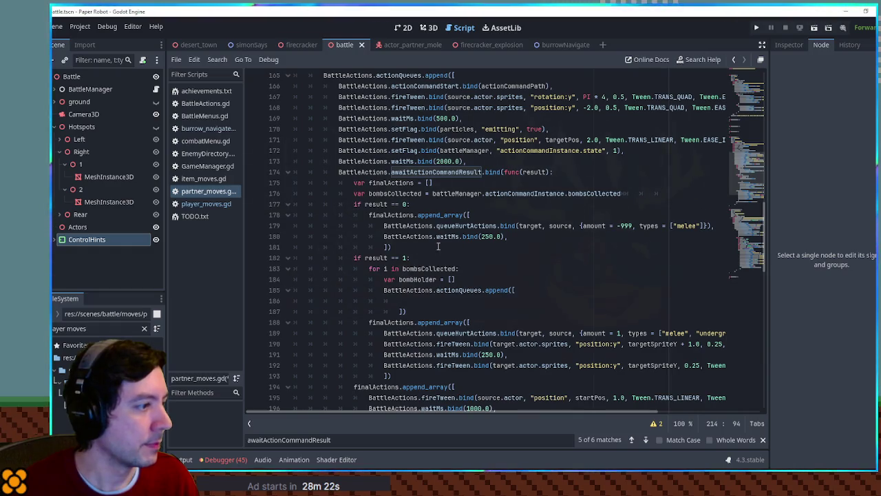
- Paste the firecrackerPath declaration under if result == 1 with correct indentation
left_click(426, 259)
key("Return")
type("var firecrackerPath = \"res://scenes/battle/attacks/bombs/firecracker.tscn\"")
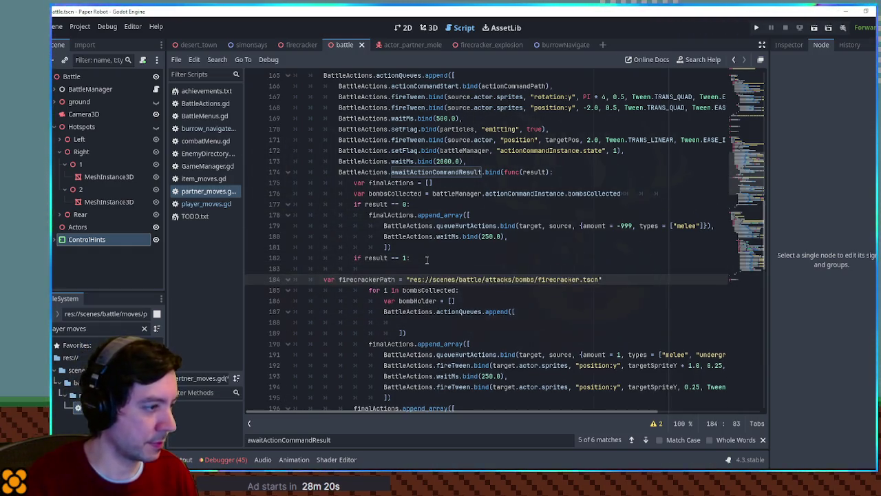
key("Tab")
key("Tab")
key("Tab")
key("Up")
key("Delete")
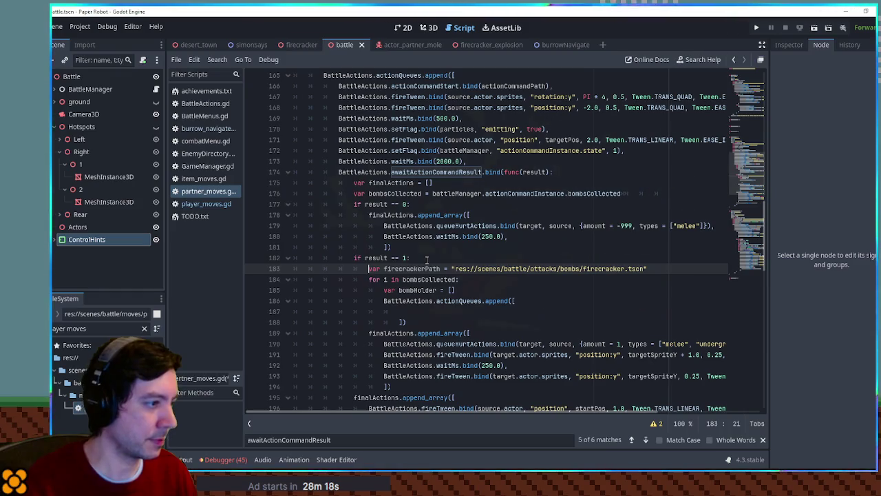
- Review the bomb-throw action-queue block and add blank lines after MoleFirecrackerAttack
scroll(559, 269, "down", 1)
scroll(560, 269, "down", 15)
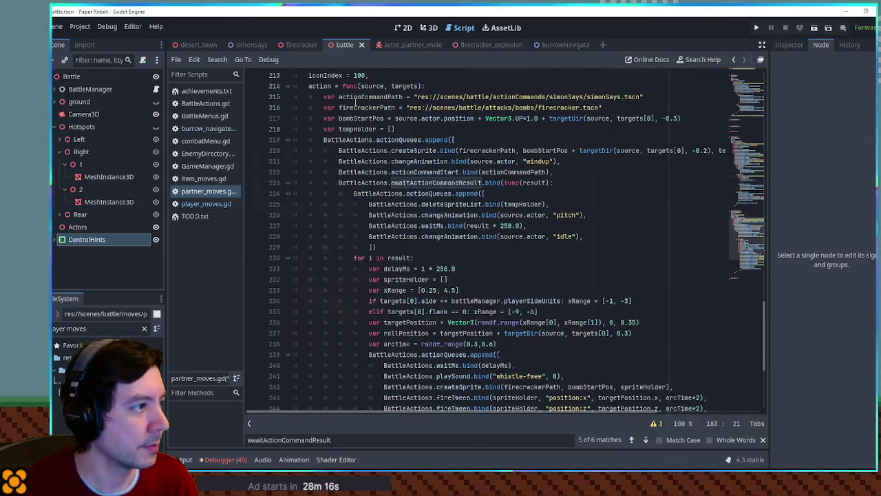
double_click(354, 108)
scroll(559, 240, "down", 4)
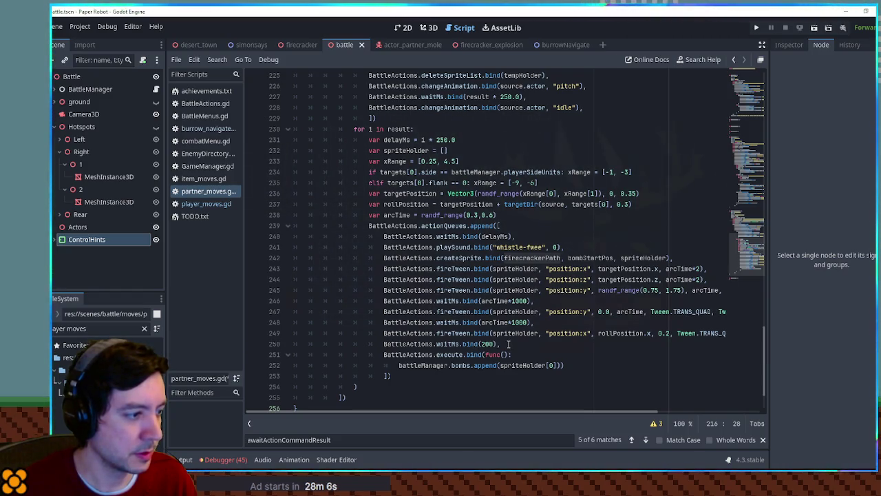
mouse_move(433, 375)
left_mouse_down()
mouse_move(550, 333)
mouse_move(684, 257)
mouse_move(671, 240)
left_mouse_up()
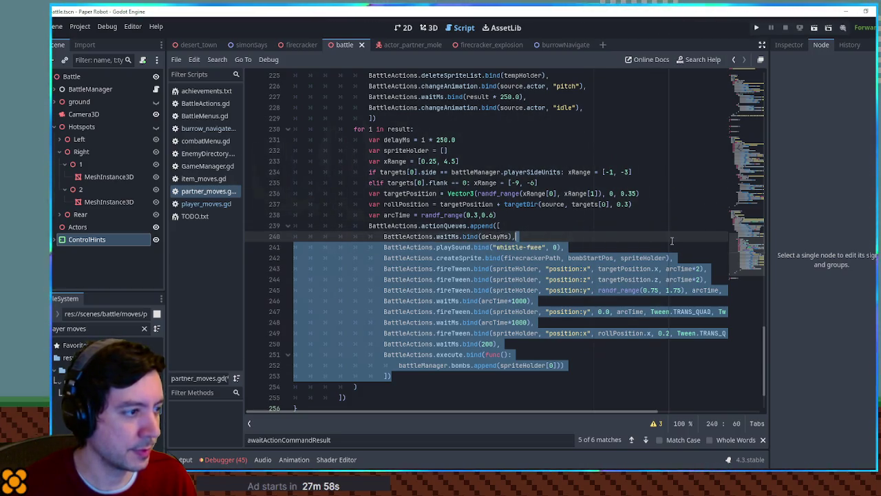
left_click_drag(530, 227, 538, 372)
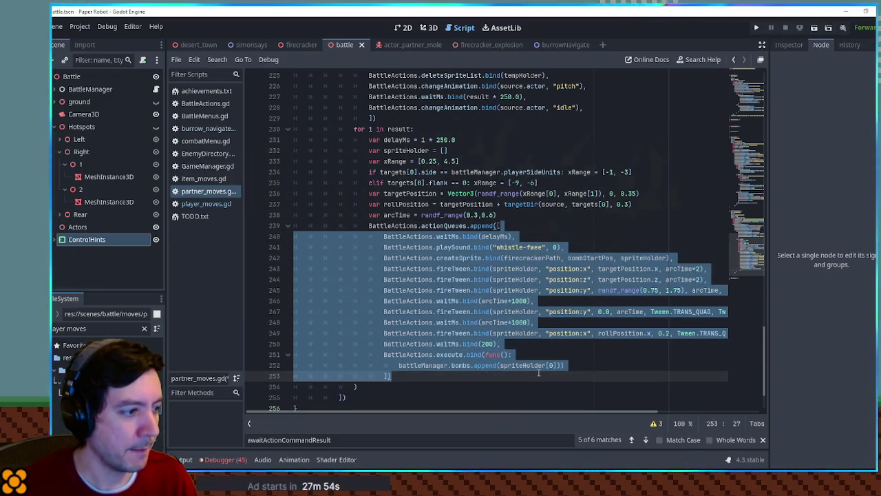
scroll(360, 349, "down", 2)
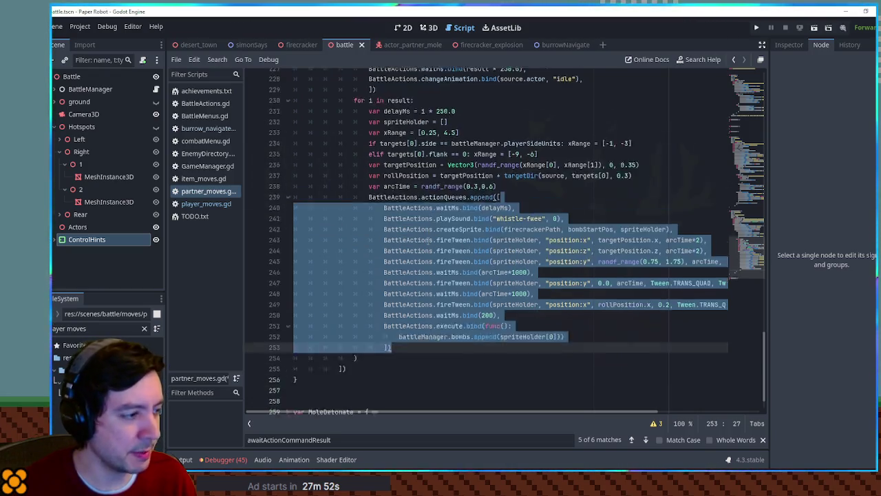
left_click(348, 353)
key("Return")
key("Return")
key("Return")
key("Up")
key("Up")
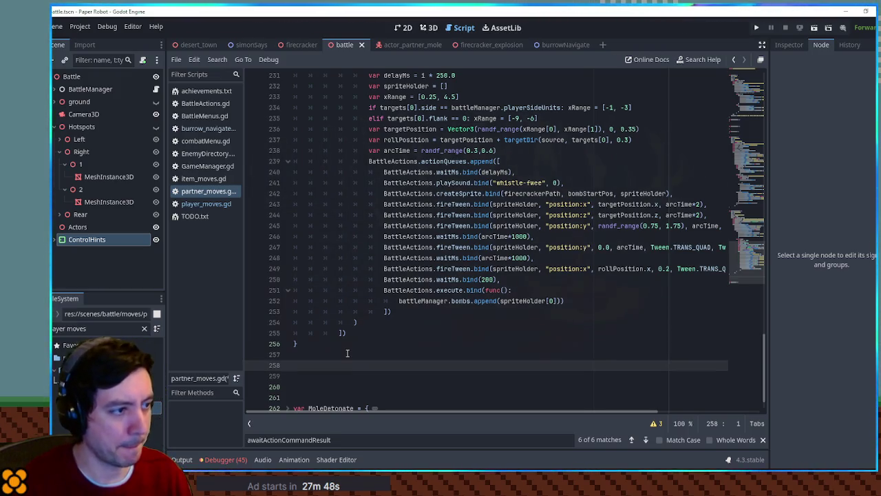
- Declare func SpawnBomb(path: String): on the new blank line
key("Down")
type("func ")
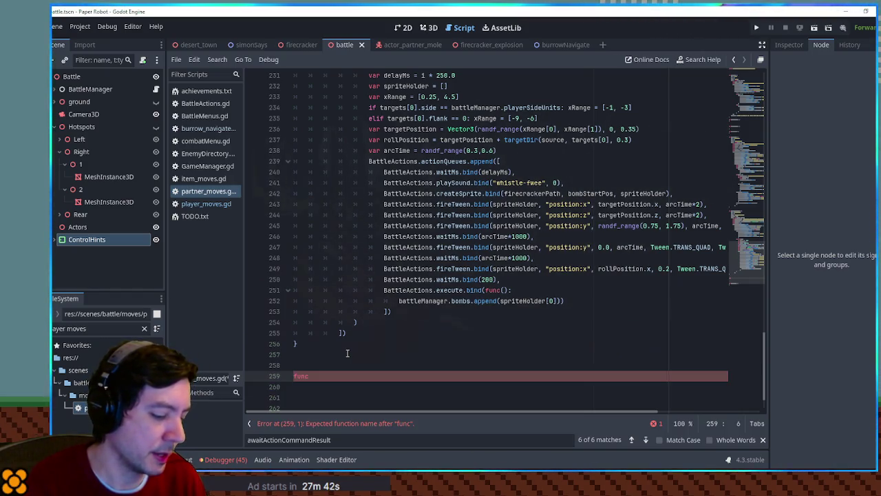
type("Spawn")
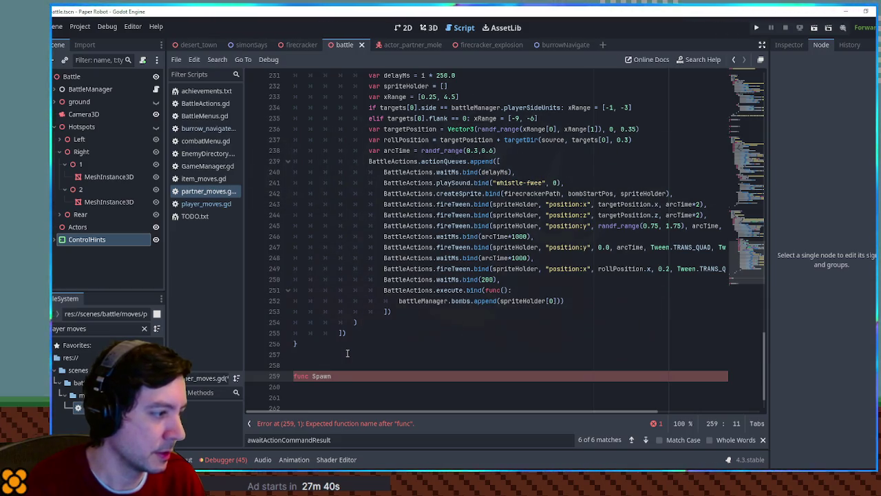
type("Bomb(path: ")
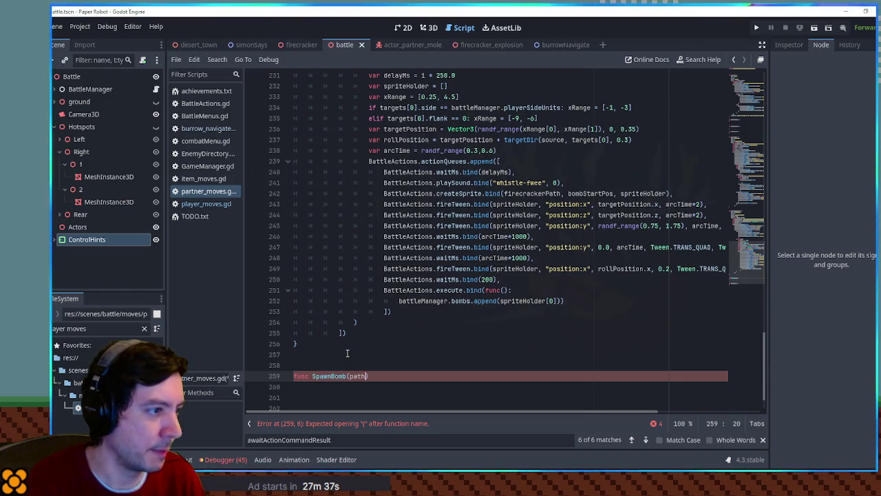
type("S")
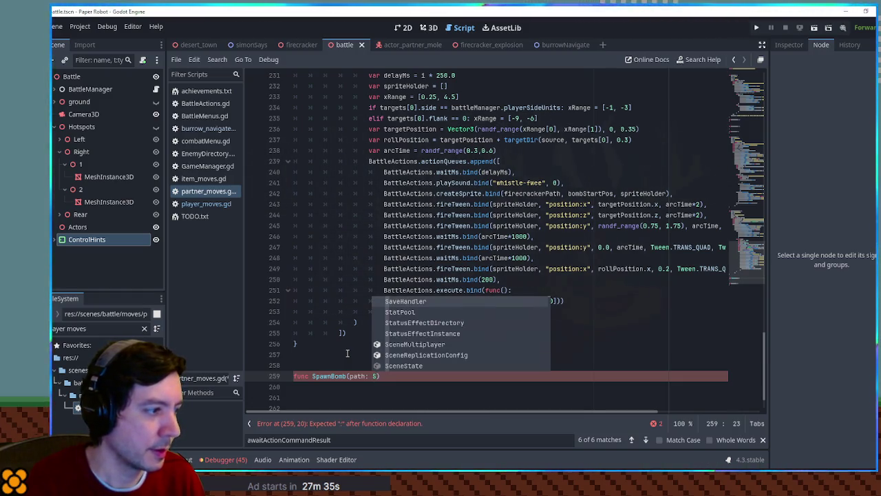
key("BackSpace")
type("string")
key("Return")
type(",")
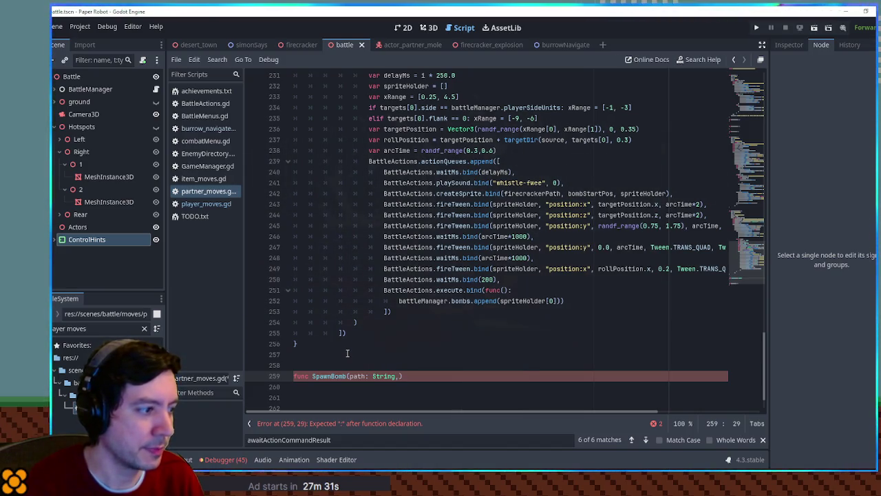
key("BackSpace")
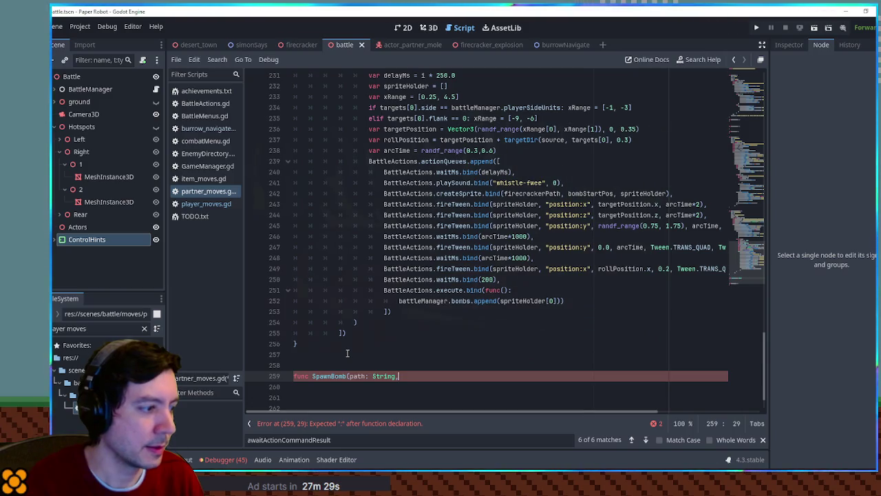
type("):")
key("Return")
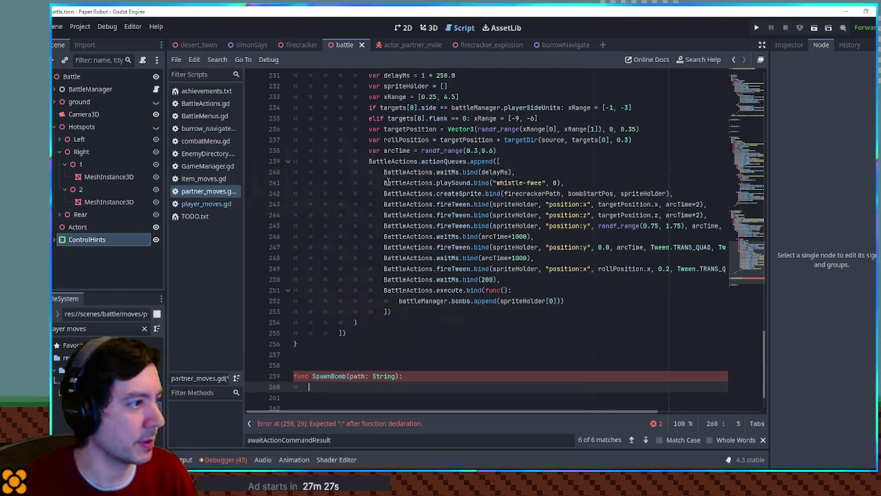
- Copy the bomb-throw actionQueues.append block into SpawnBomb's body
mouse_move(367, 161)
left_mouse_down()
mouse_move(482, 259)
mouse_move(397, 312)
left_mouse_up()
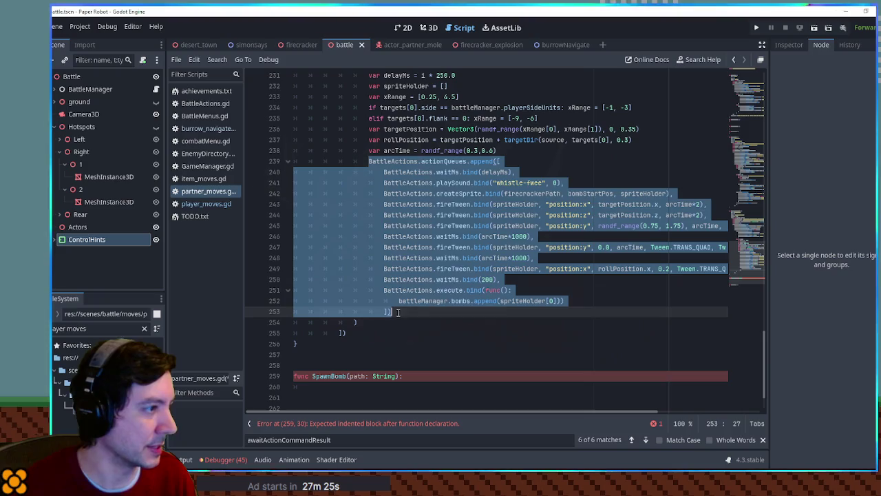
key("ctrl+c")
left_click(397, 390)
key("ctrl+v")
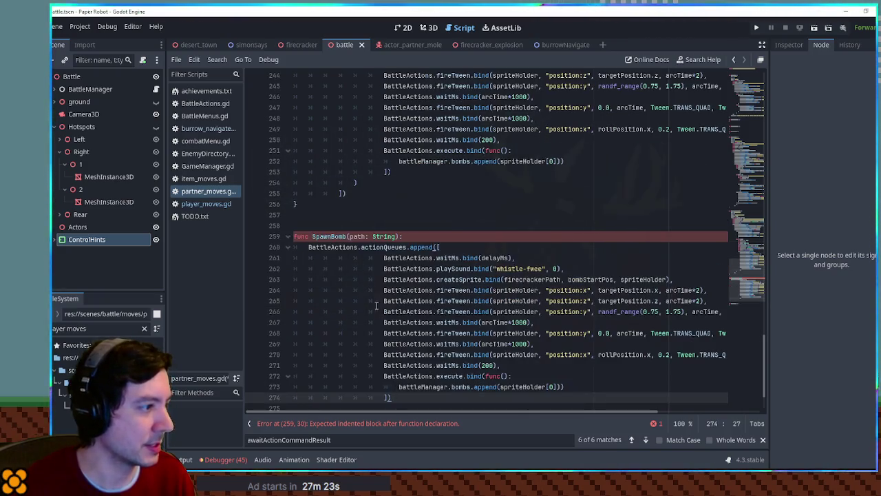